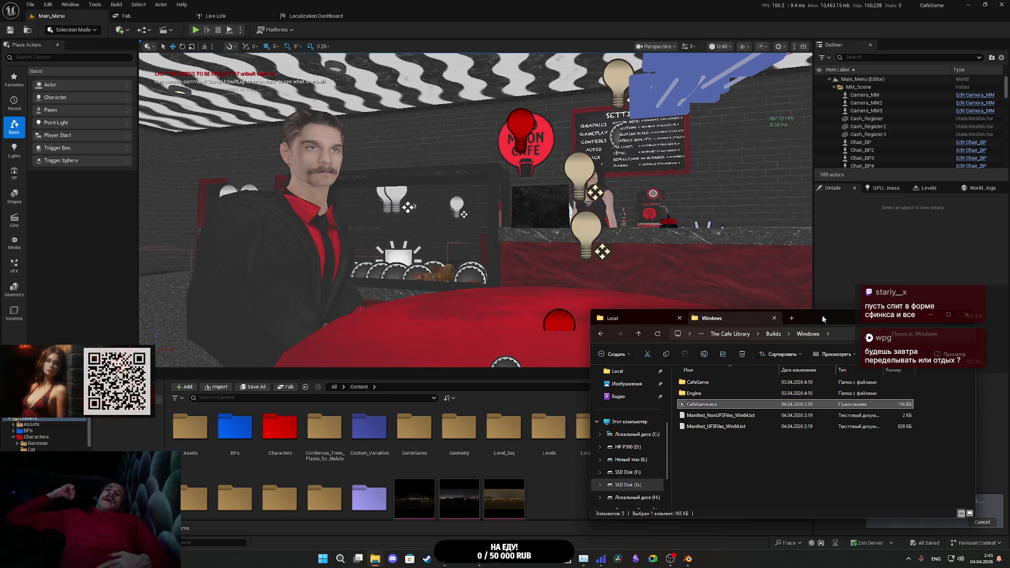
Step: Confirm the 'Packaging complete!' notice, then minimize Unreal Editor to reveal the Builds\Windows folder
click(889, 277)
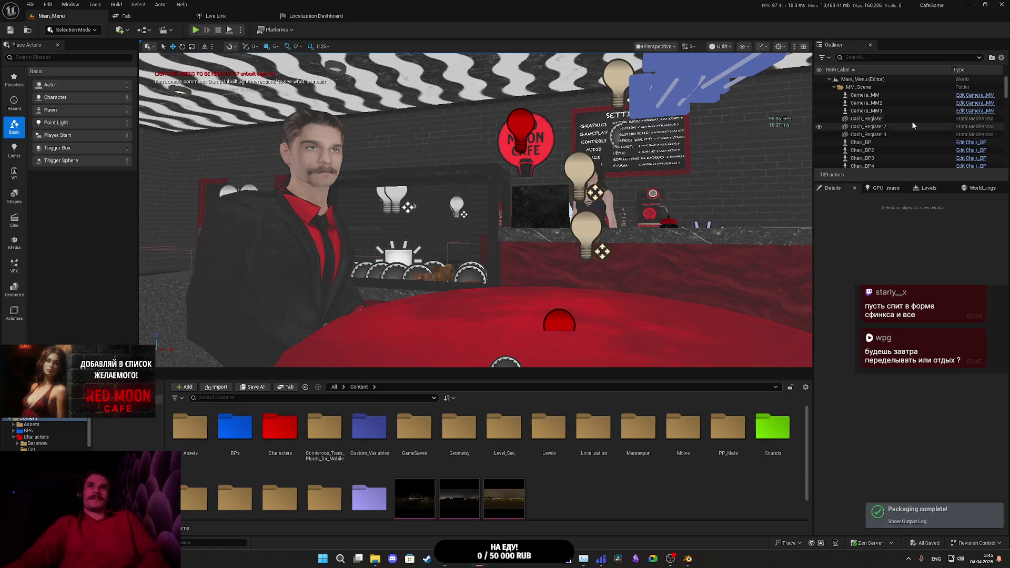
click(969, 5)
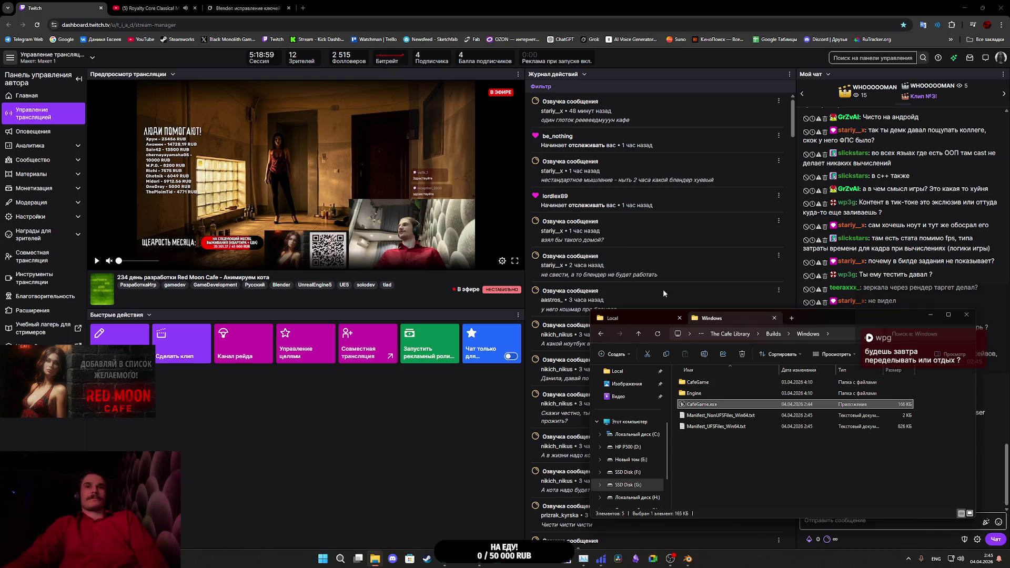
Step: Run the packaged CafeGame.exe from the Builds\Windows folder
double_click(702, 404)
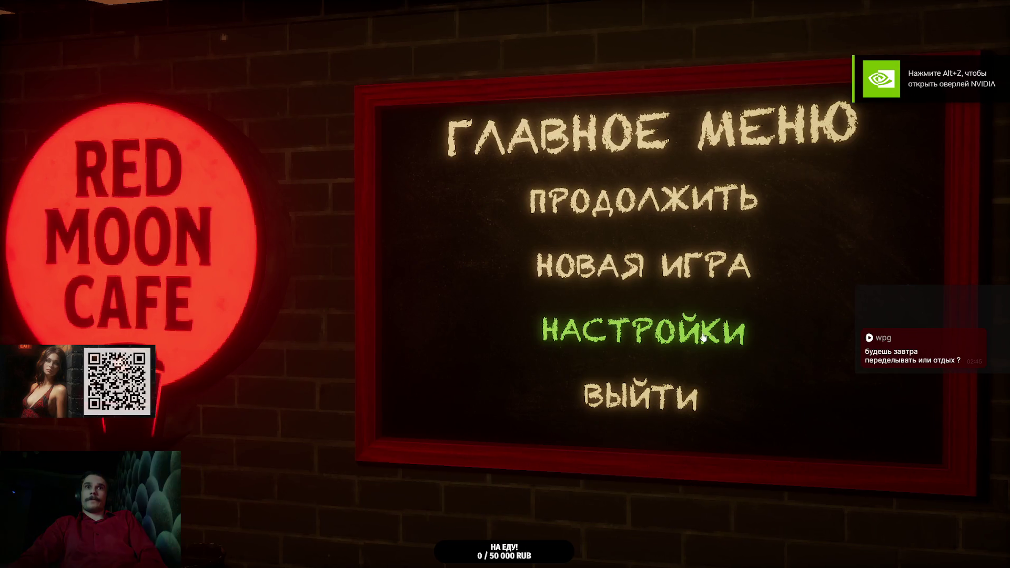
Step: In НАСТРОЙКИ, set РЕЖИМ ОКНА to ОКОННЫЙ and resolution to 1600x1024, then apply
click(704, 337)
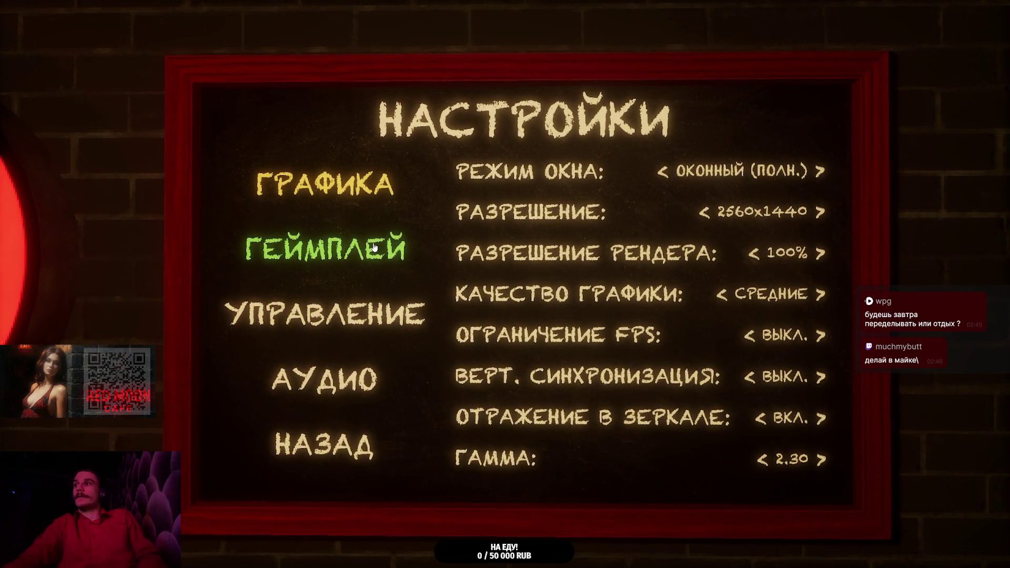
click(627, 189)
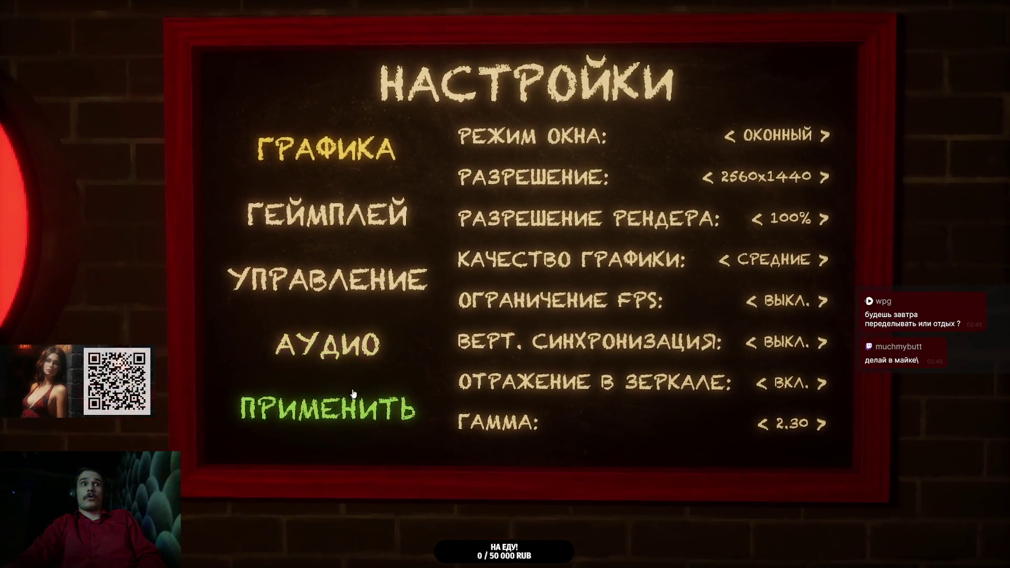
click(348, 403)
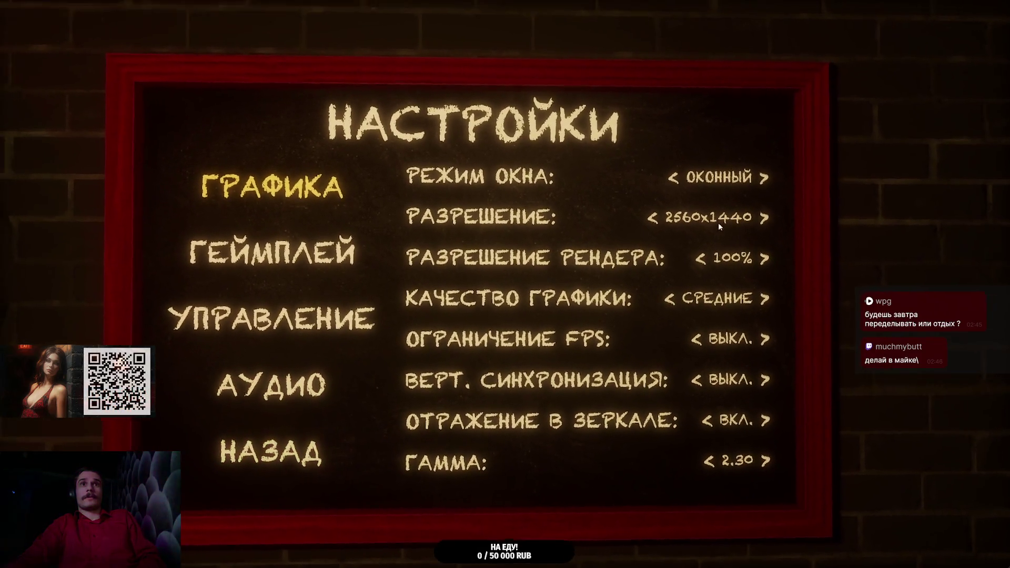
click(665, 221)
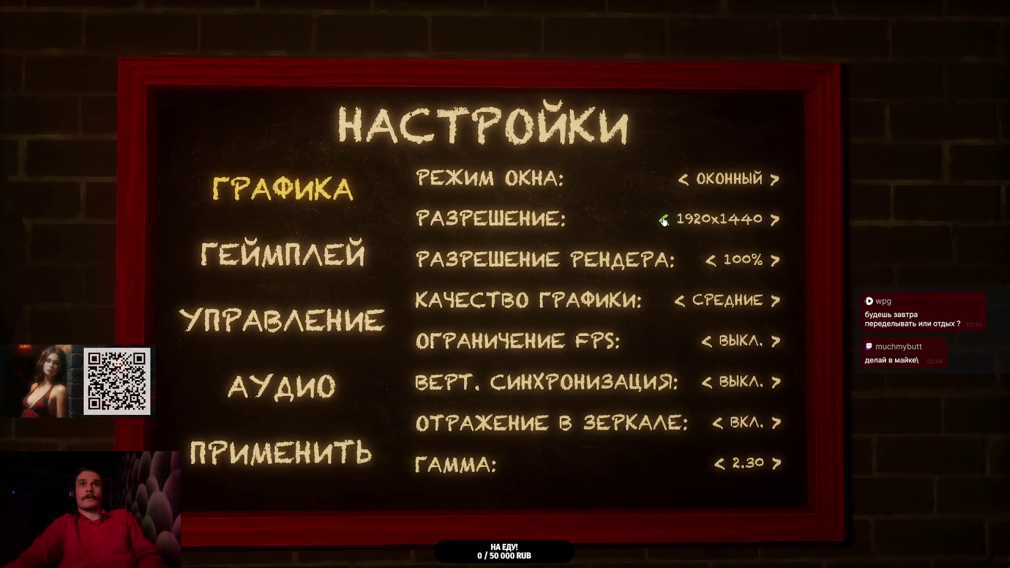
click(666, 221)
click(666, 221)
click(363, 406)
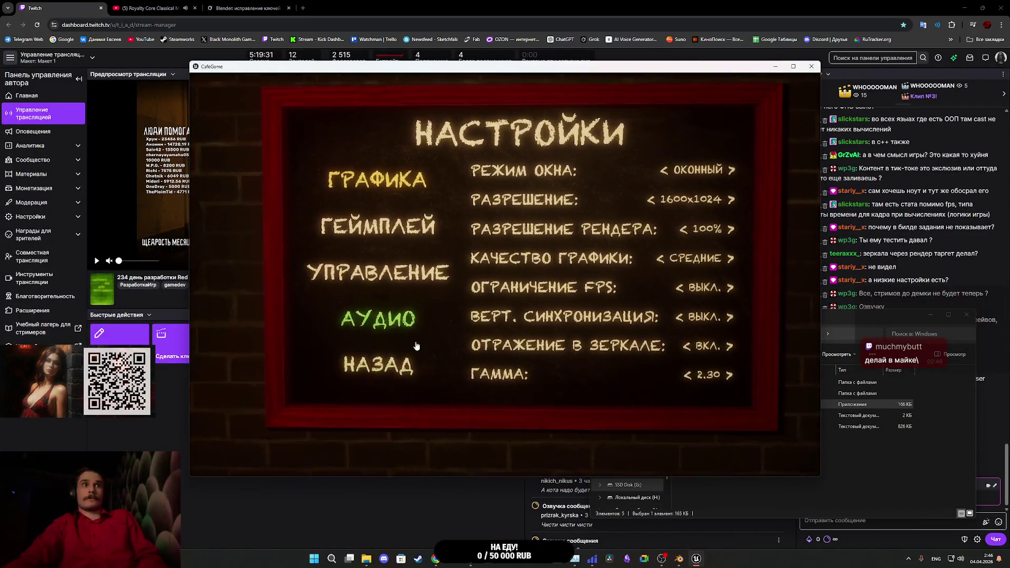
Step: Quit CafeGame from the main menu and relaunch CafeGame.exe
click(342, 419)
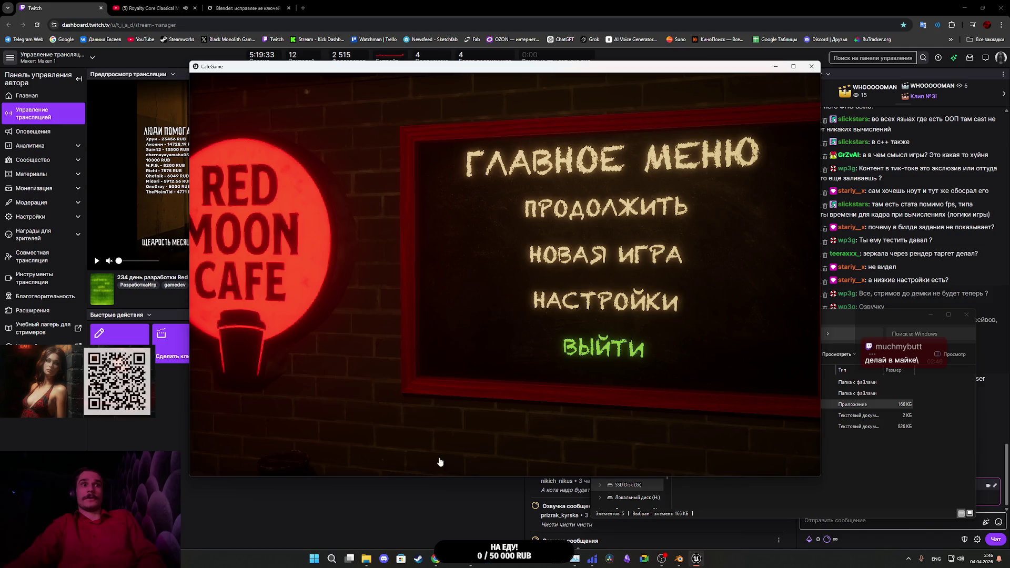
click(603, 347)
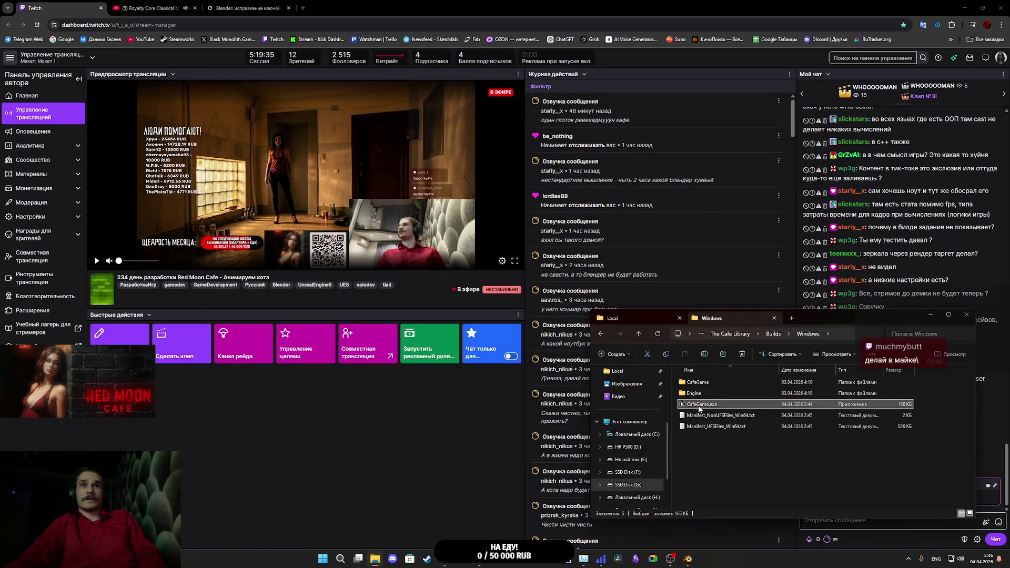
double_click(700, 405)
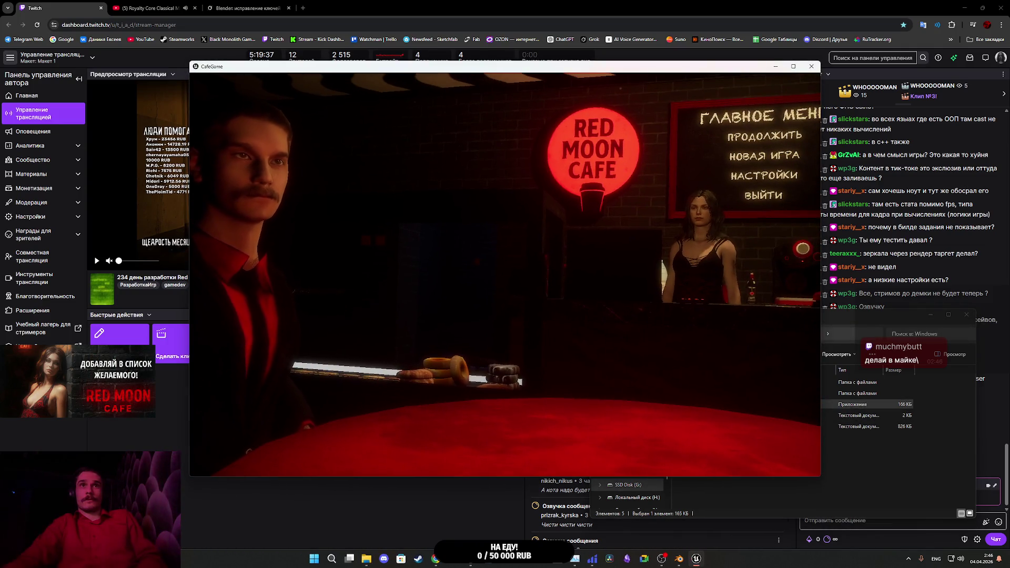
Step: Close the game window, check AppData\Local\CafeGame, then relaunch CafeGame.exe from the Windows folder
key(super)
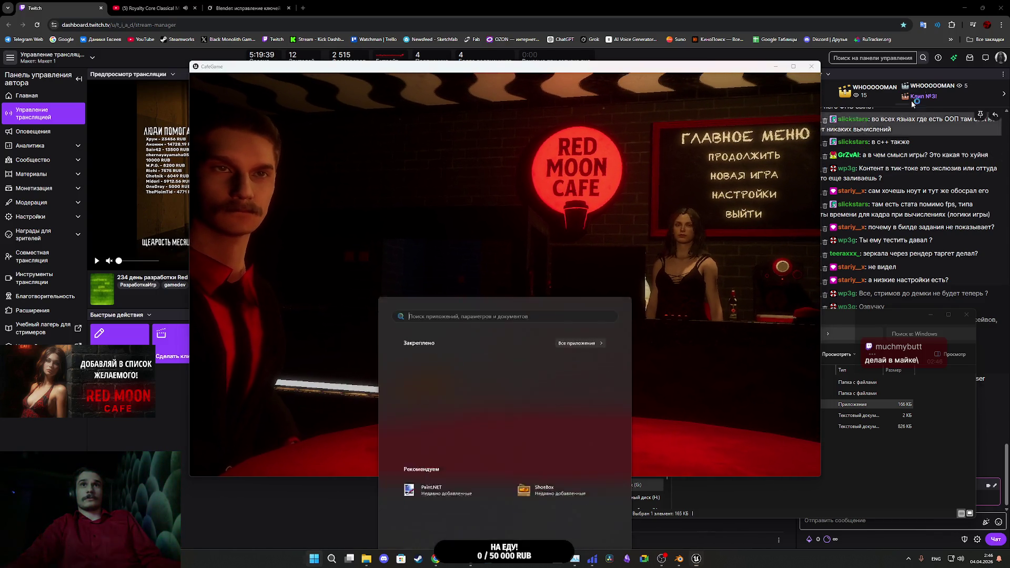
click(812, 66)
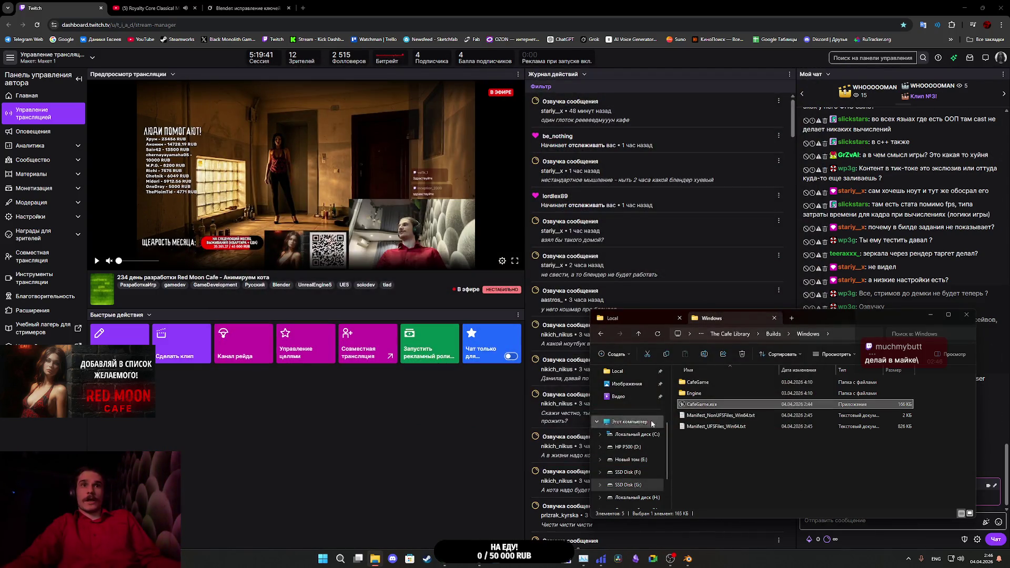
click(629, 320)
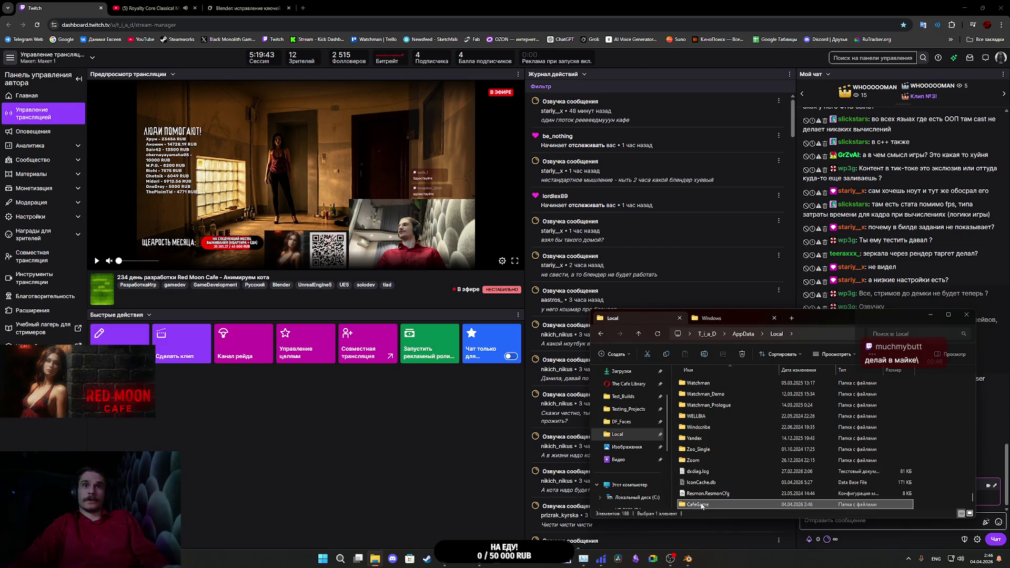
click(712, 318)
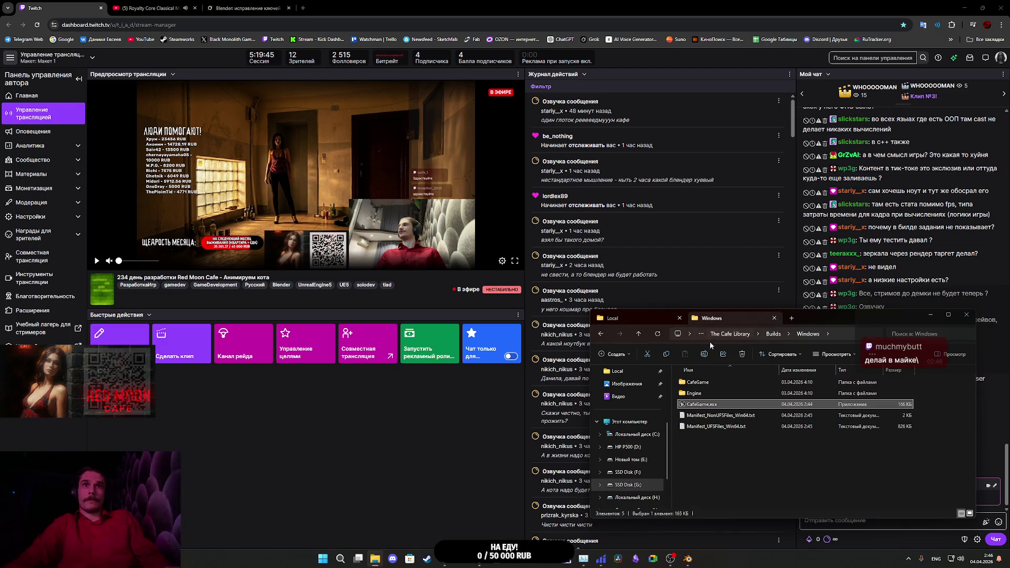
double_click(707, 405)
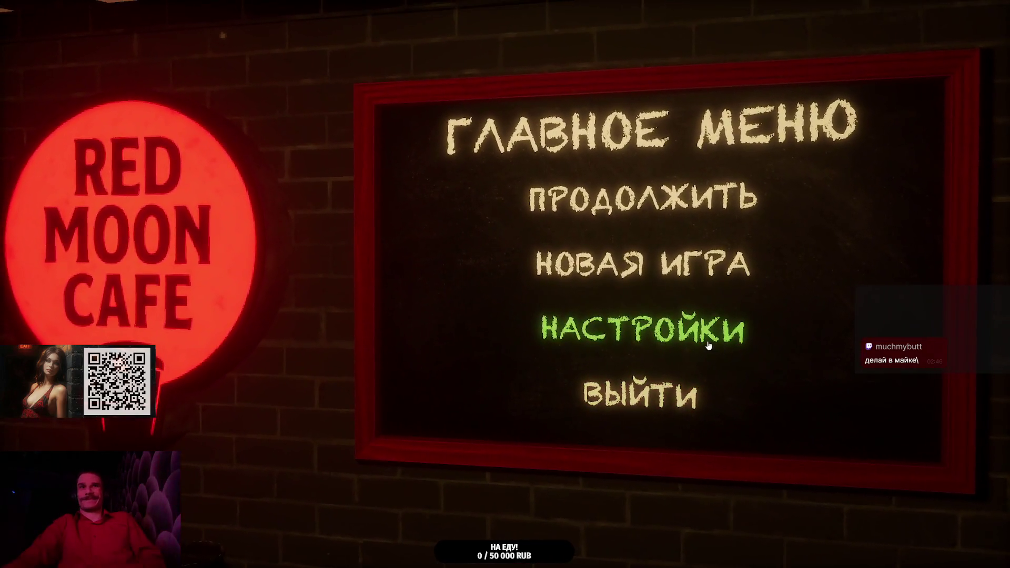
Step: Set КАЧЕСТВО ГРАФИКИ to ВЫСОКИЕ on the ГРАФИКА settings page, then go back
click(708, 346)
click(379, 205)
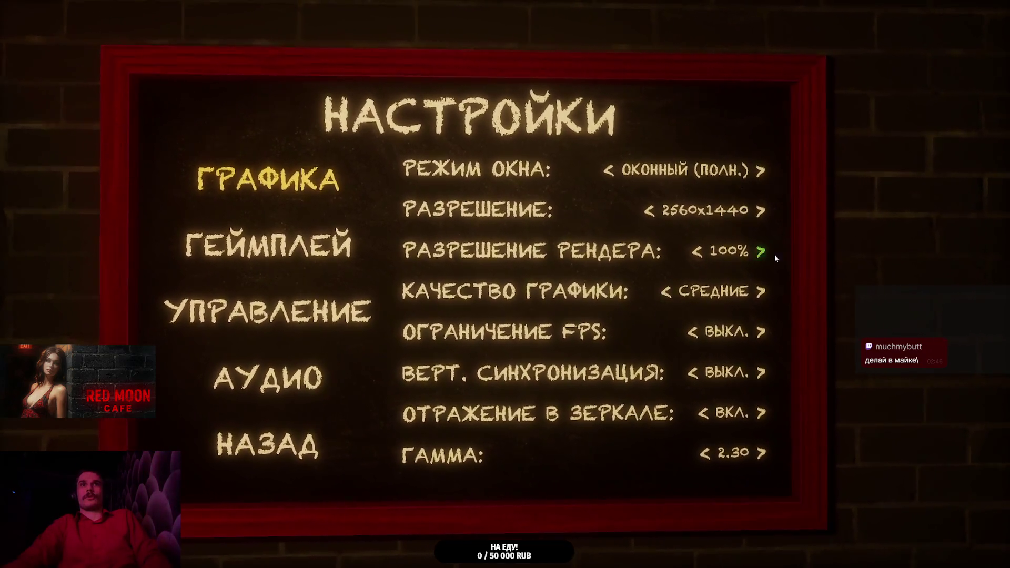
click(761, 287)
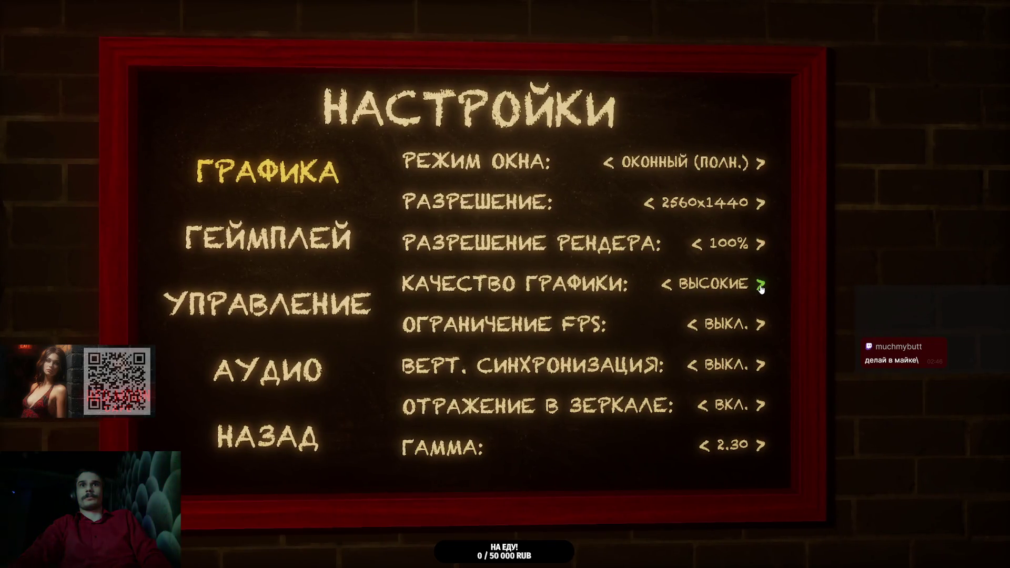
click(669, 285)
click(761, 286)
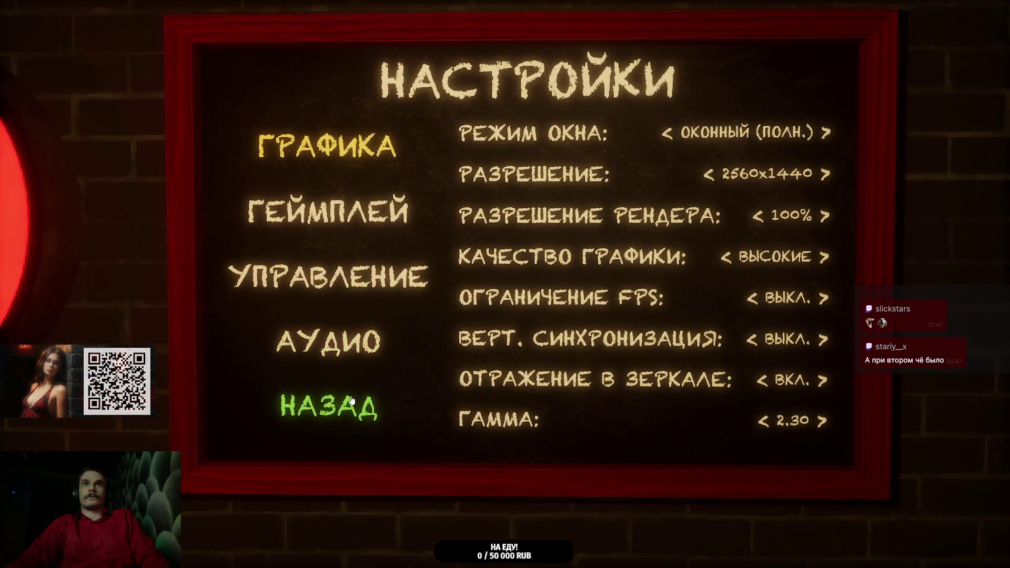
click(351, 401)
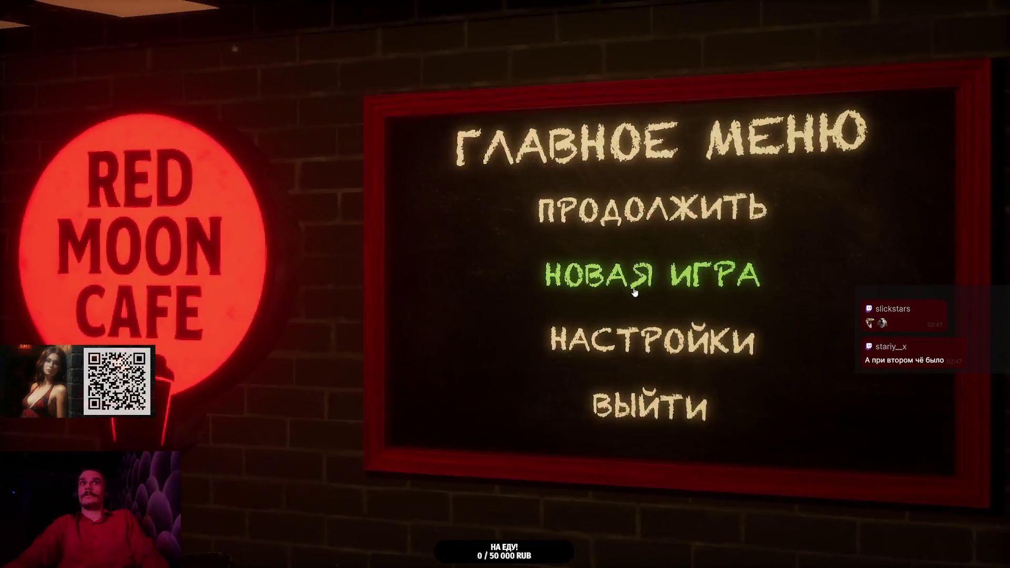
Step: Start a new game, turn on the toilet light, and walk to the living-room sofa
click(673, 276)
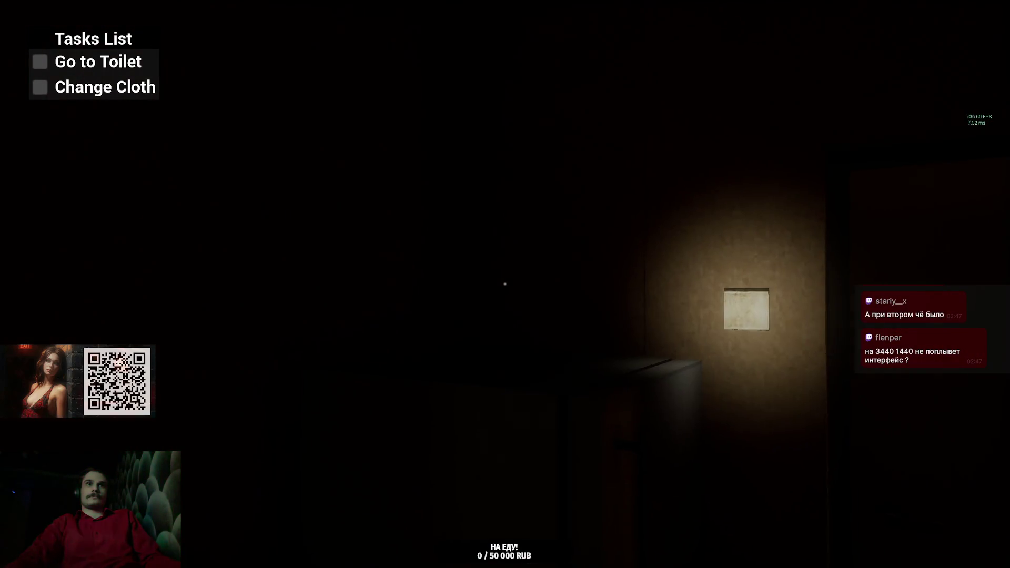
click(505, 284)
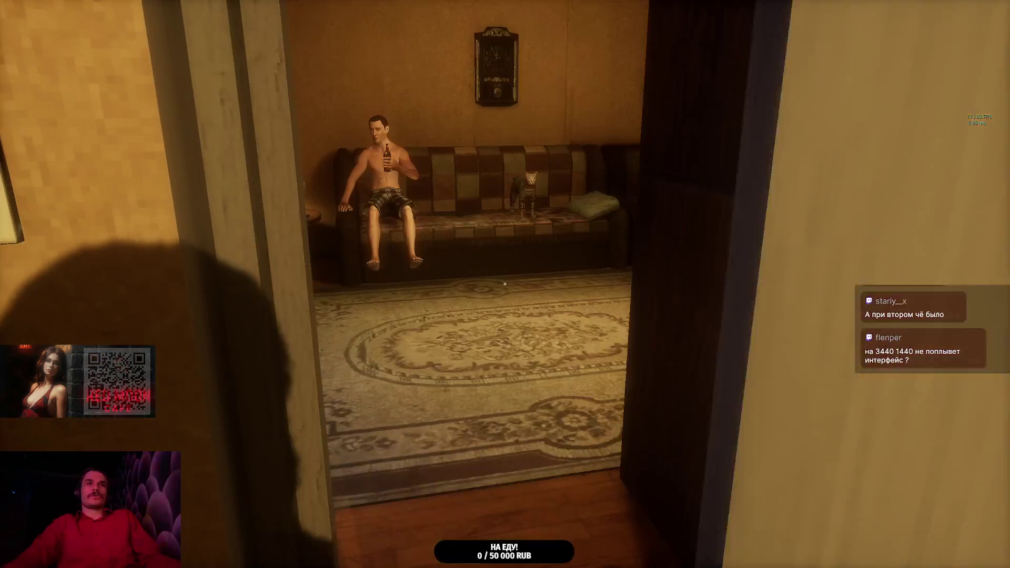
key(w)
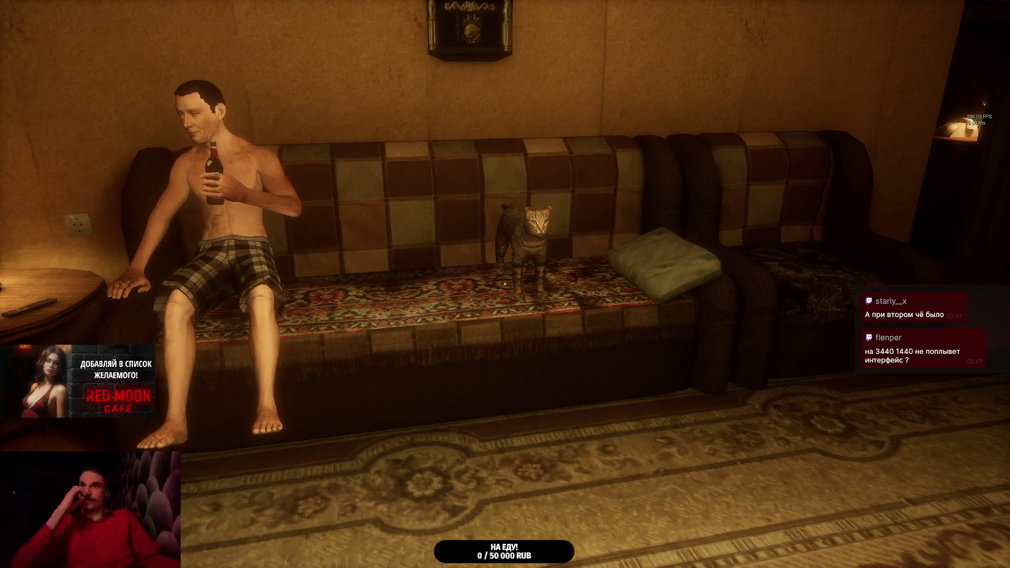
key(w)
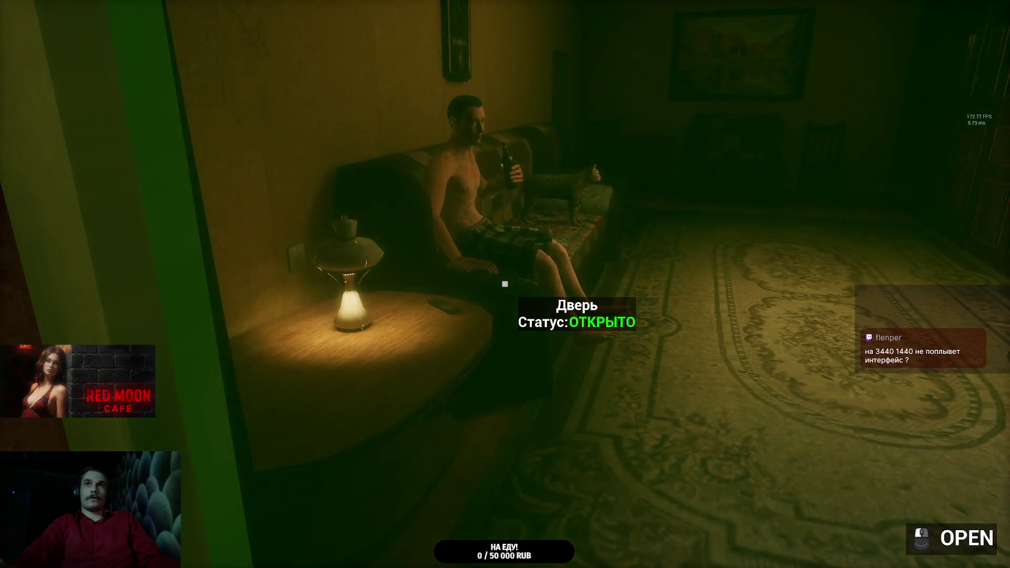
Step: Explore the balcony, reach toward the cat, then walk through the hallway into the lit room
key(w)
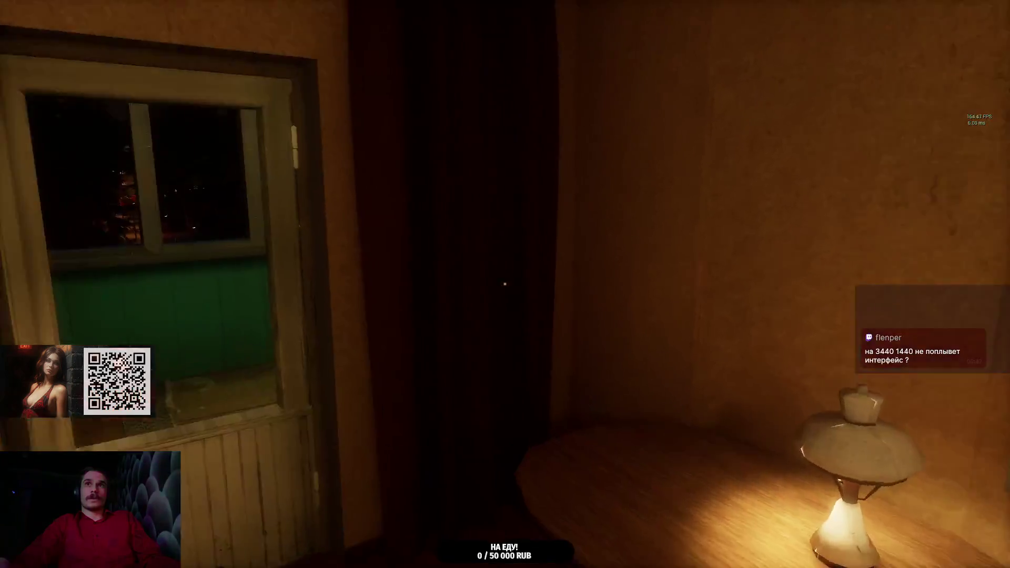
key(w)
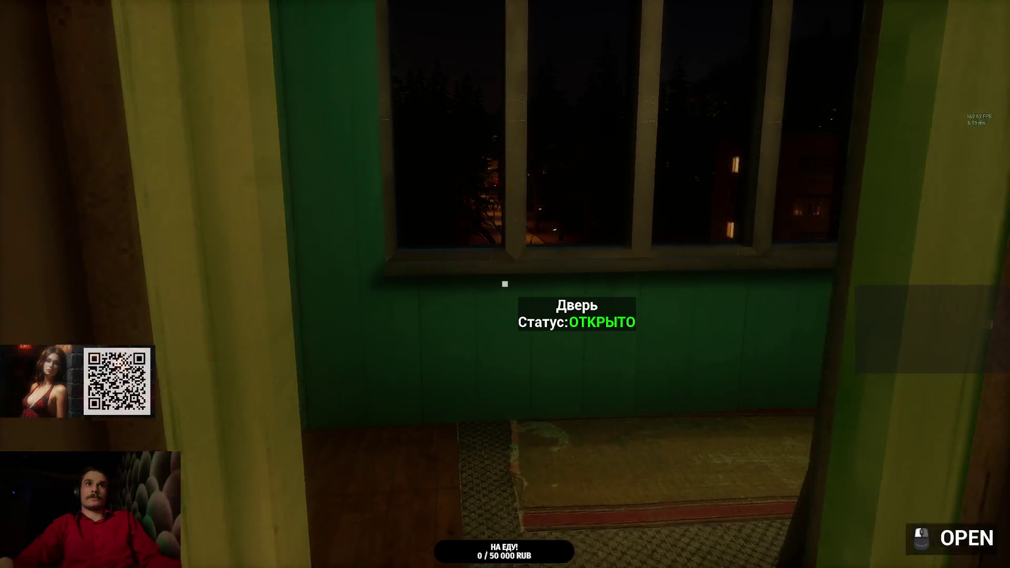
key(w)
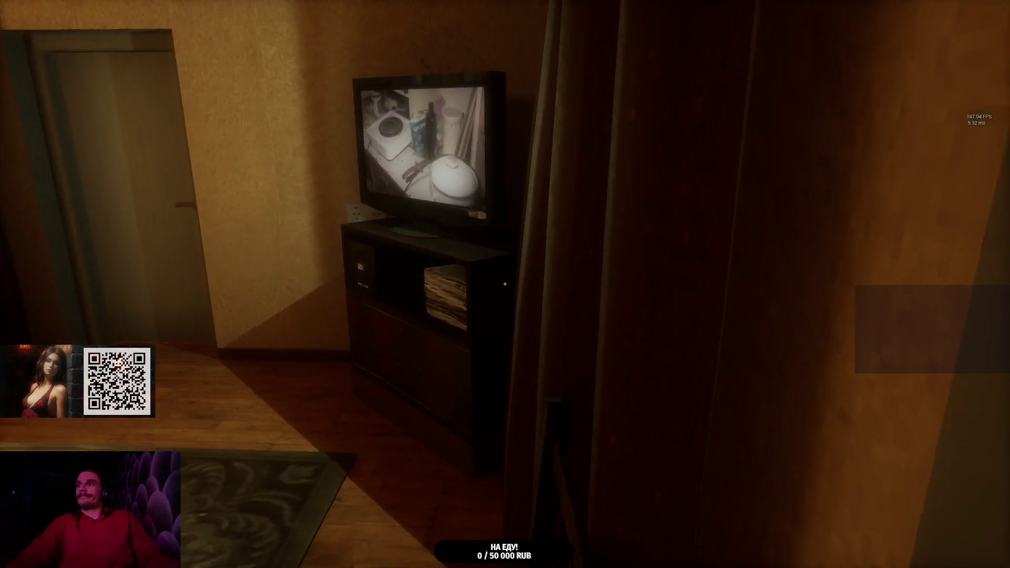
key(w)
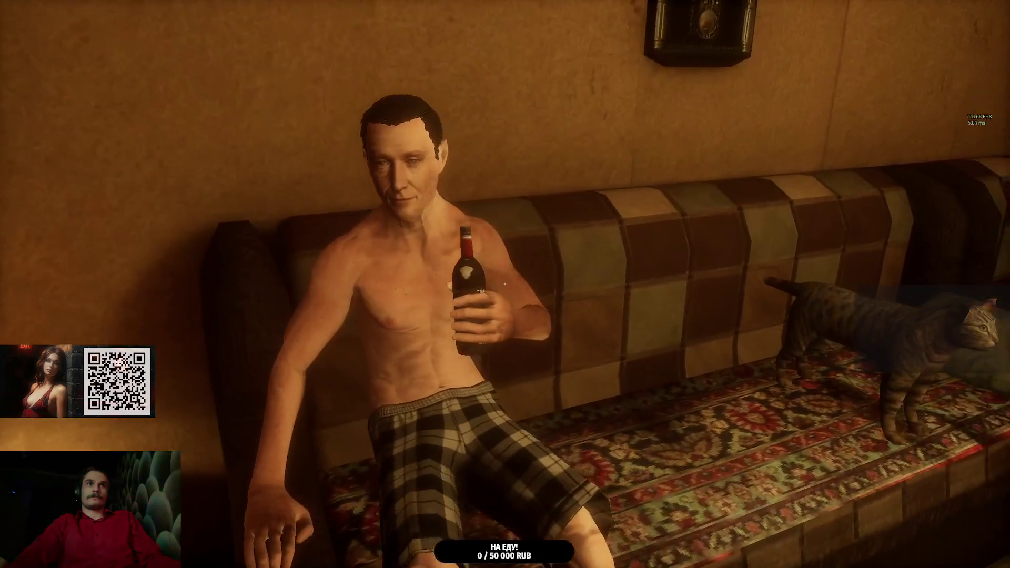
key(e)
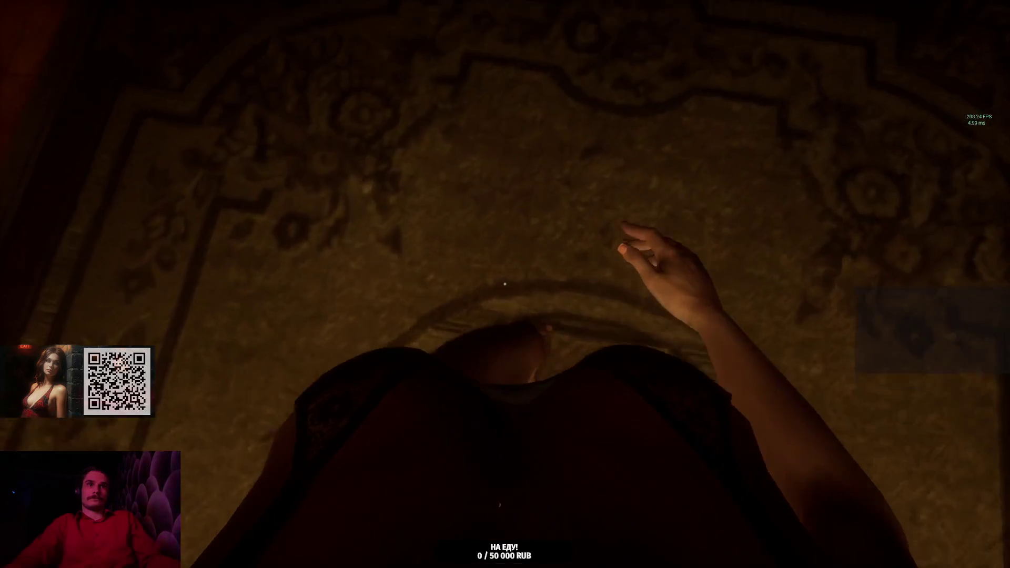
key(w)
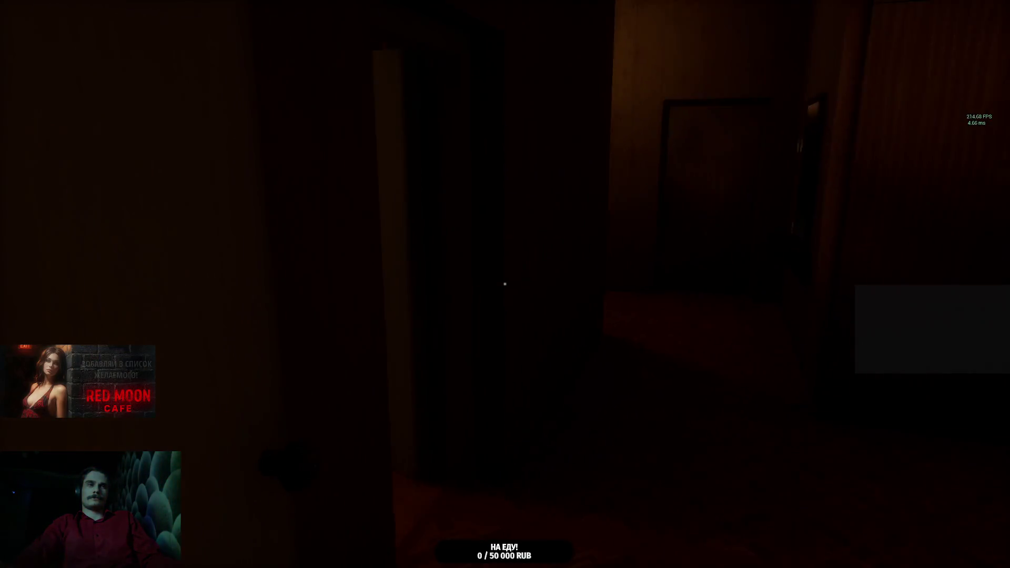
key(w)
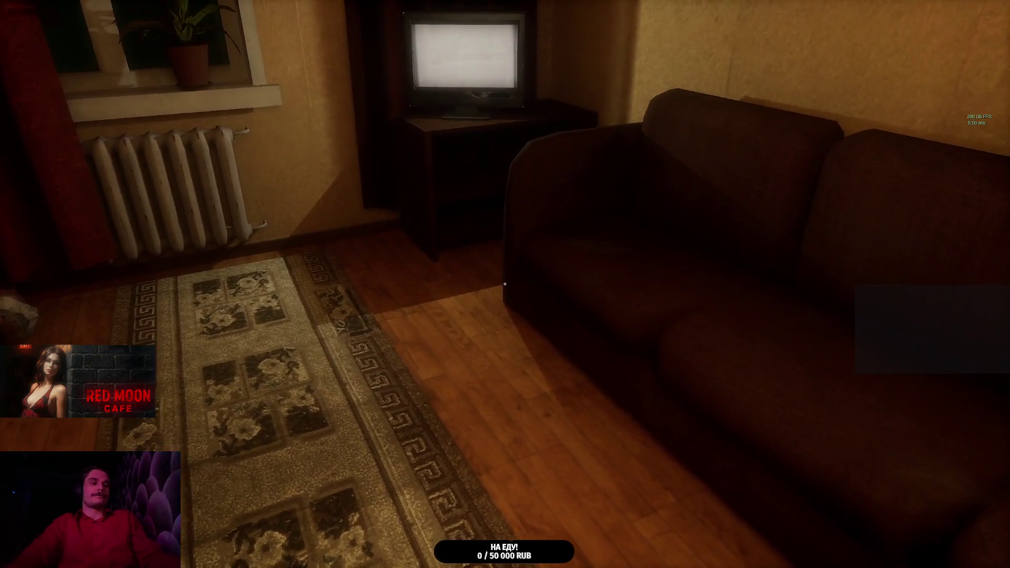
Step: Pause, view the settings board, then back out and resume play in the bedroom
key(Escape)
click(616, 309)
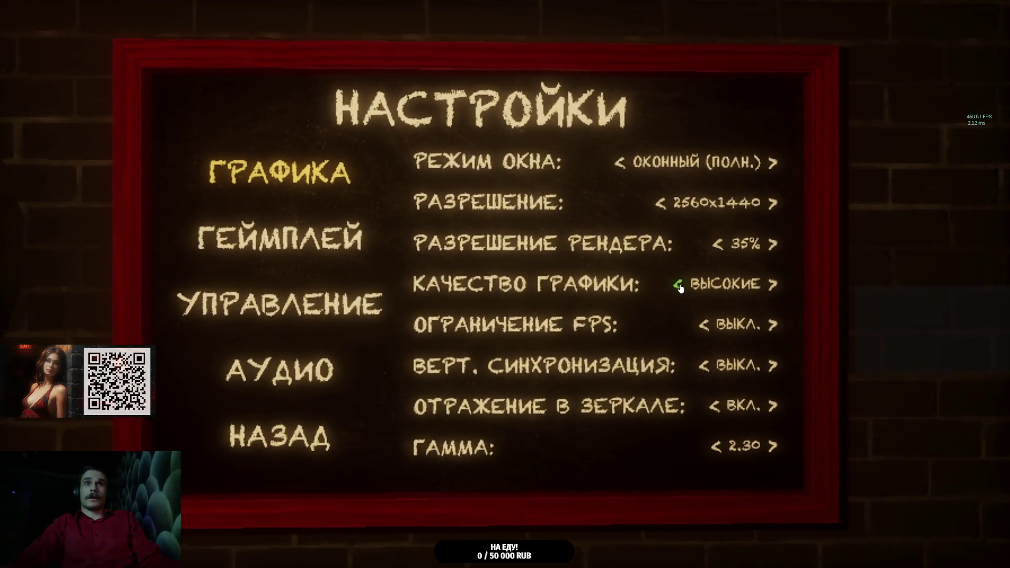
click(363, 408)
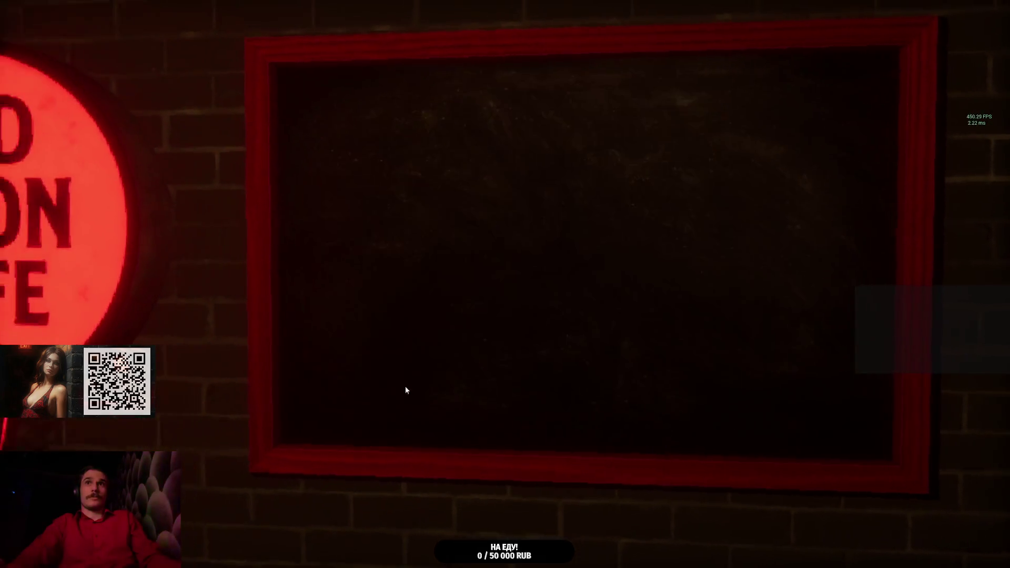
click(638, 248)
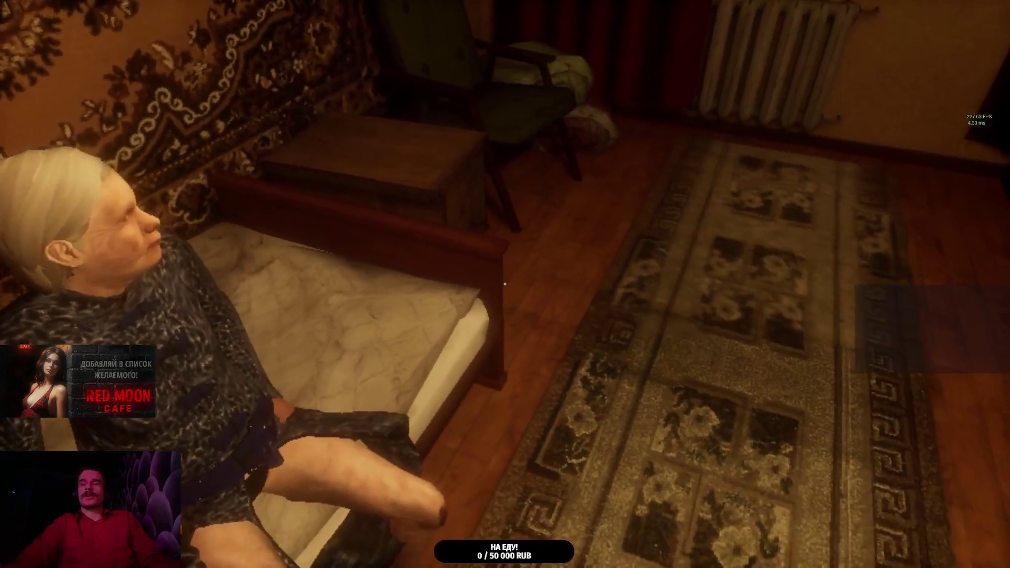
Step: Walk into the hallway, opening the hallway, toilet and bathroom doors along the way
key(w)
key(w)
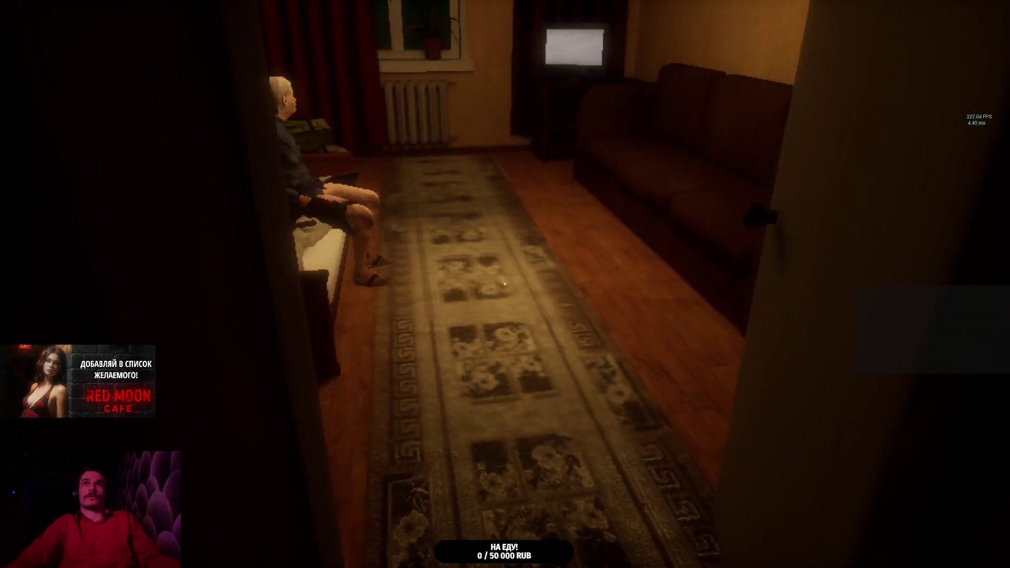
key(e)
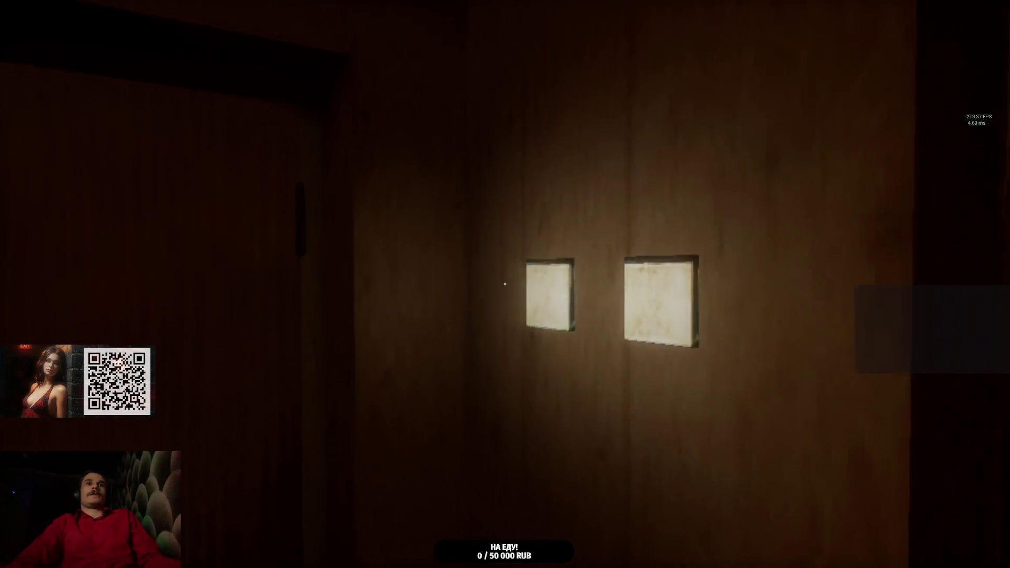
key(e)
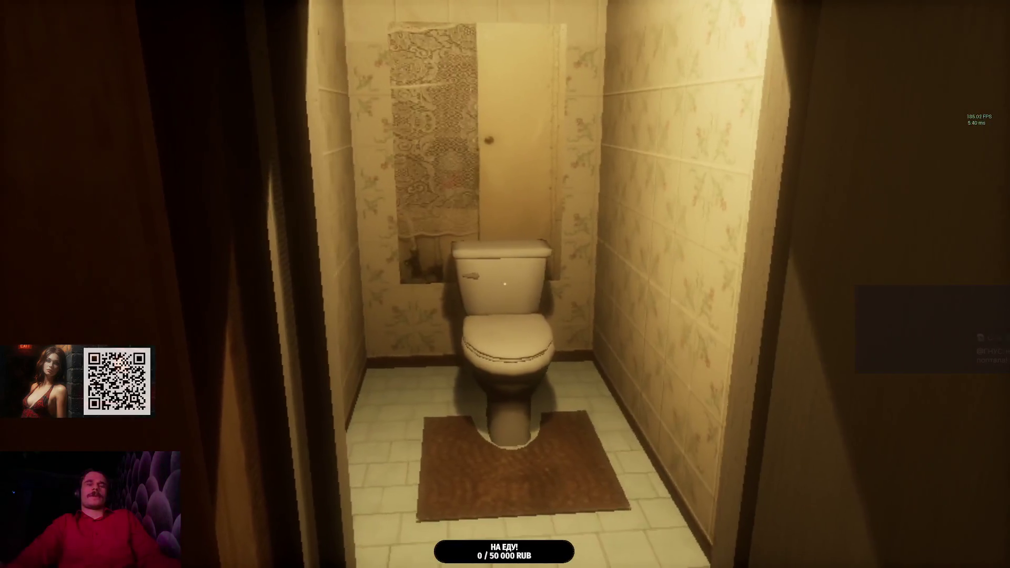
key(e)
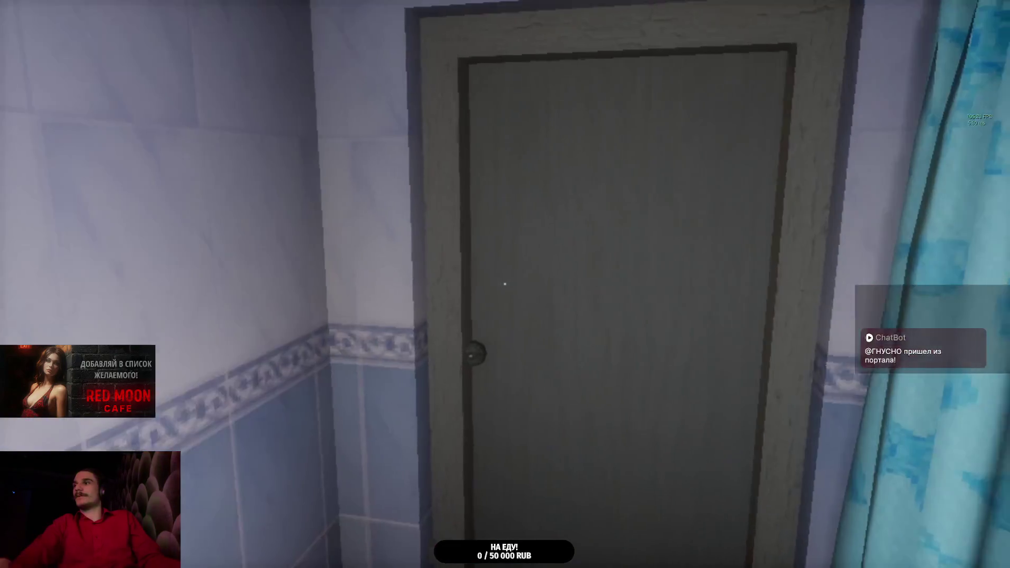
click(505, 284)
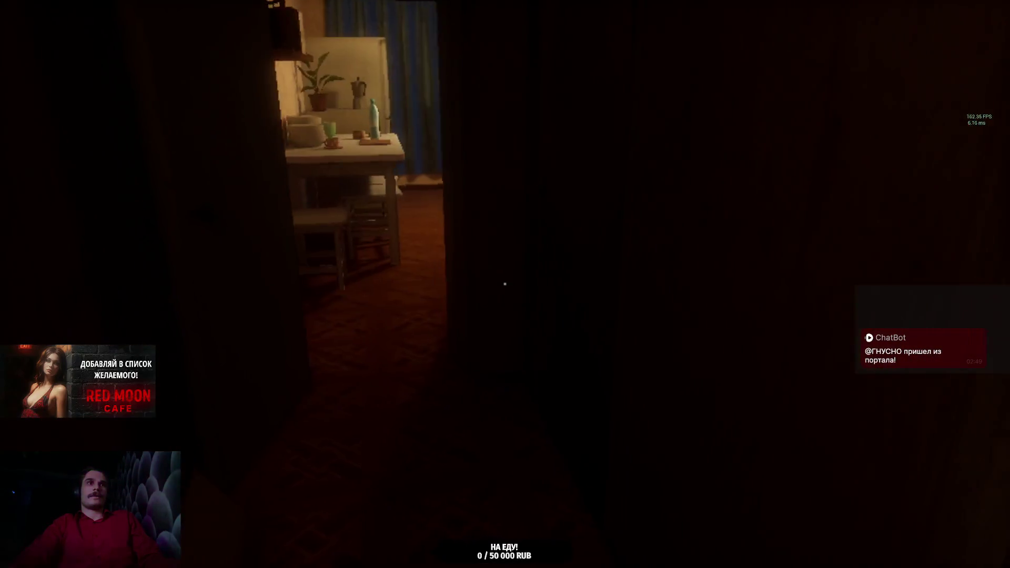
Step: Walk into the kitchen up to the cupboard under the window, back out, and pause
key(w)
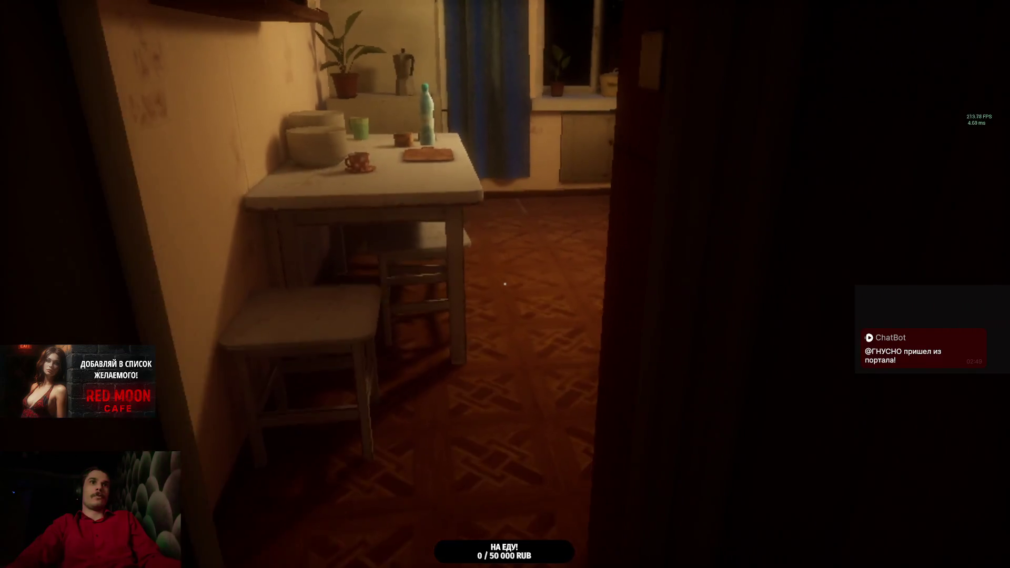
key(w)
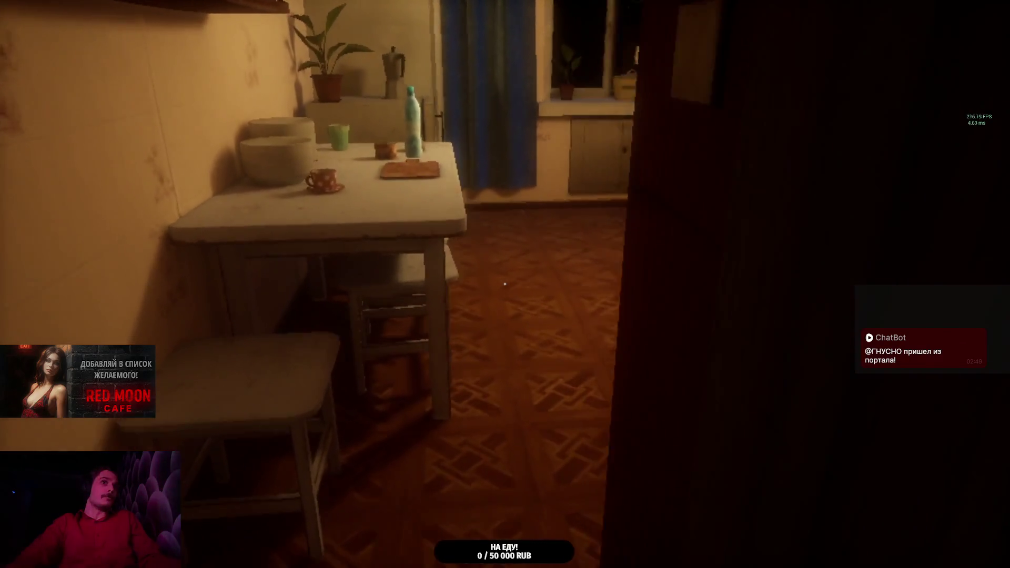
key(w)
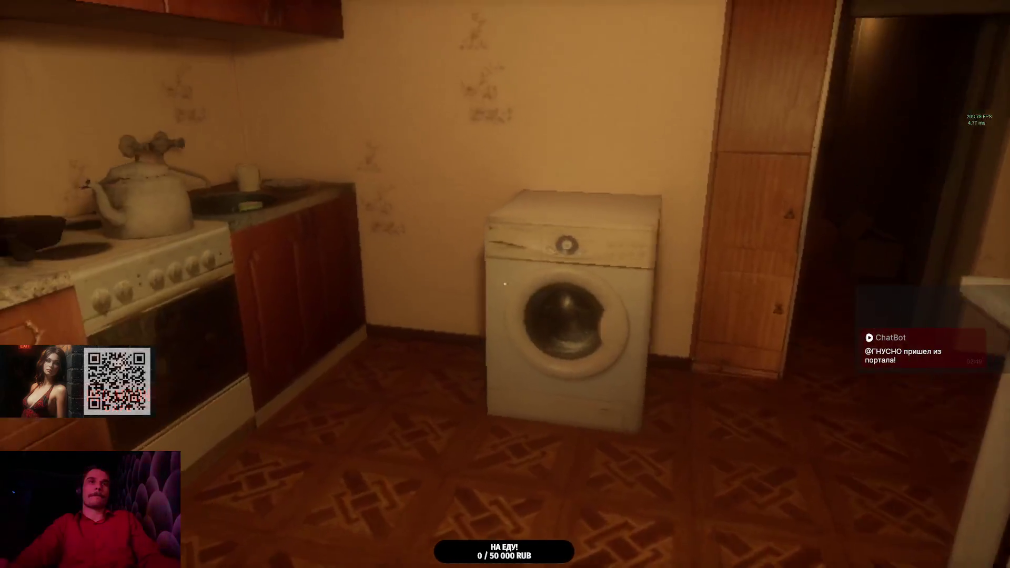
key(w)
key(w)
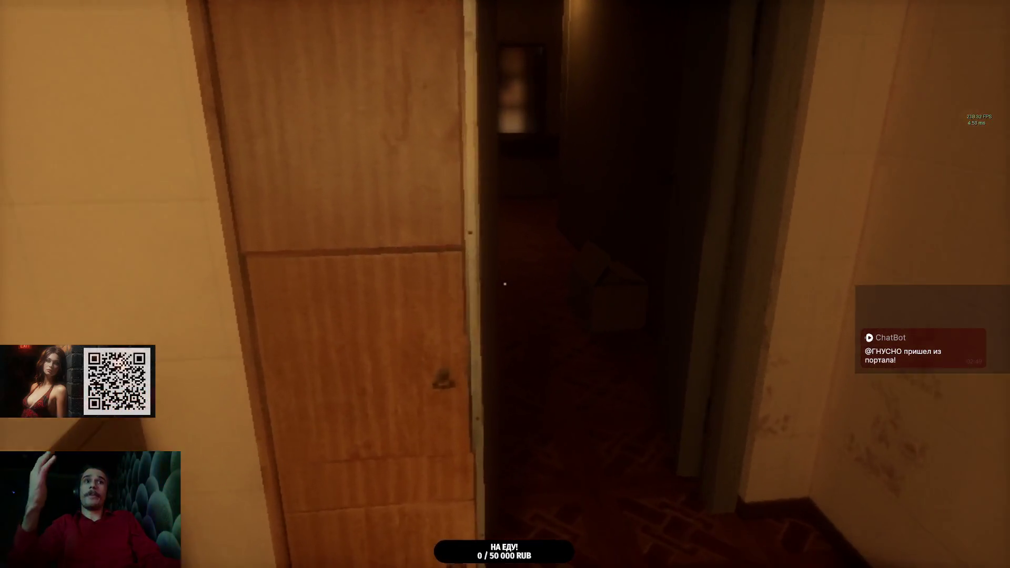
key(s)
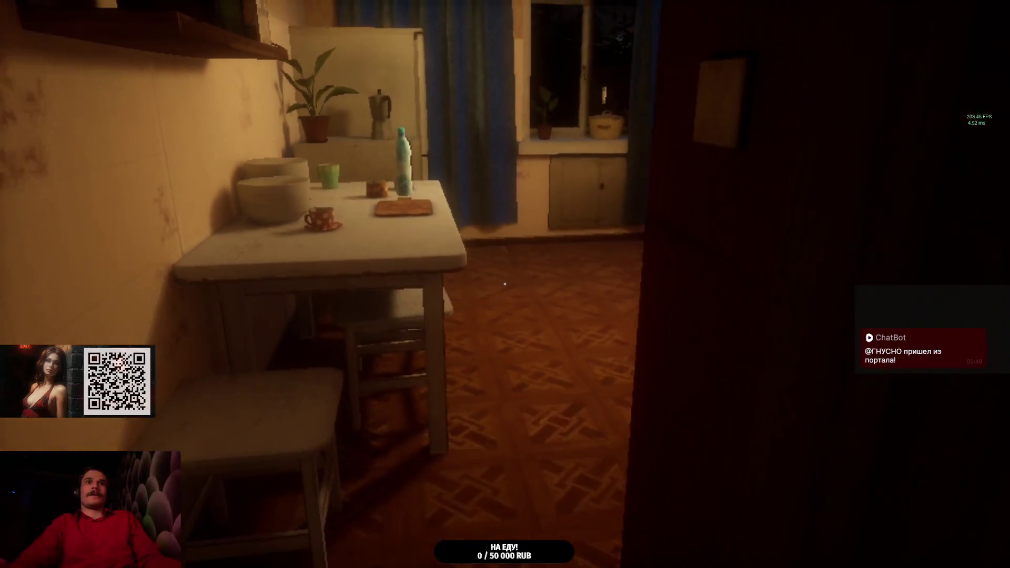
key(Escape)
Step: Raise graphics quality from low to ВЫСОКИЕ and resume at the kitchen doorway
click(754, 325)
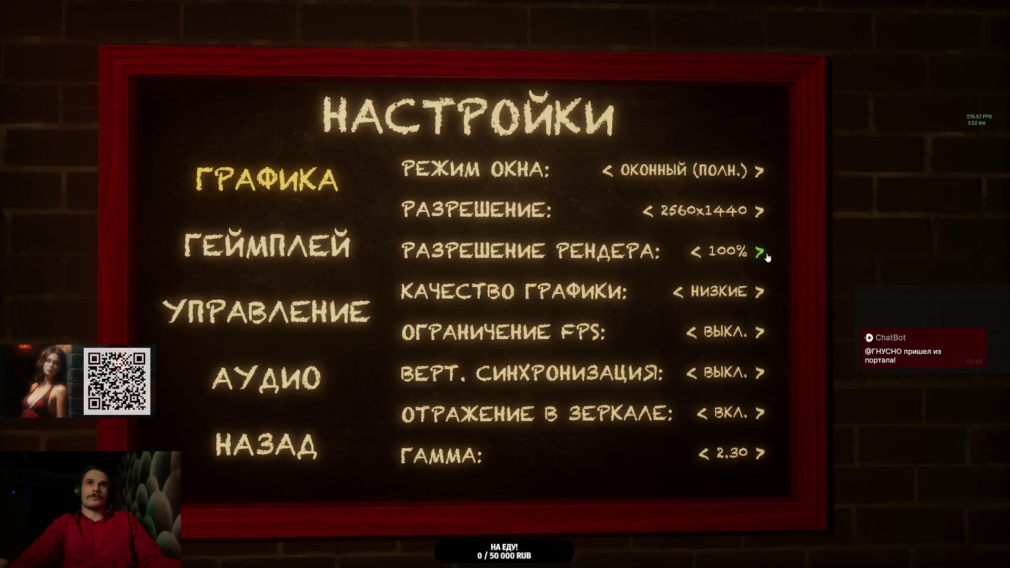
click(761, 288)
click(380, 409)
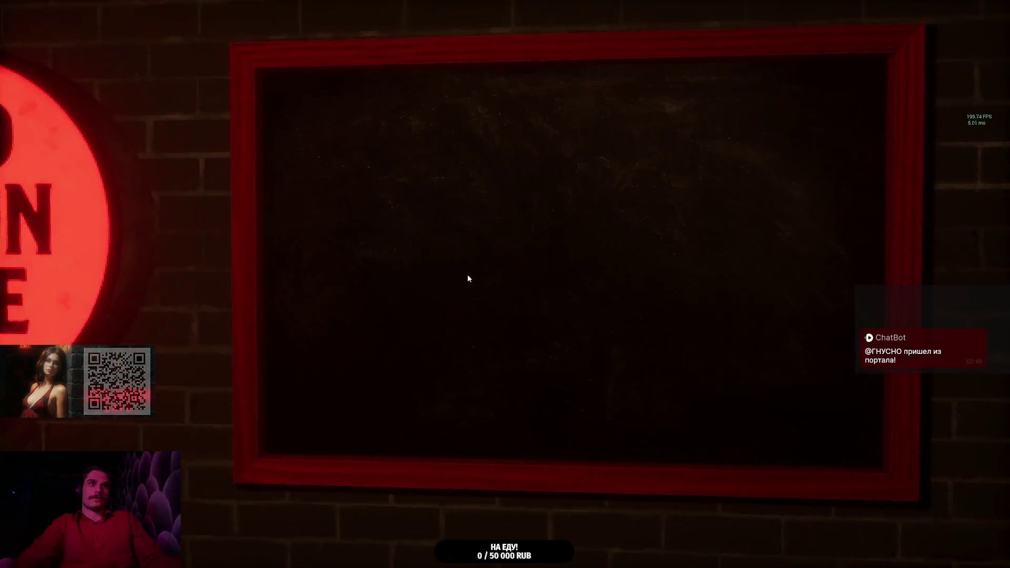
click(596, 240)
key(s)
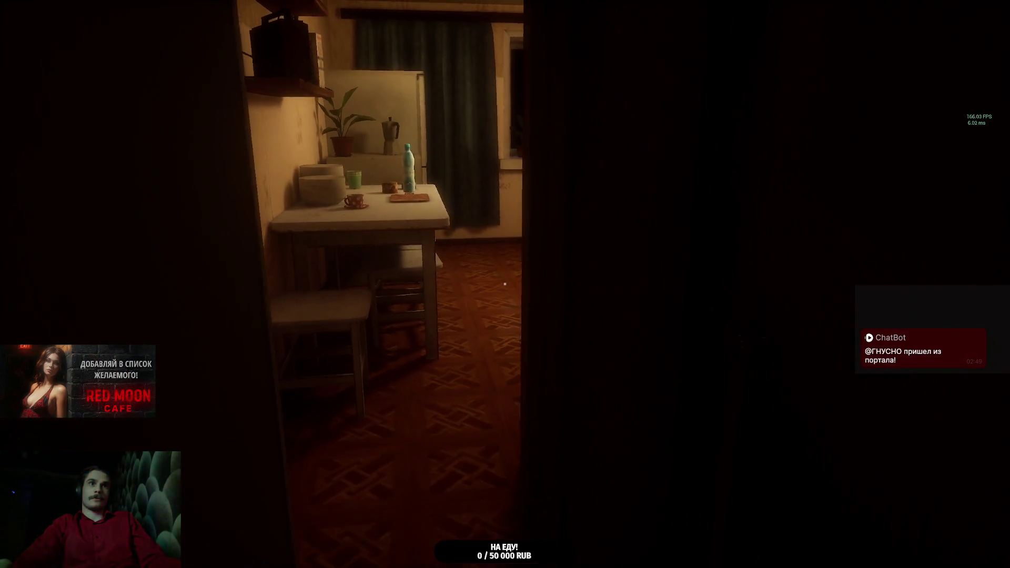
Step: Lower РАЗРЕШЕНИЕ РЕНДЕРА to 75% then 50%, and resume play
key(Escape)
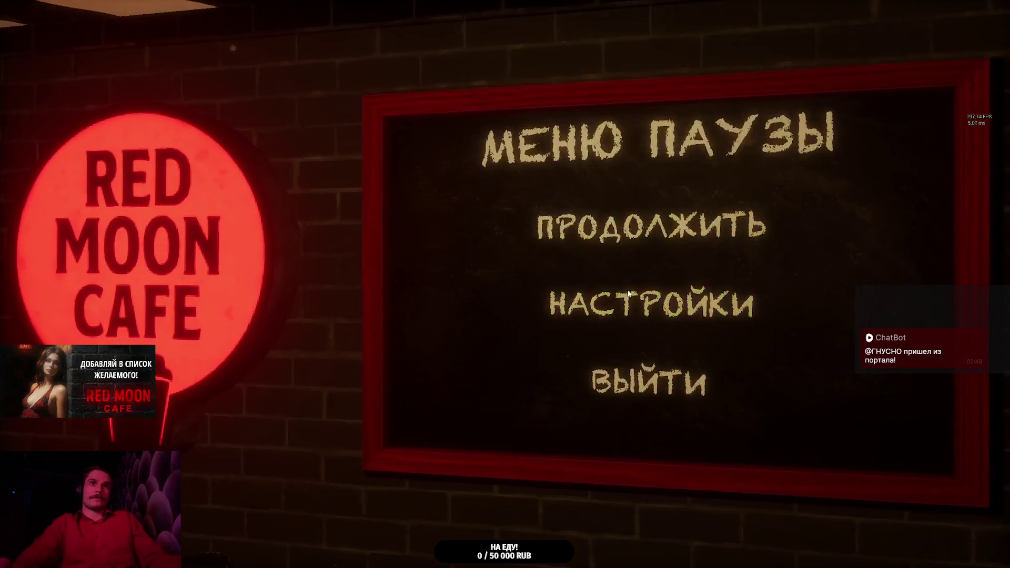
click(667, 280)
click(703, 250)
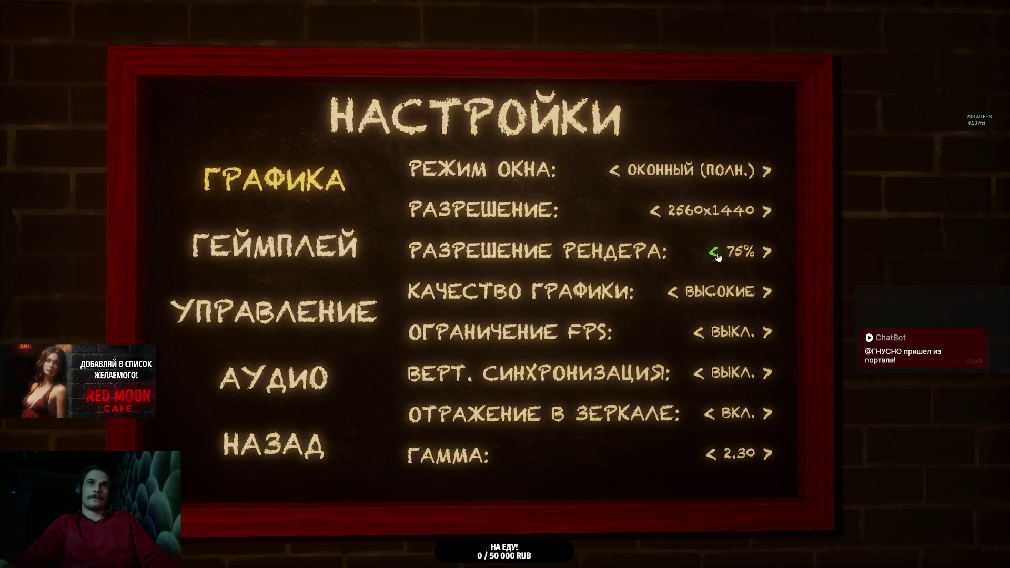
click(711, 247)
key(Escape)
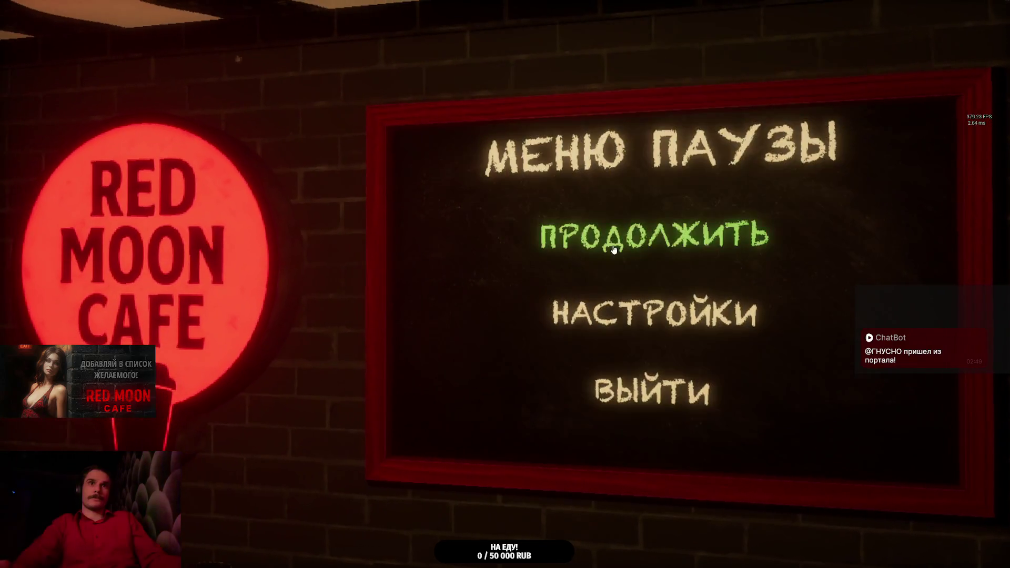
click(605, 234)
key(s)
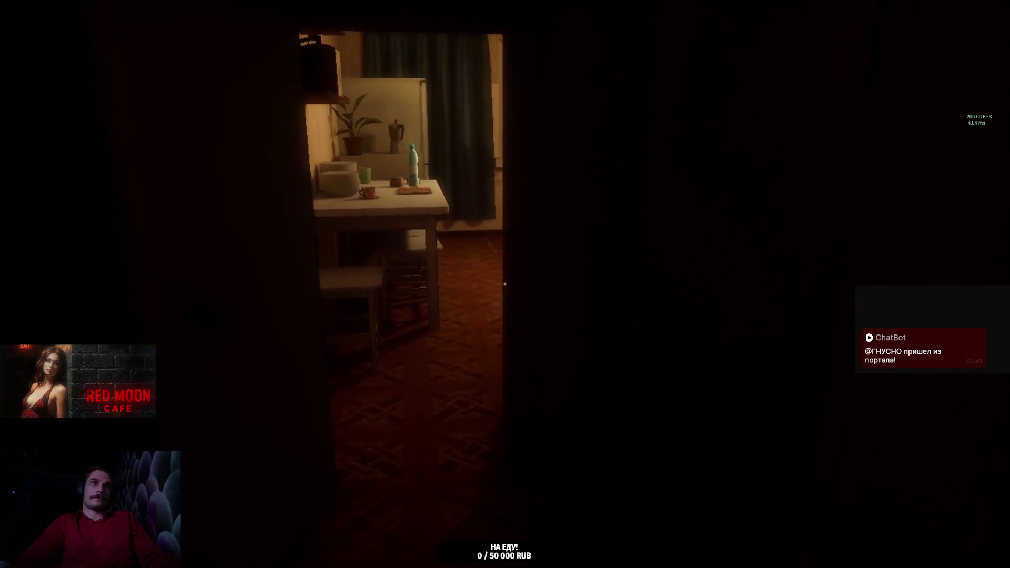
Step: Raise render resolution back to 75%, then to 100%, resuming play after each change
key(Escape)
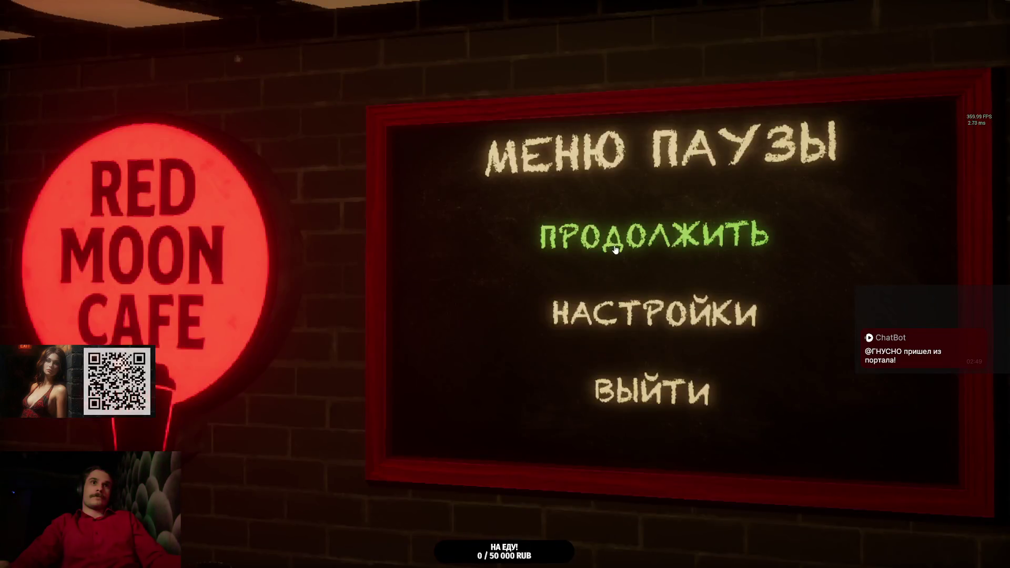
click(645, 296)
click(776, 249)
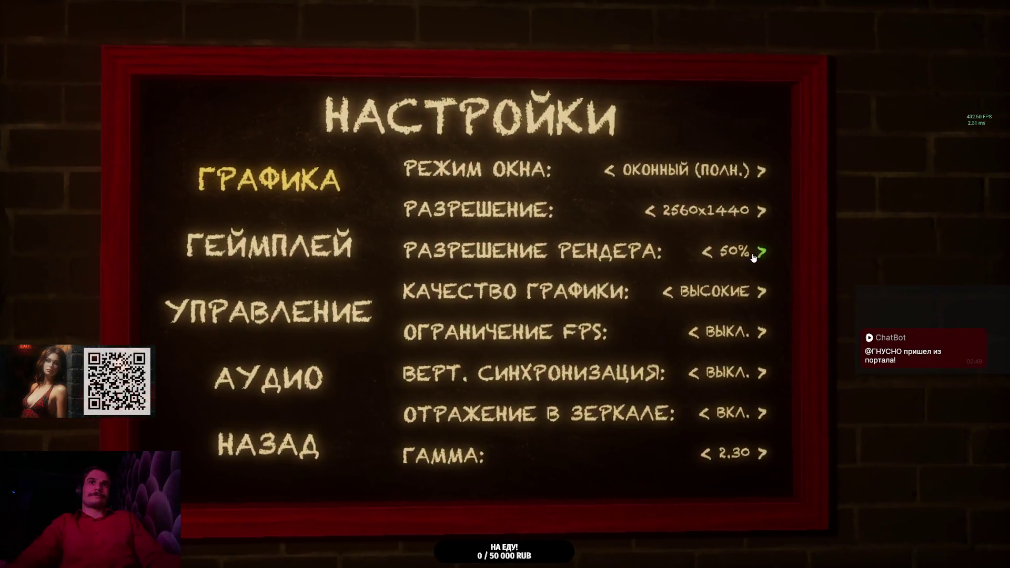
key(Escape)
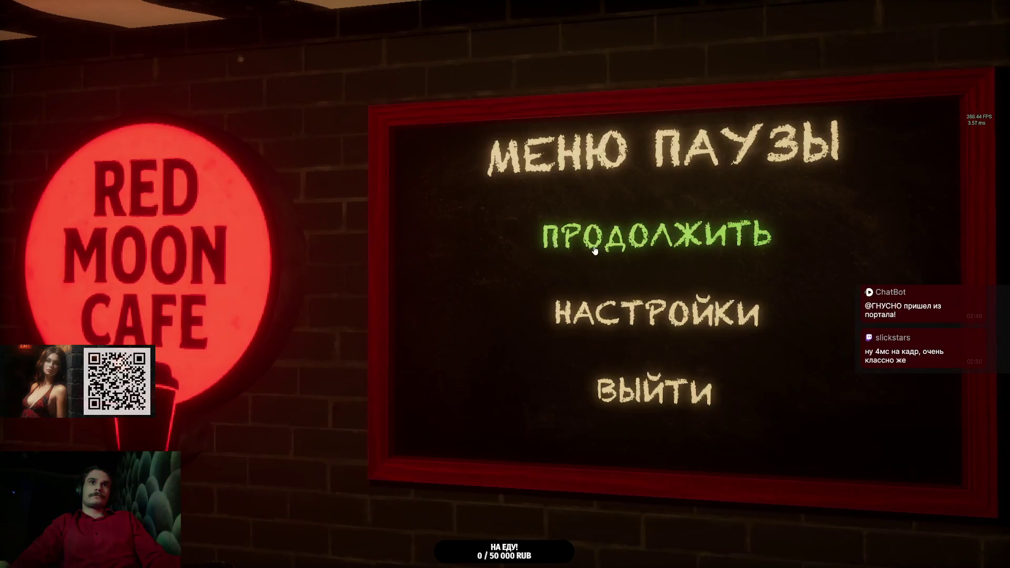
click(577, 240)
key(Escape)
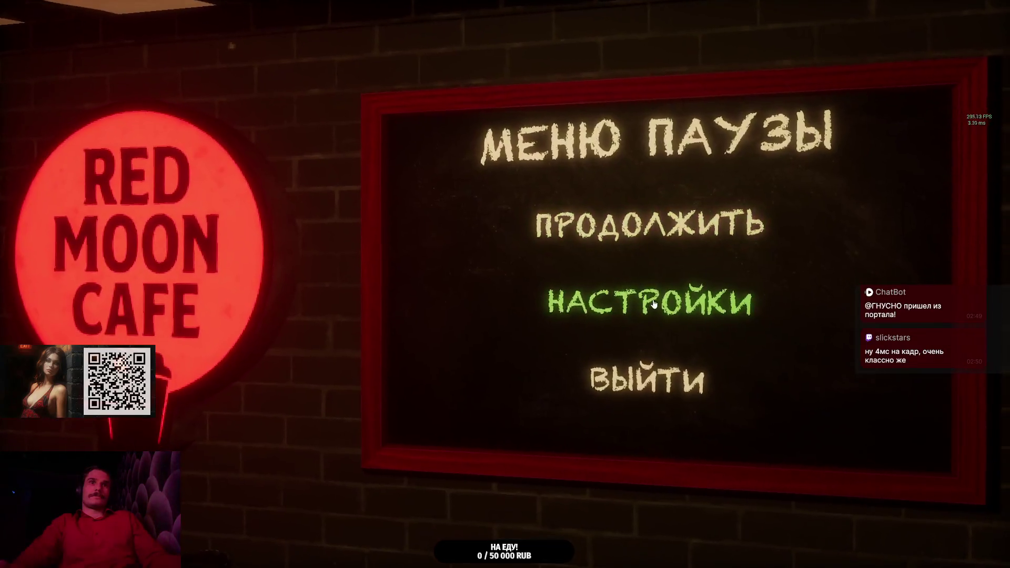
click(648, 301)
click(726, 259)
key(Escape)
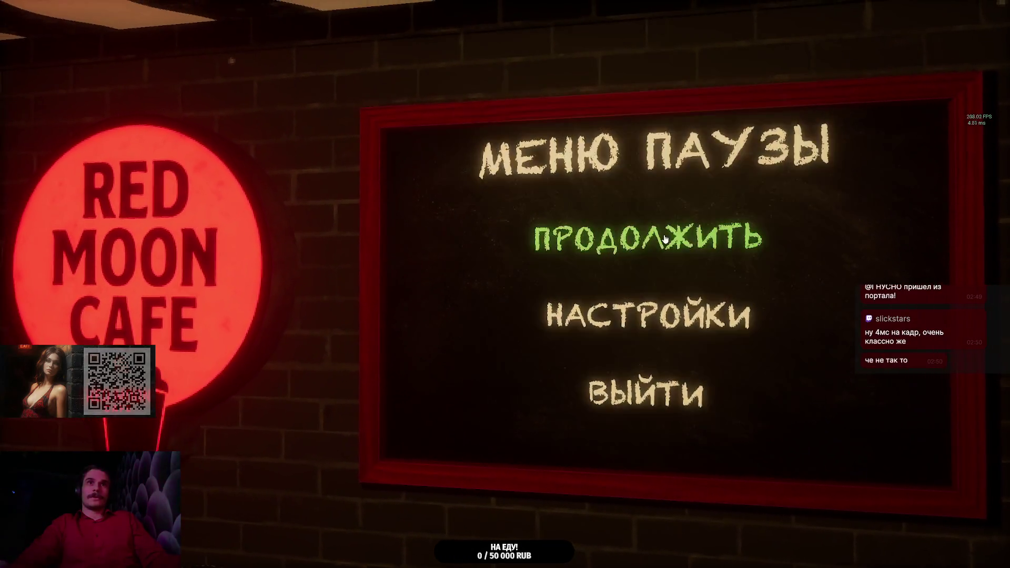
click(598, 236)
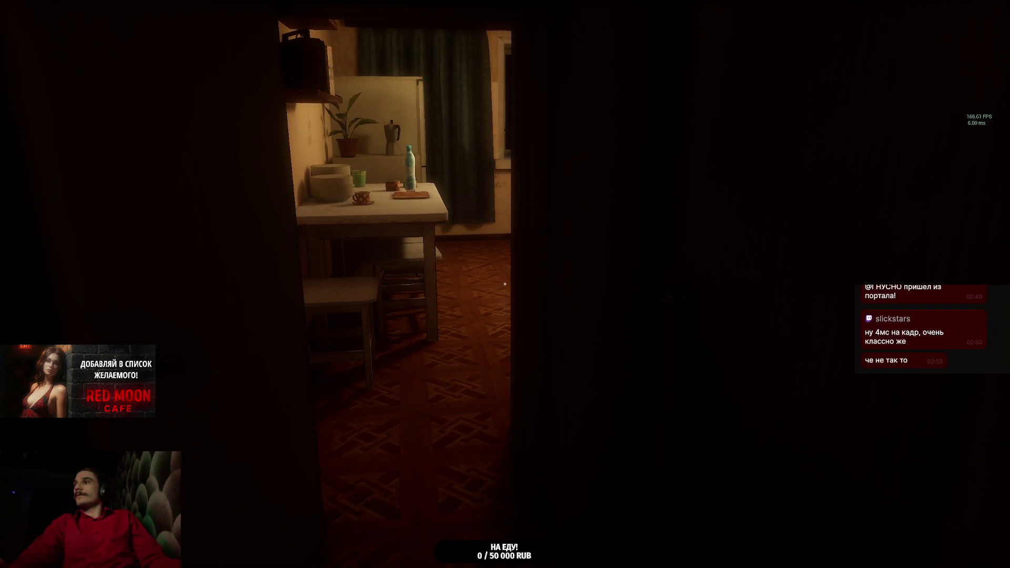
Step: Walk across the kitchen up to the window sill
key(w)
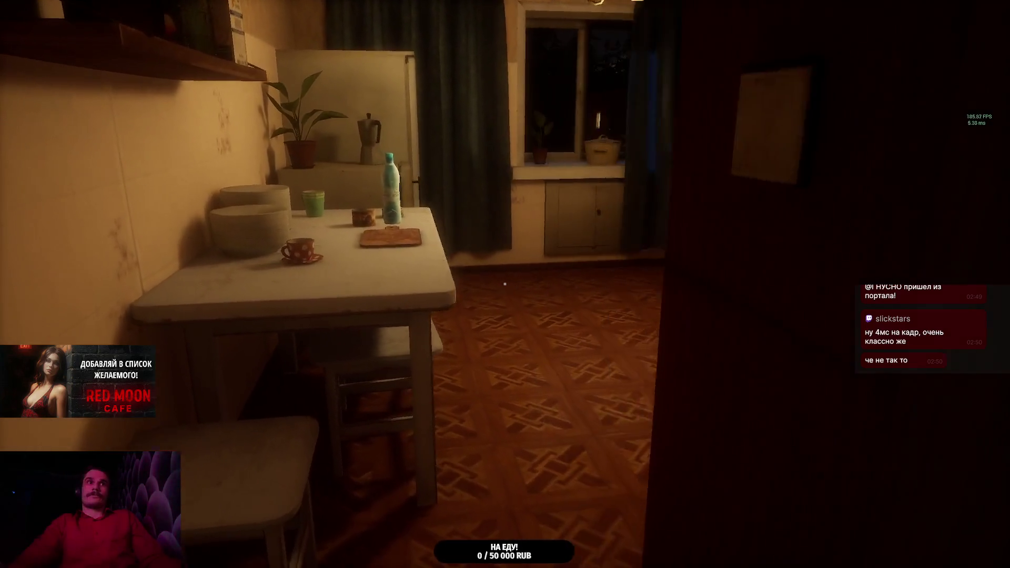
key(w)
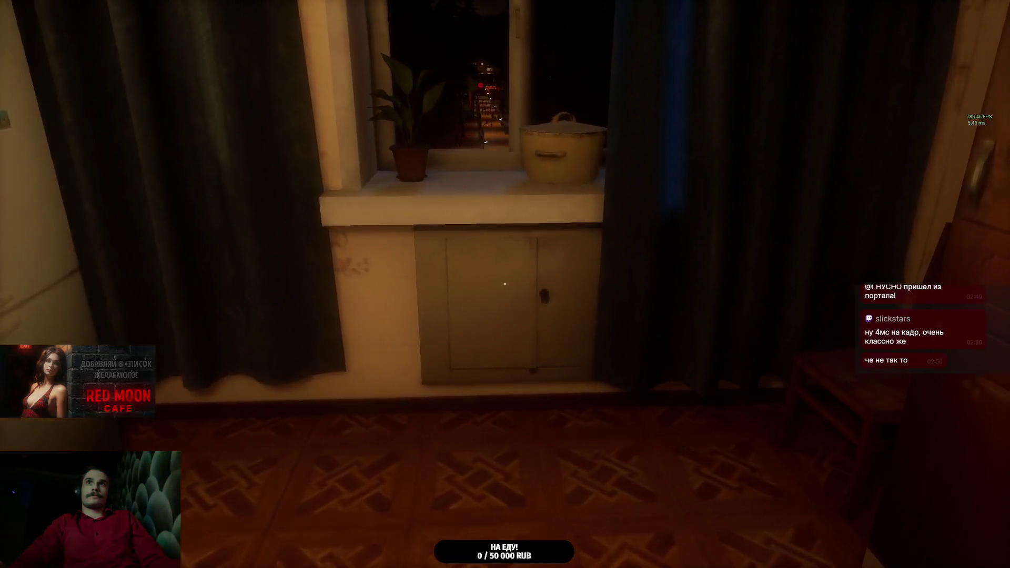
key(w)
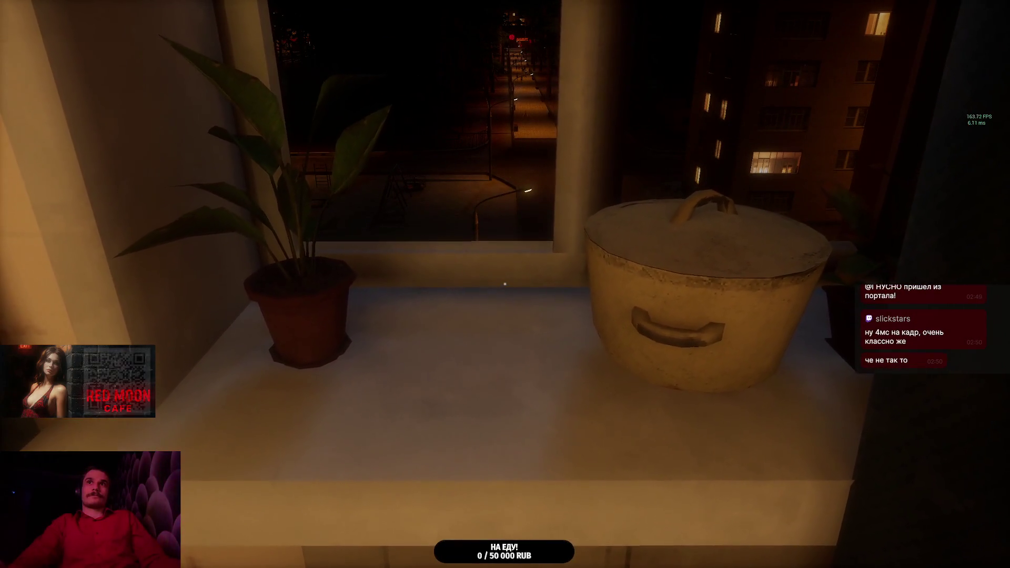
Step: Pause to check the graphics settings, then resume play in the kitchen
key(Escape)
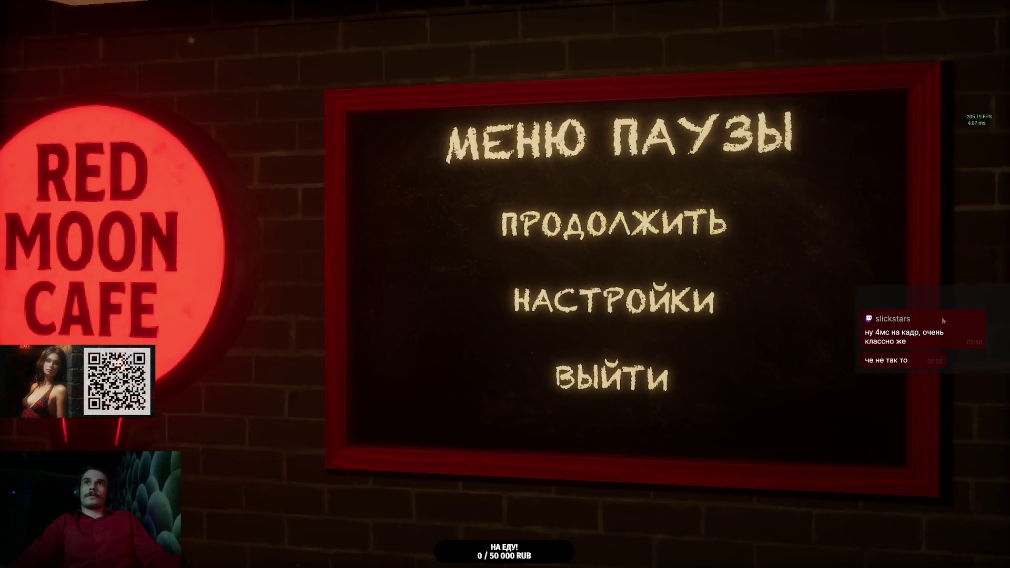
click(706, 318)
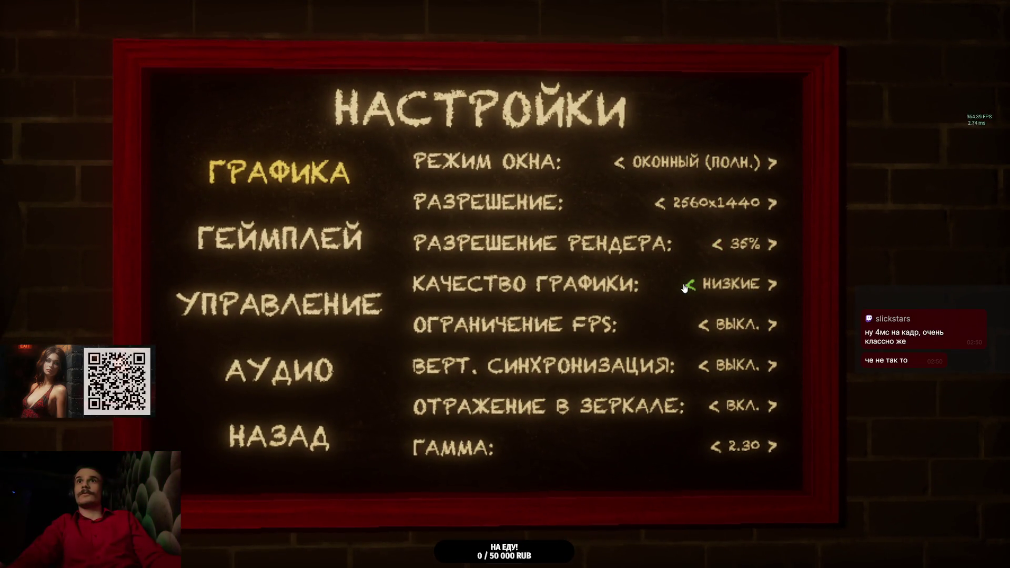
click(347, 412)
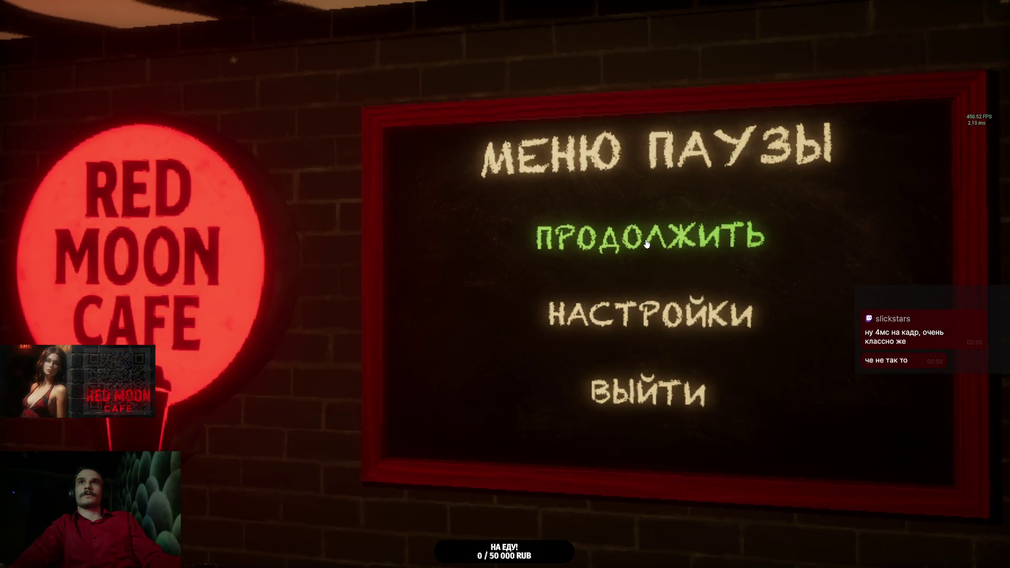
click(647, 244)
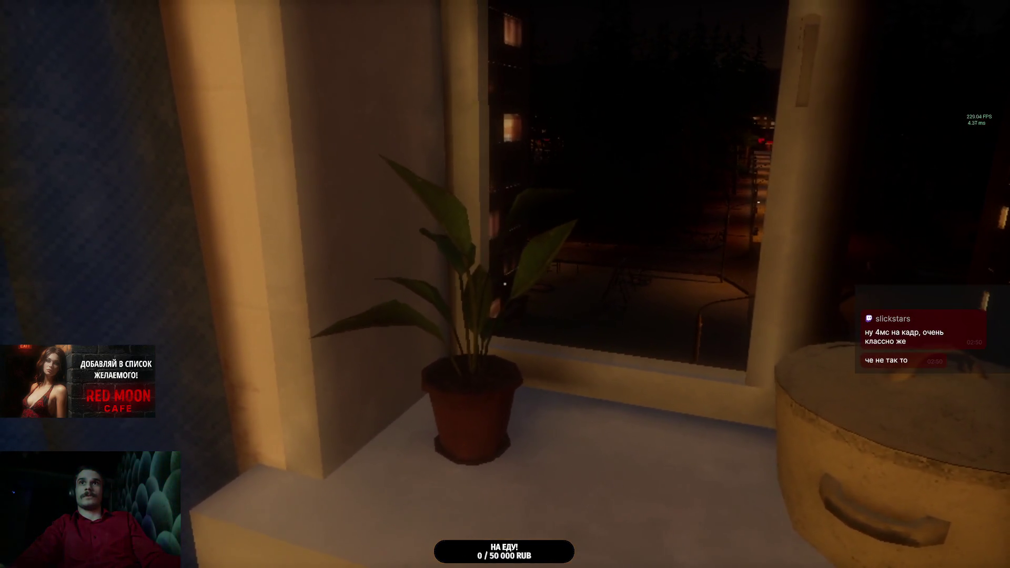
key(Escape)
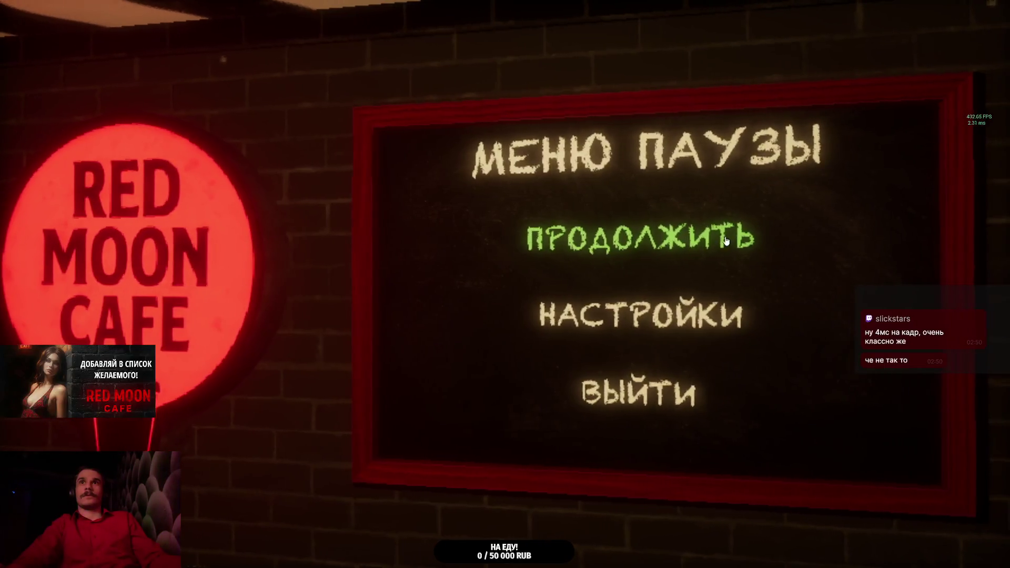
click(542, 241)
Step: Walk past the kitchen washing machine and down the dark corridor to the green ОТКРЫТО bathroom door
key(w)
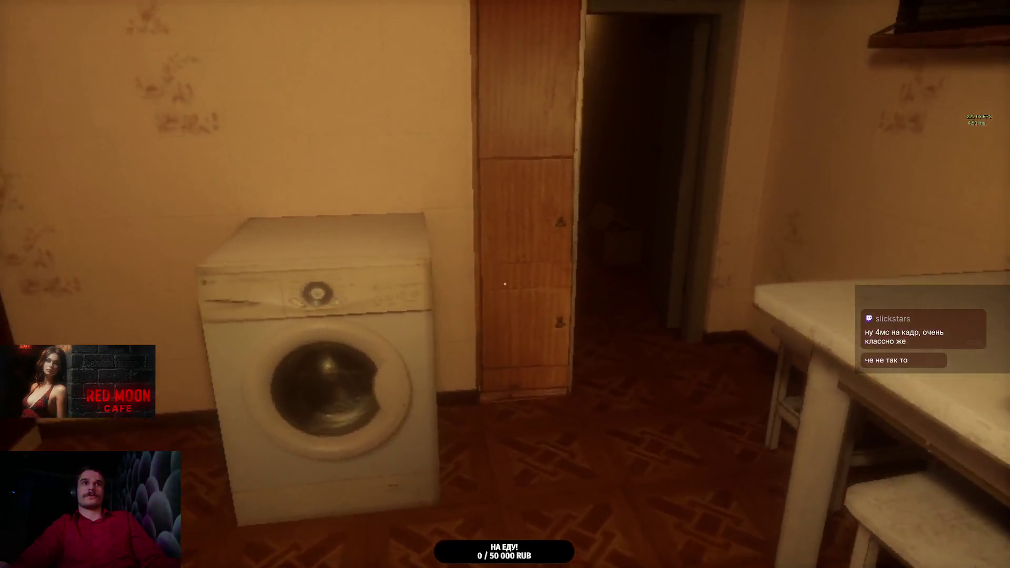
key(w)
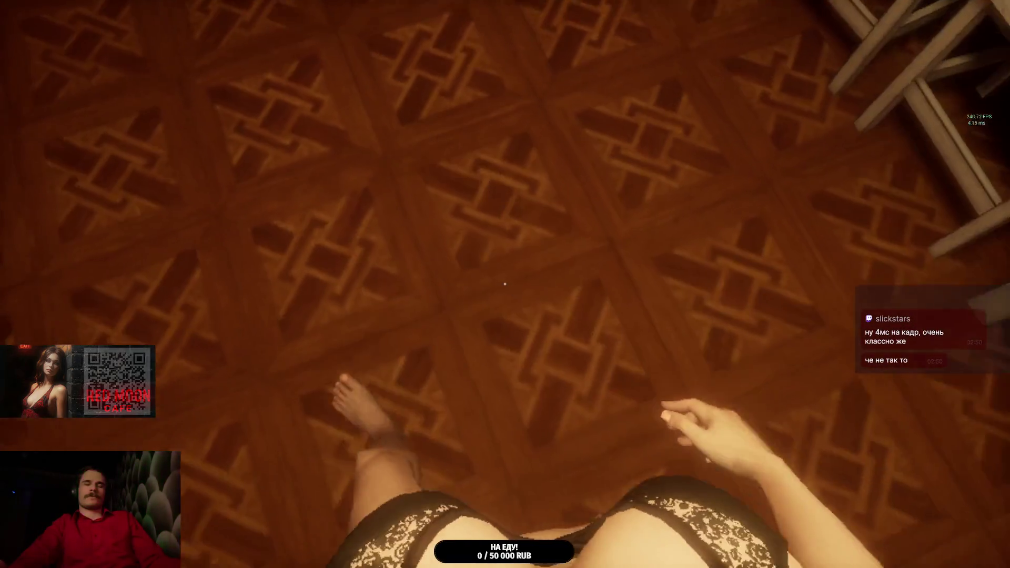
key(w)
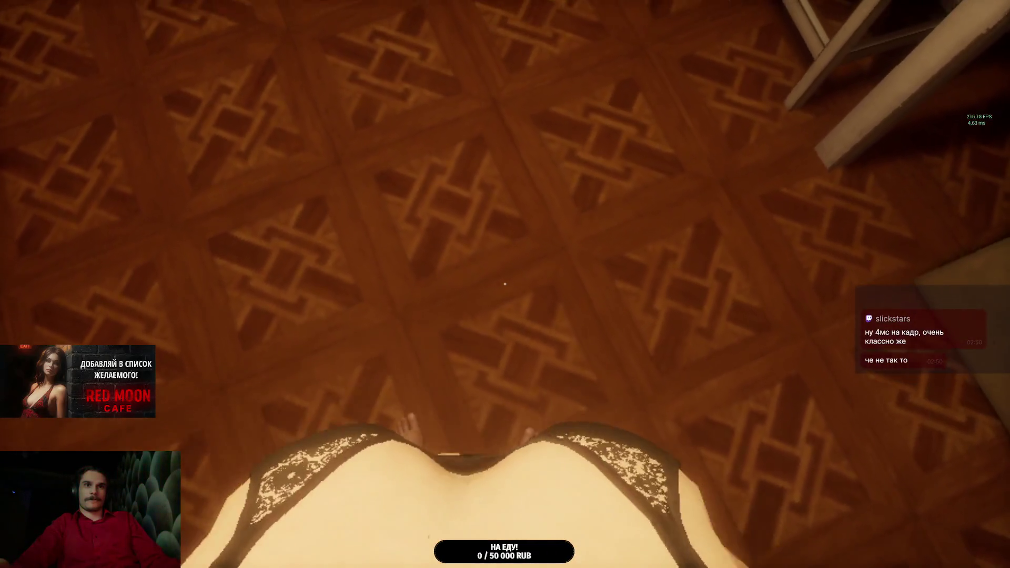
key(w)
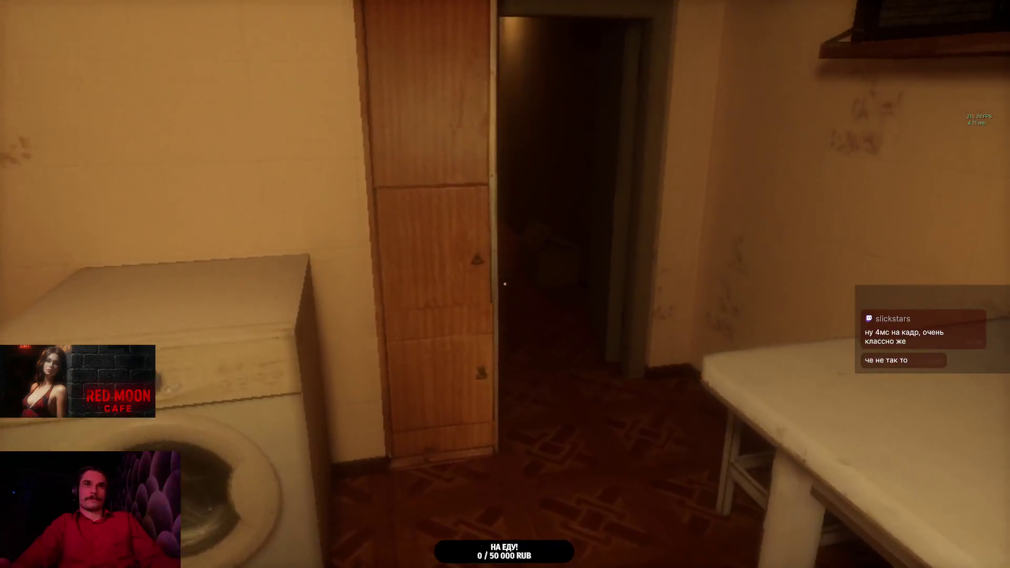
key(w)
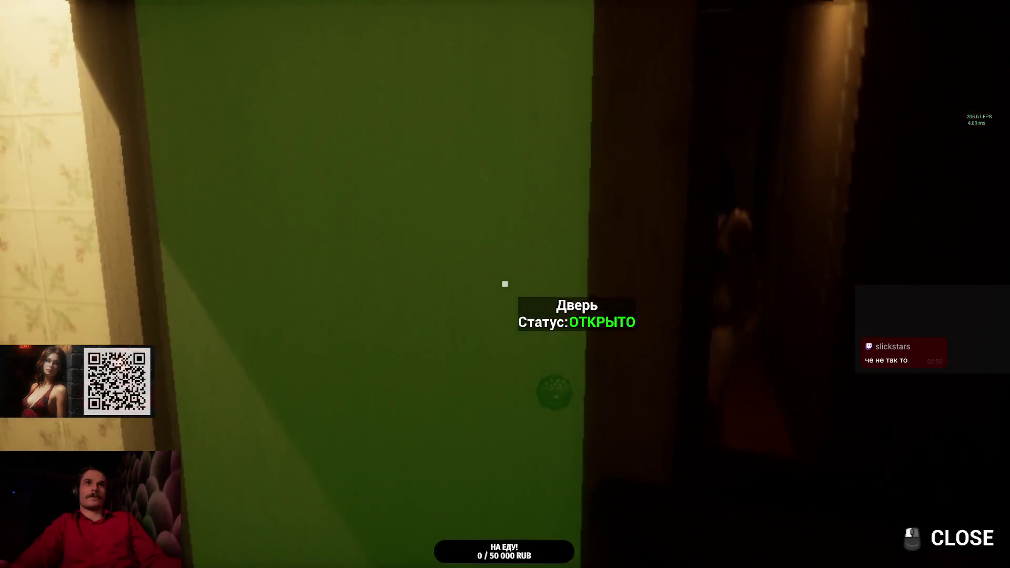
Step: Close the open bathroom door and continue along the corridor
click(505, 284)
key(w)
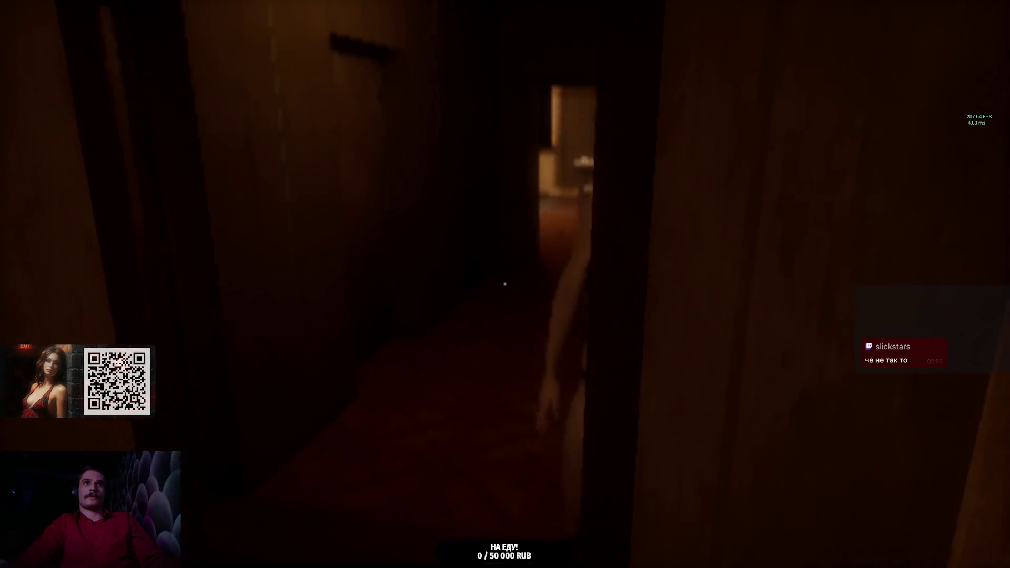
mouse_move(505, 284)
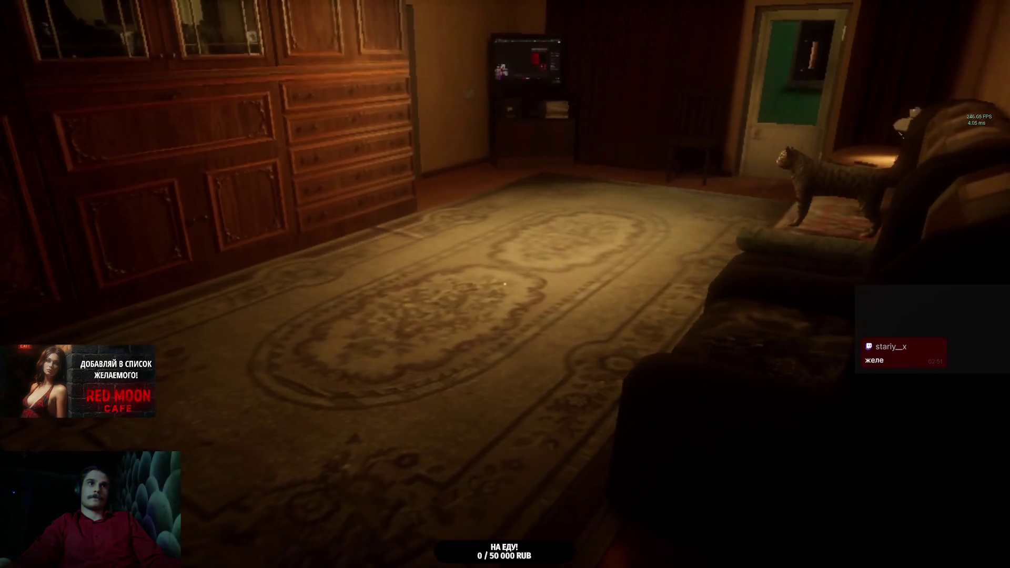
Step: Walk into the living room up to the cat on the sofa and step beside it
key(w)
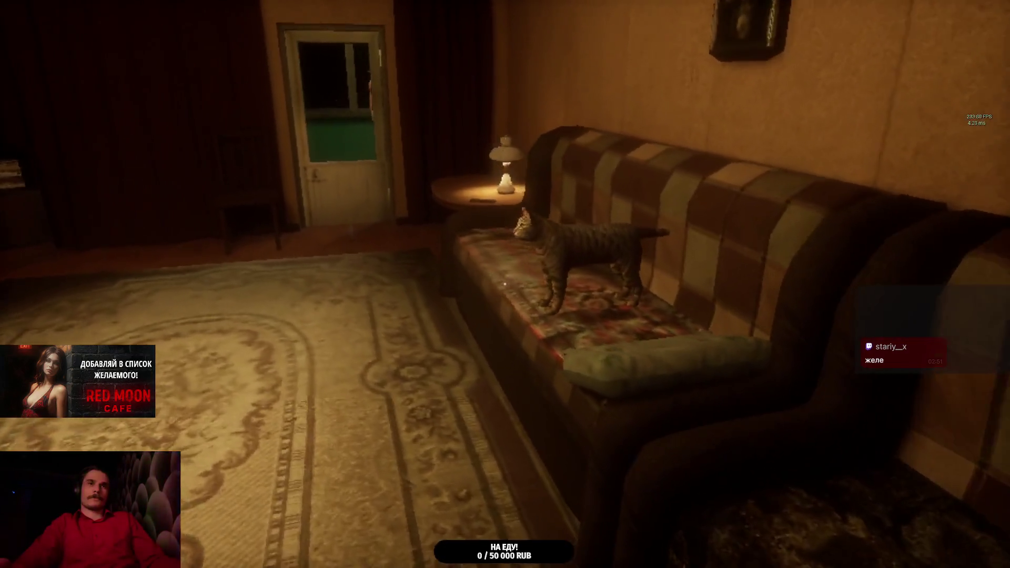
key(w)
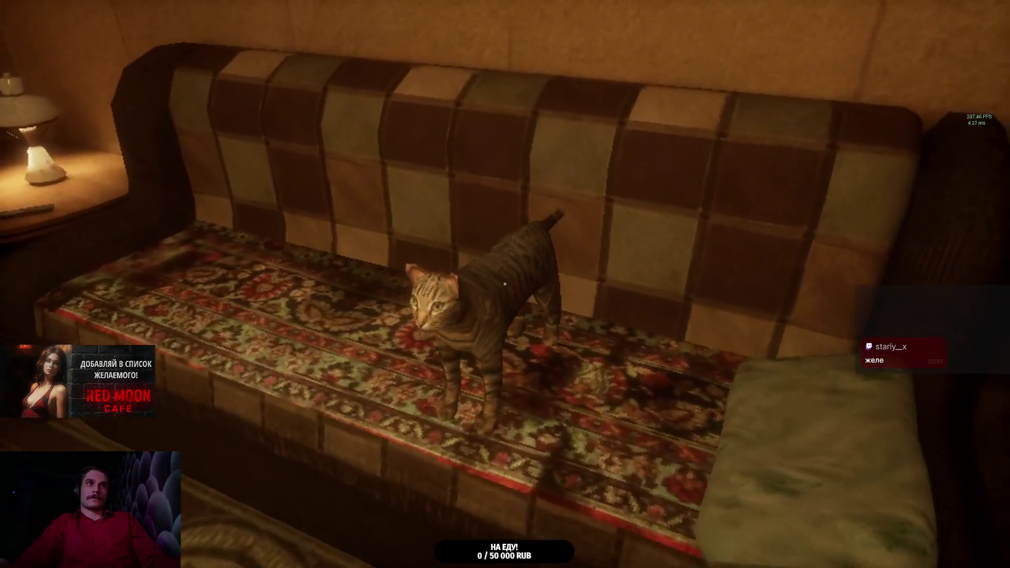
key(a)
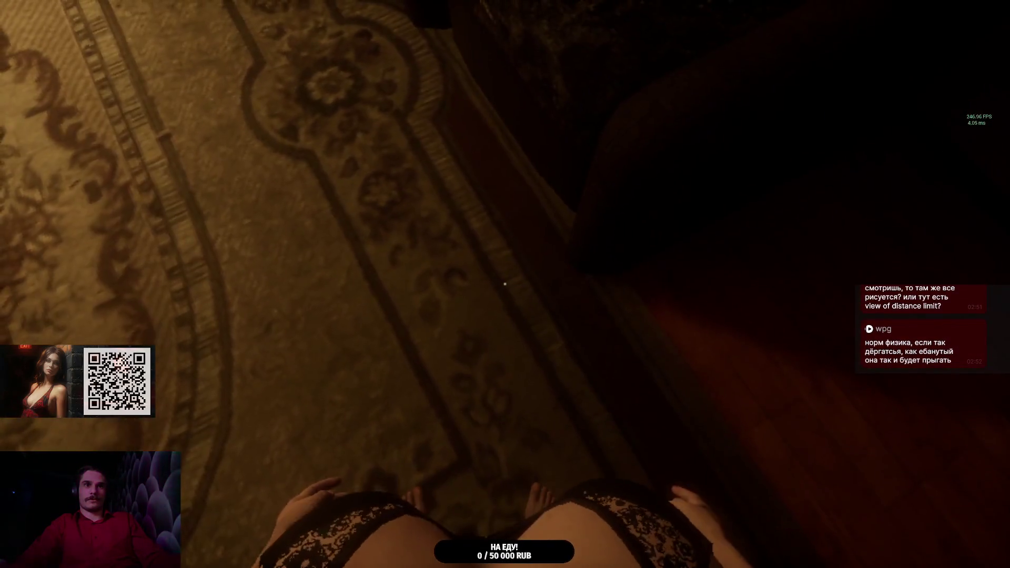
Step: In the pause menu's НАСТРОЙКИ, set render resolution to 100% and graphics quality to Высокие, then resume play
key(Escape)
click(614, 311)
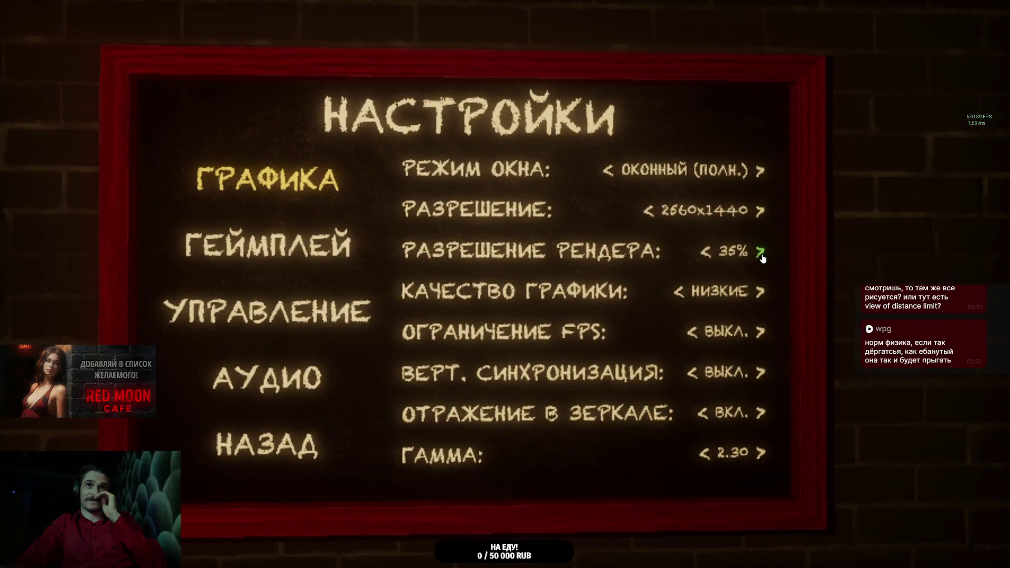
click(759, 254)
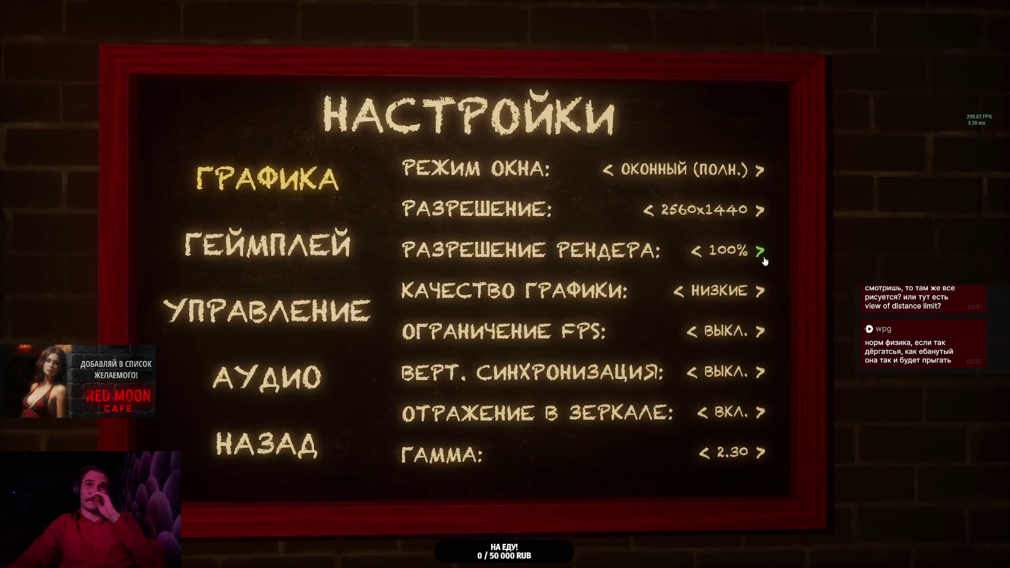
click(761, 285)
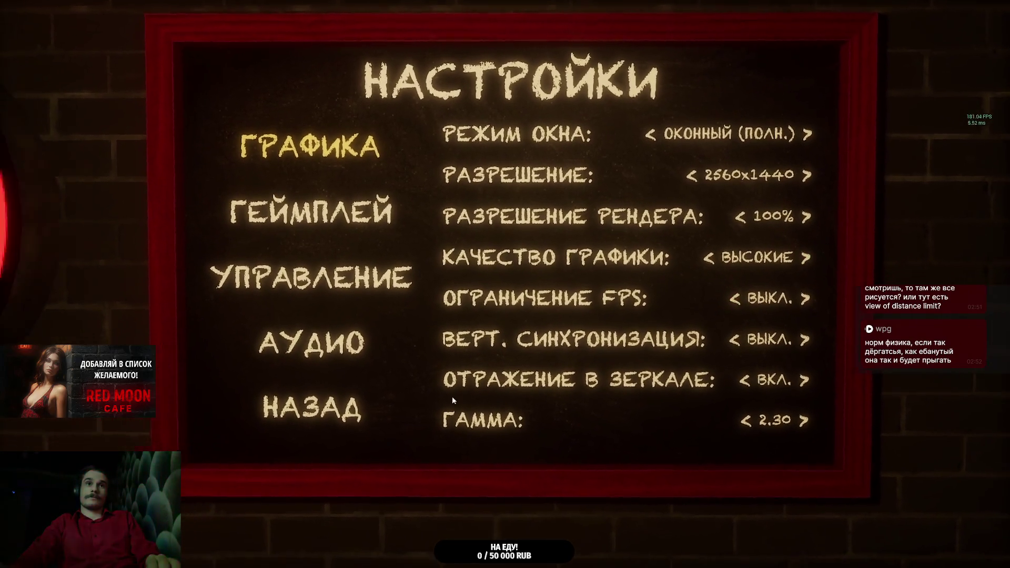
key(Escape)
click(554, 248)
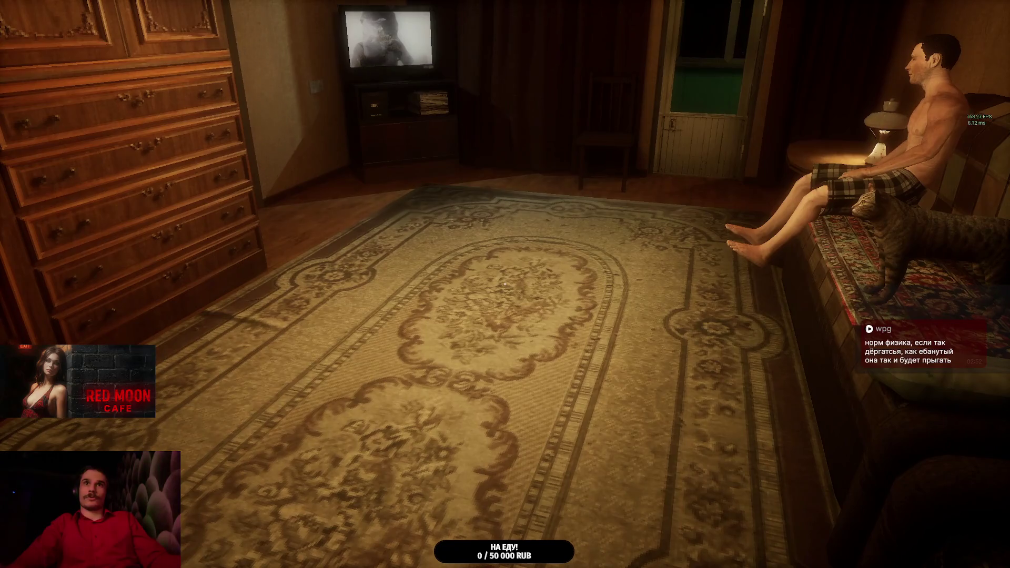
Step: Lower render resolution from 100% to 75%, then to 35%, and resume play
key(Escape)
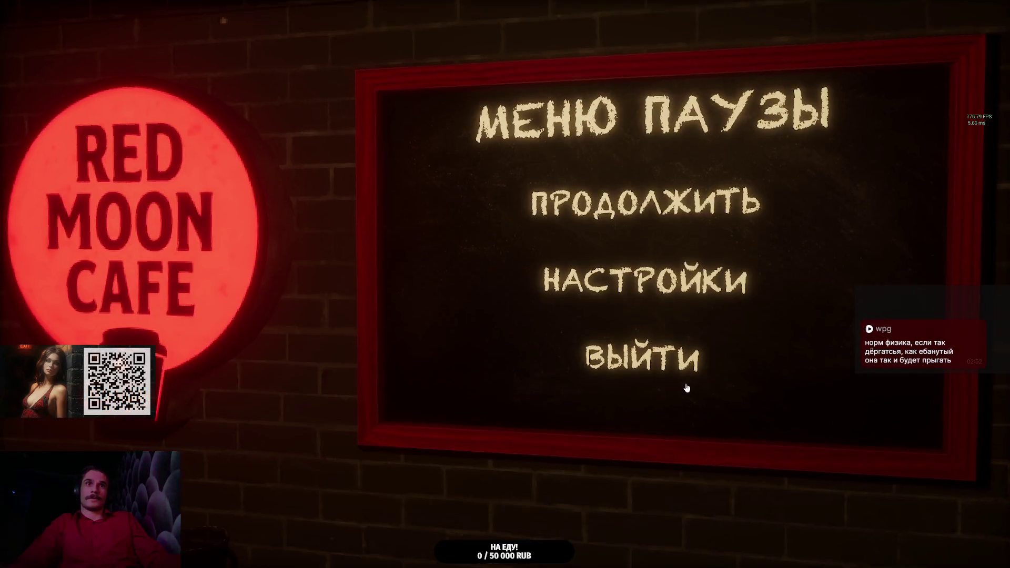
click(647, 233)
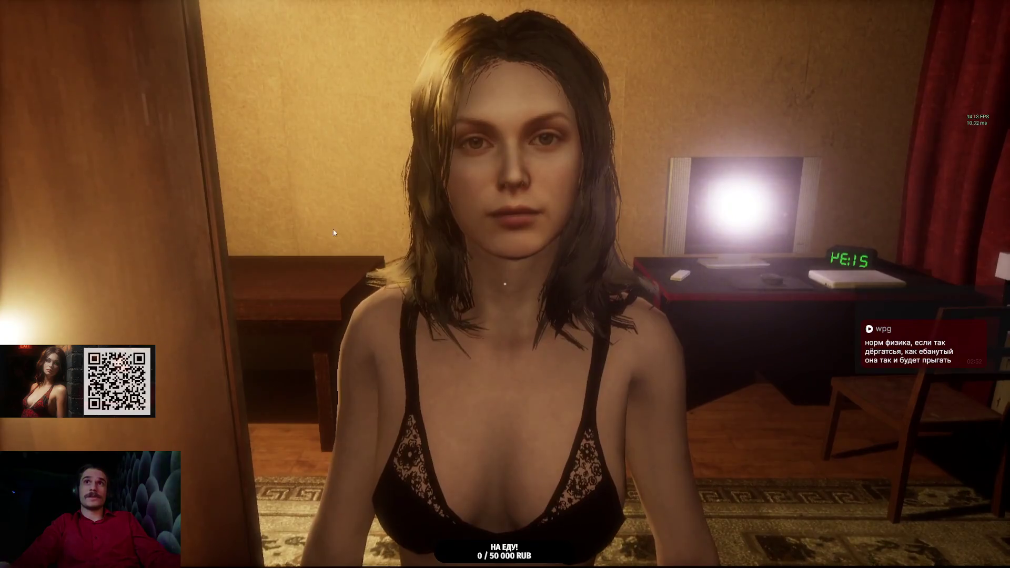
key(Escape)
click(658, 300)
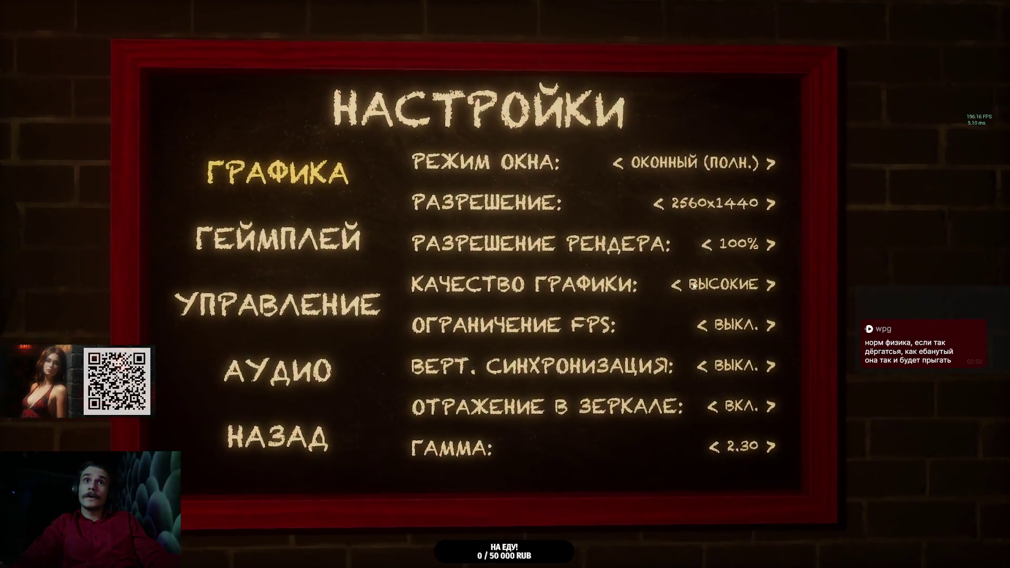
click(700, 255)
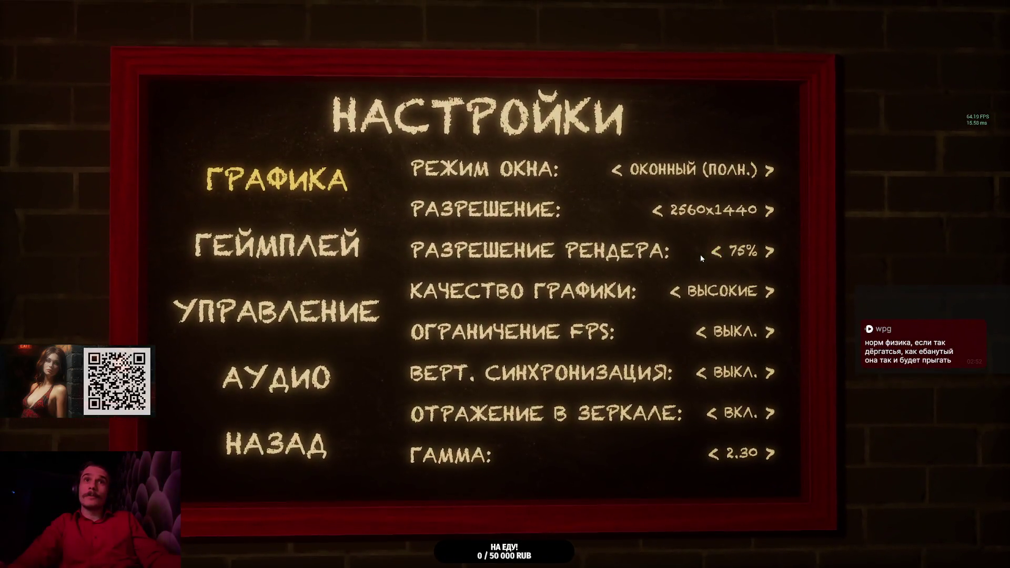
click(713, 255)
key(Escape)
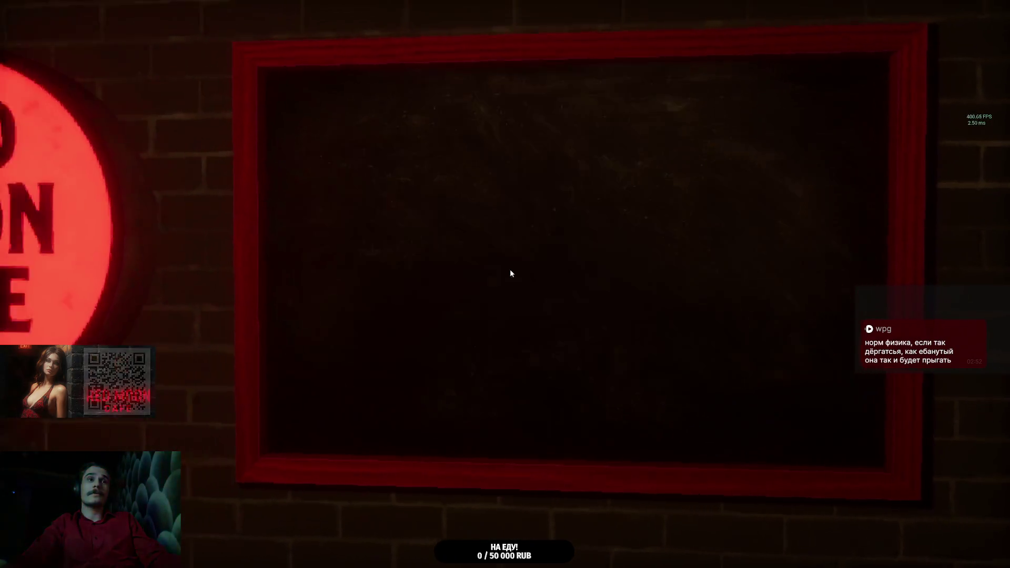
key(Escape)
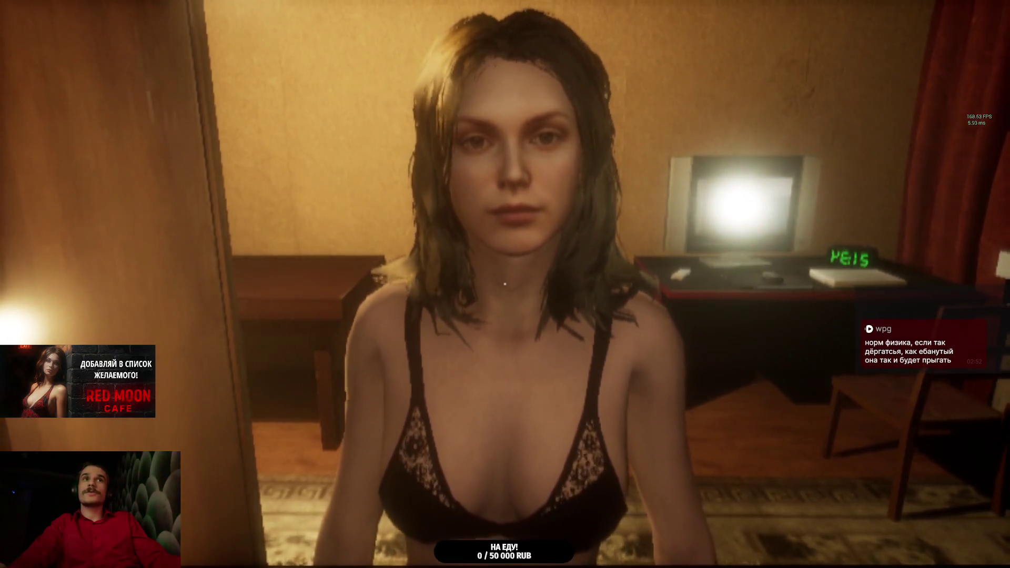
Step: Play at the lowered resolution, then reopen the НАСТРОЙКИ graphics board from the pause menu
mouse_move(505, 284)
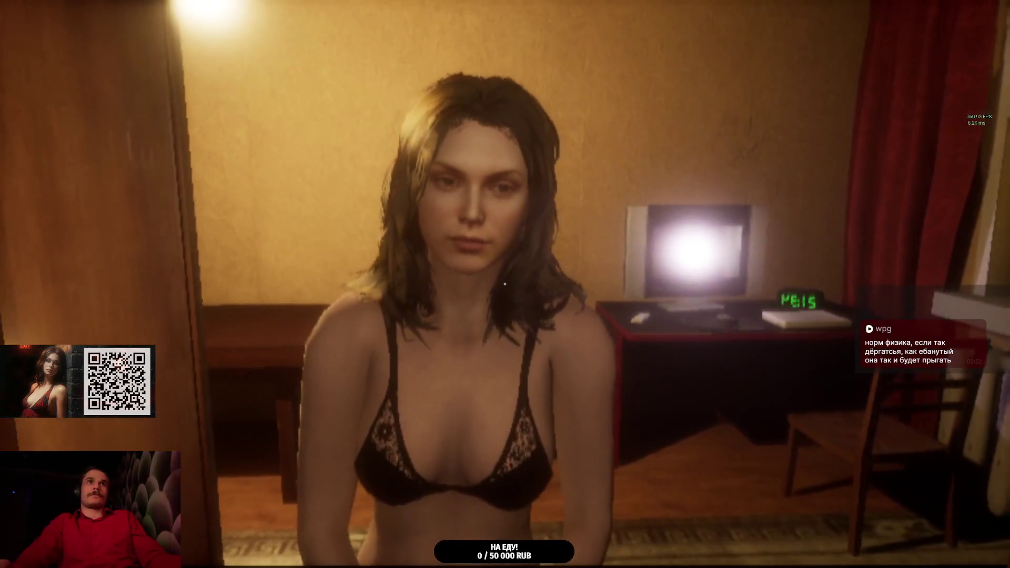
key(Escape)
click(678, 303)
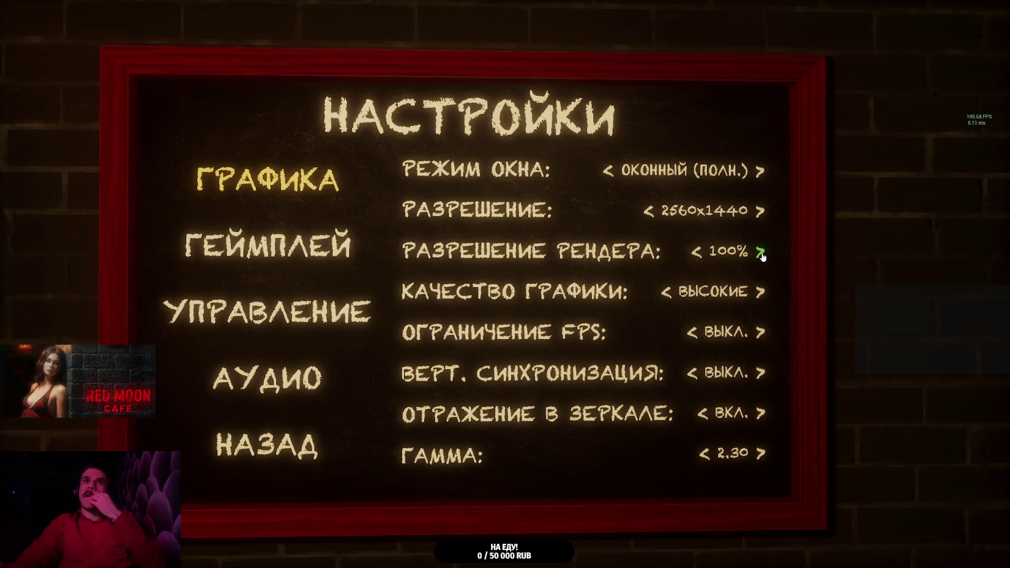
Step: Switch РЕЖИМ ОКНА to ОКОННЫЙ and step the screen resolution down to 1280x720
click(627, 187)
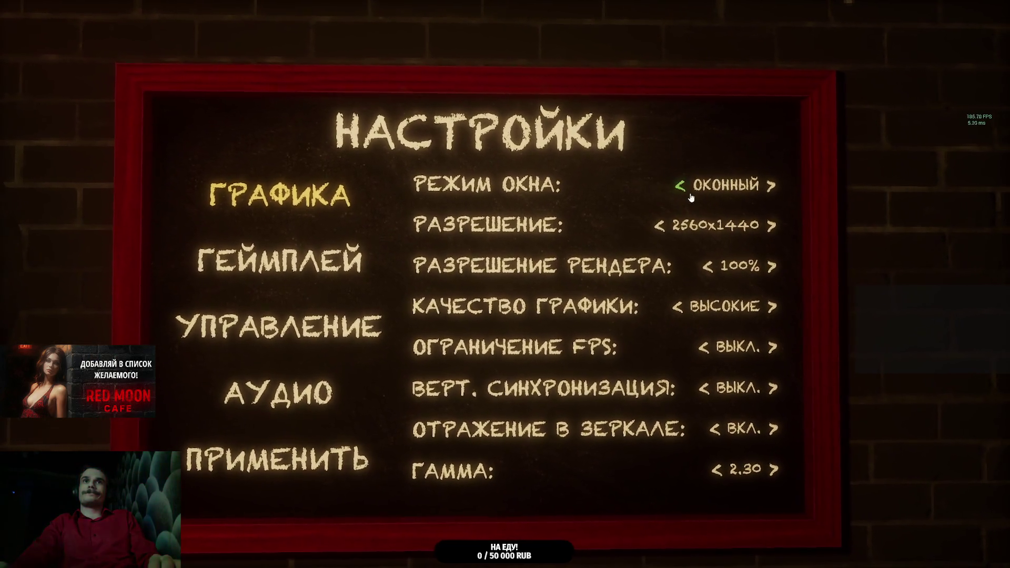
click(672, 223)
click(674, 224)
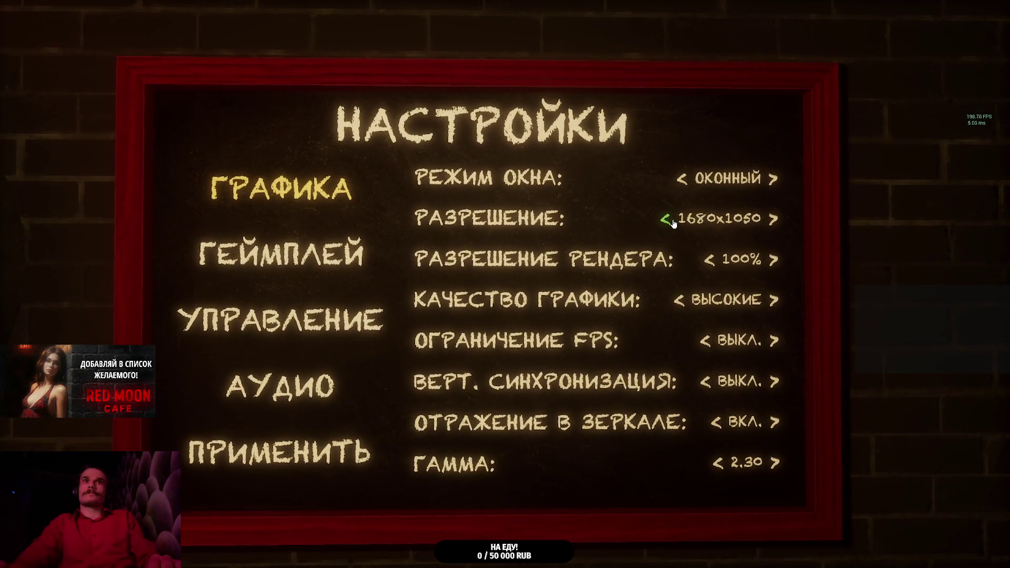
click(673, 221)
click(674, 221)
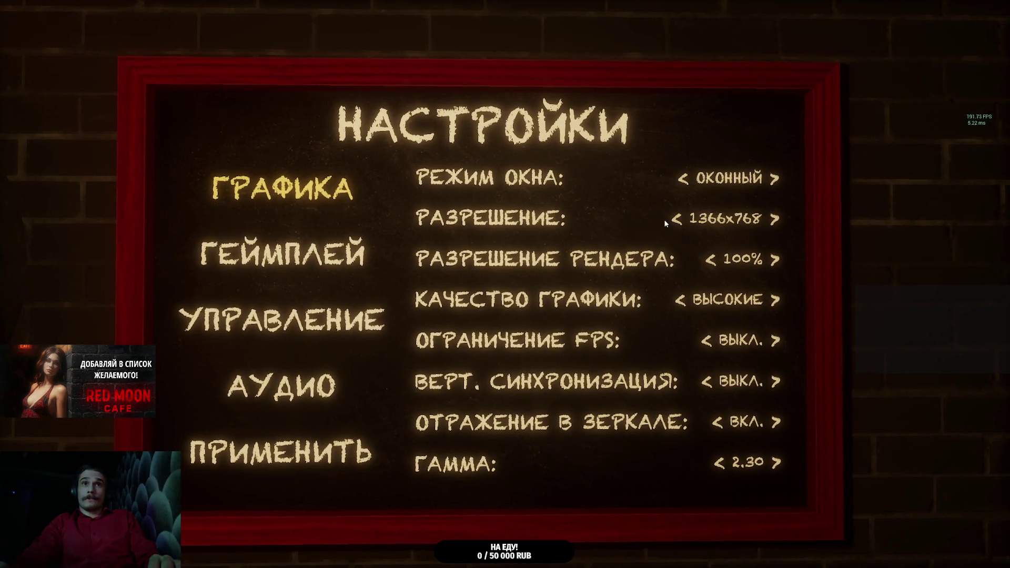
click(673, 221)
click(674, 221)
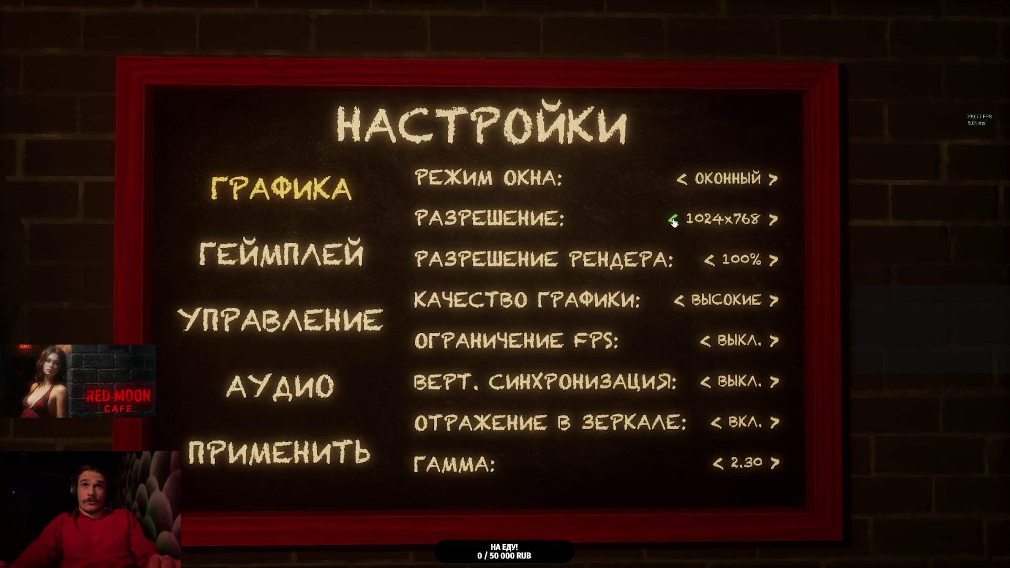
click(765, 224)
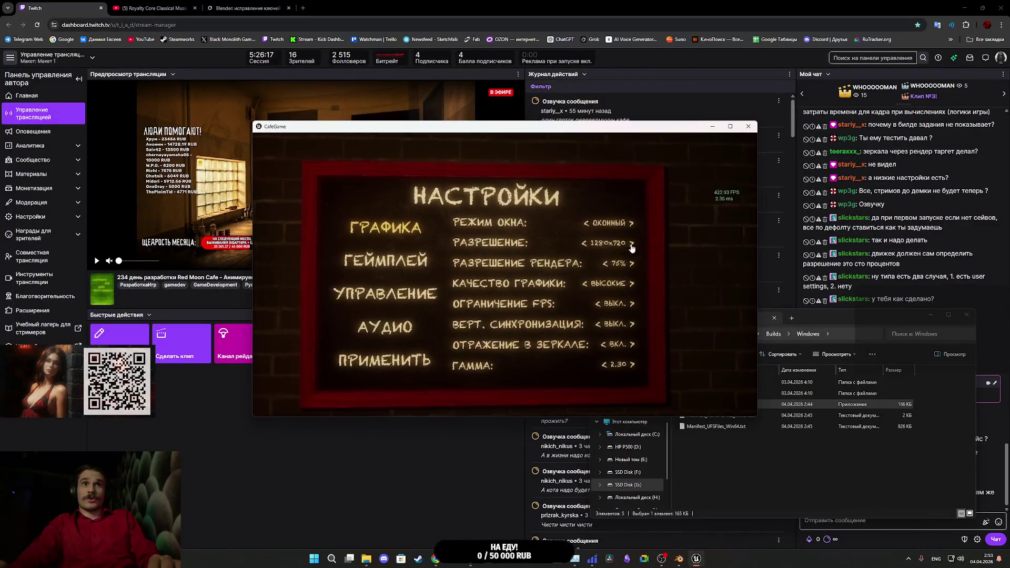
Step: Lower render resolution further, apply the settings, resume play, and pause again
click(610, 262)
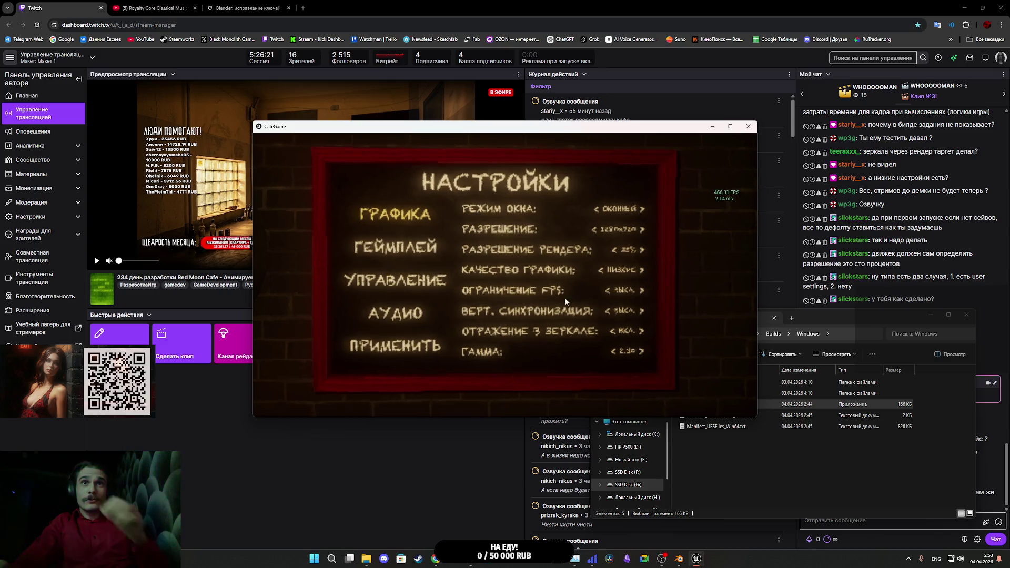
click(430, 337)
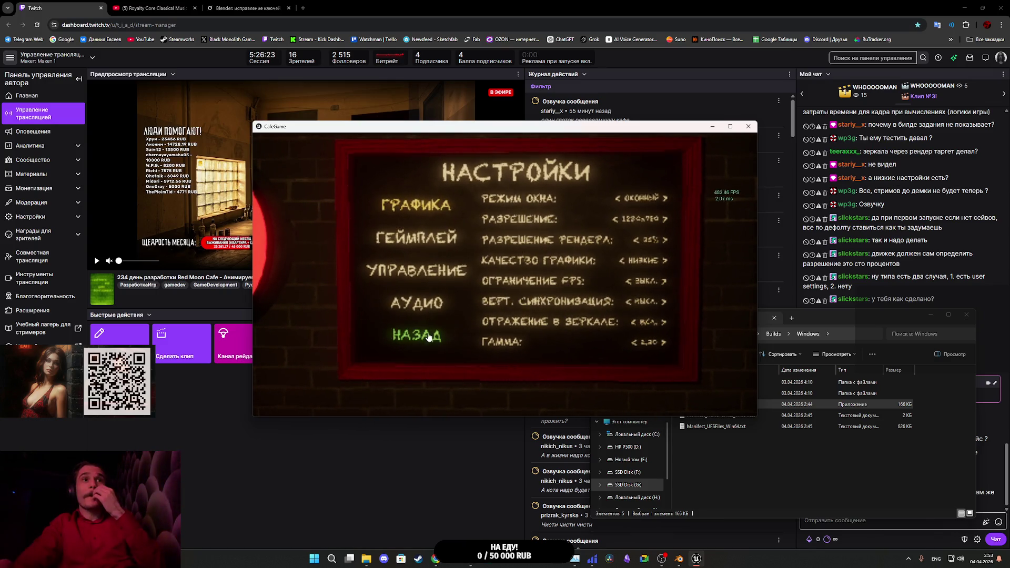
click(428, 336)
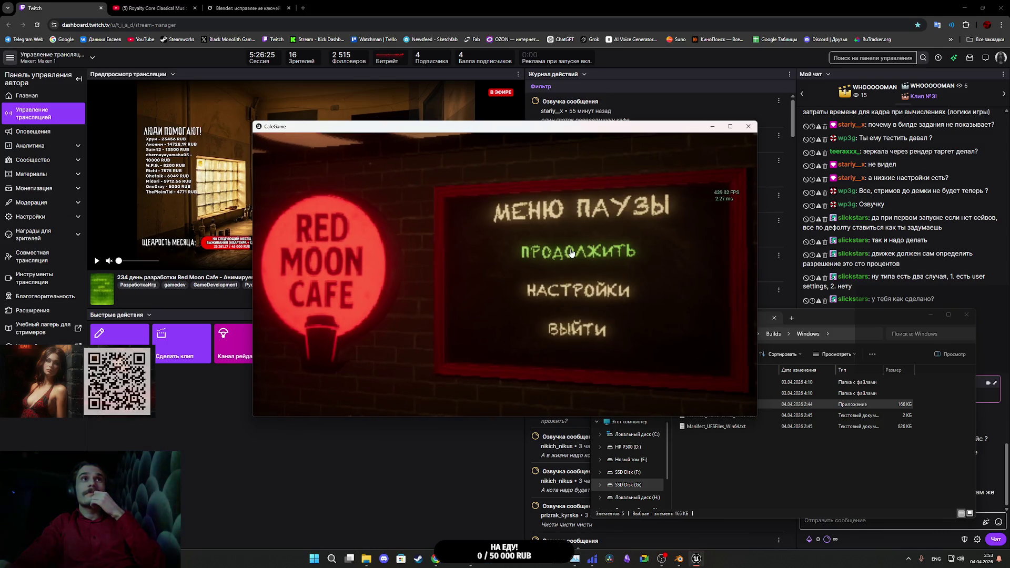
click(571, 253)
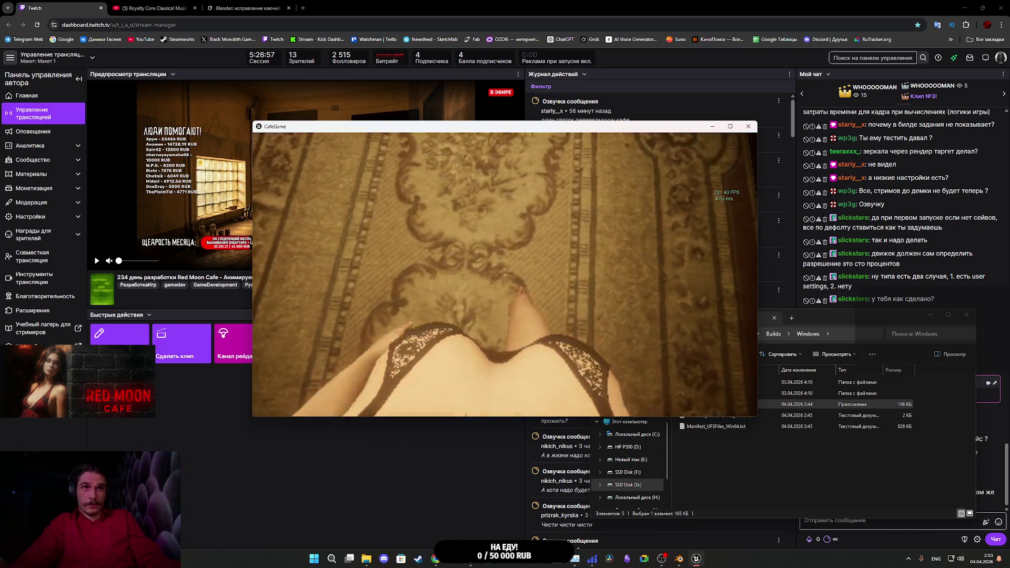
mouse_move(505, 274)
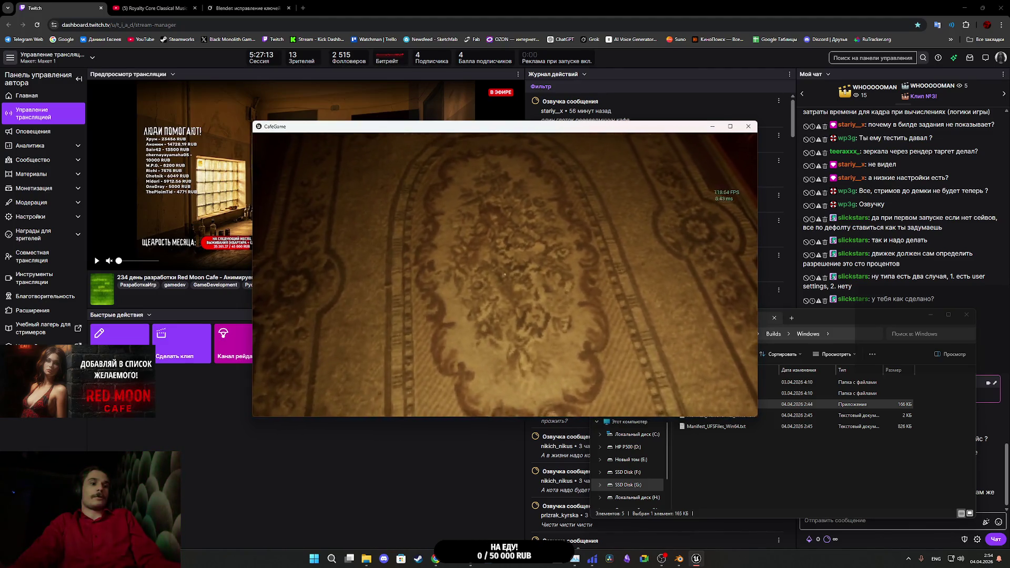
key(Escape)
Step: In НАСТРОЙКИ, raise render resolution to 100% and screen resolution up to 2560x1440
click(604, 288)
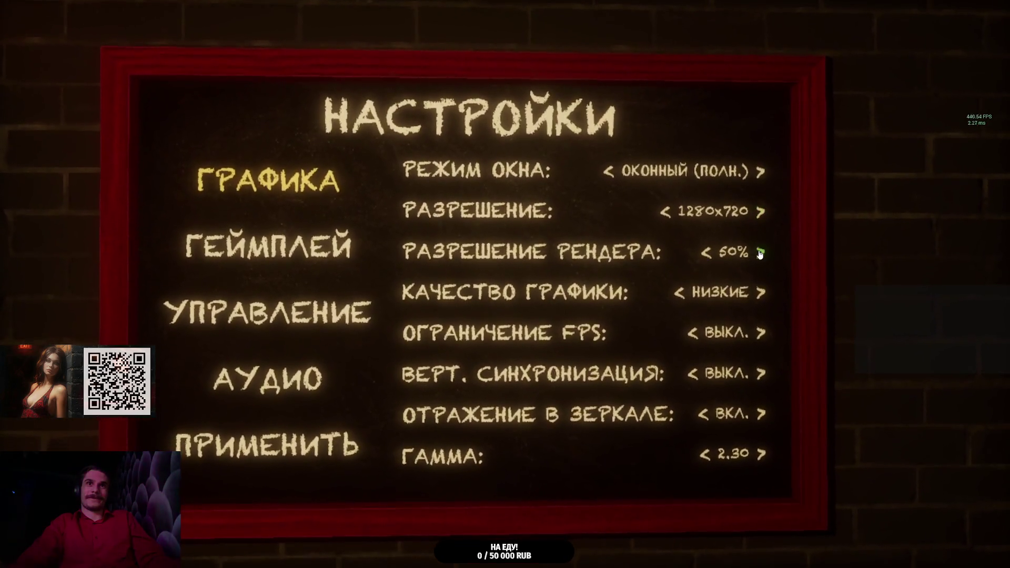
click(763, 256)
click(763, 257)
click(761, 226)
click(761, 225)
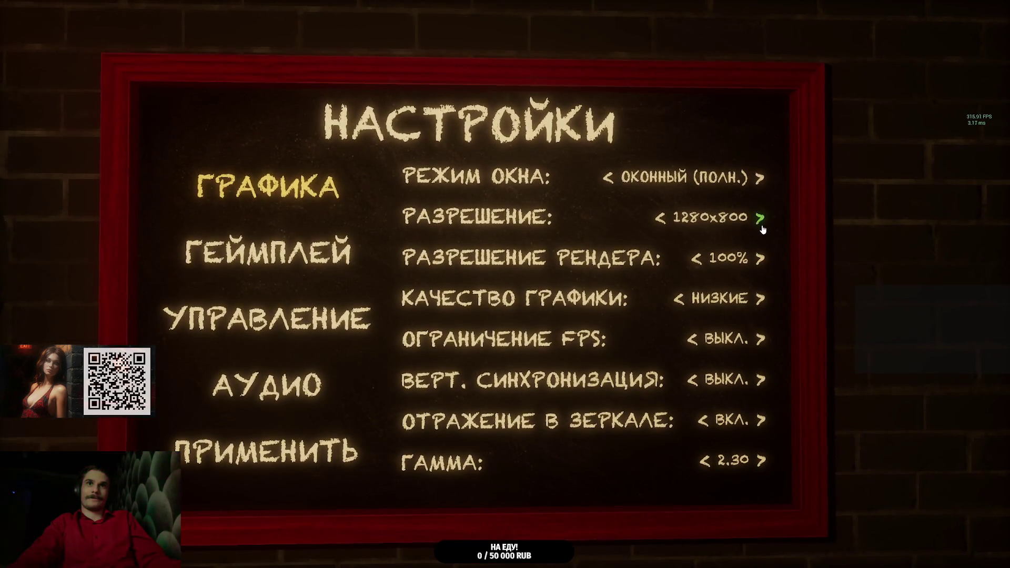
click(762, 226)
click(763, 228)
click(764, 227)
click(765, 228)
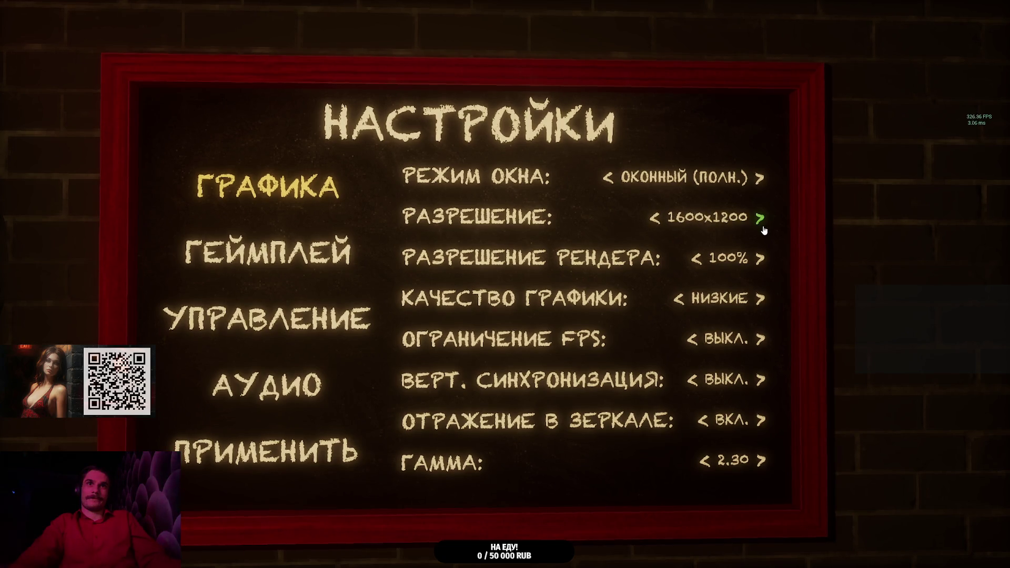
click(765, 229)
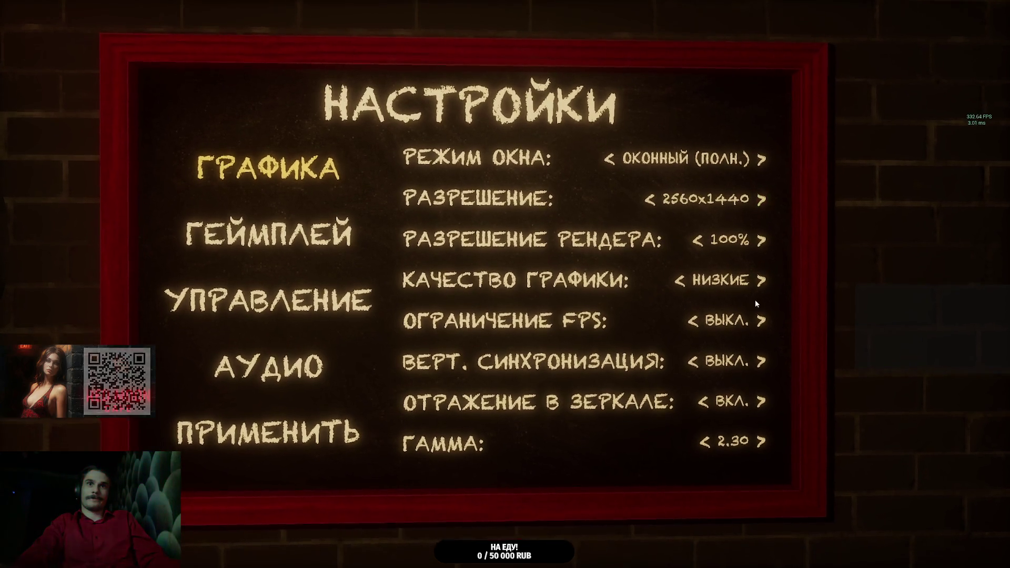
Step: Raise graphics quality from Низкие to Высокие, apply, and return to the pause menu
click(760, 282)
click(347, 413)
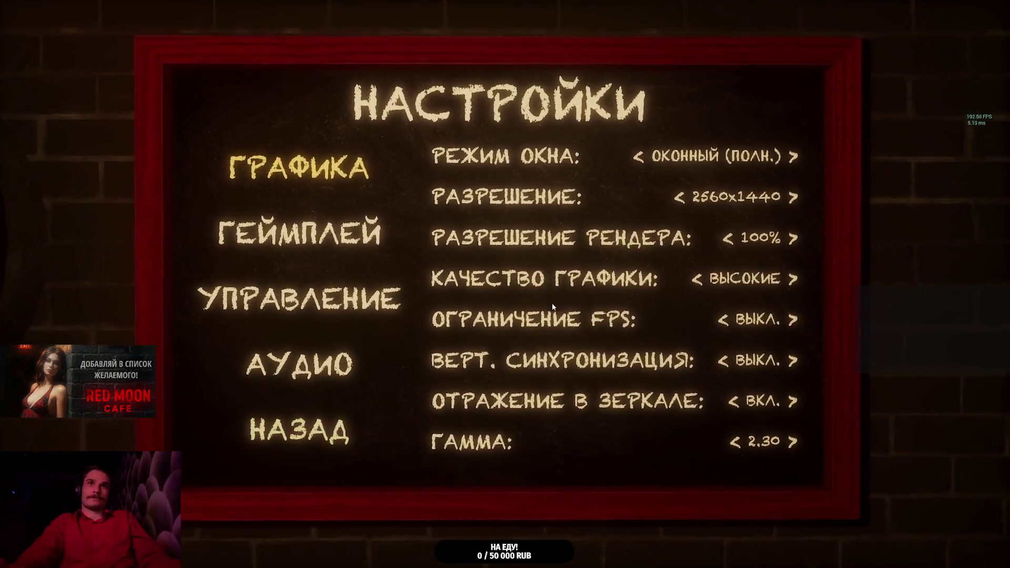
click(337, 419)
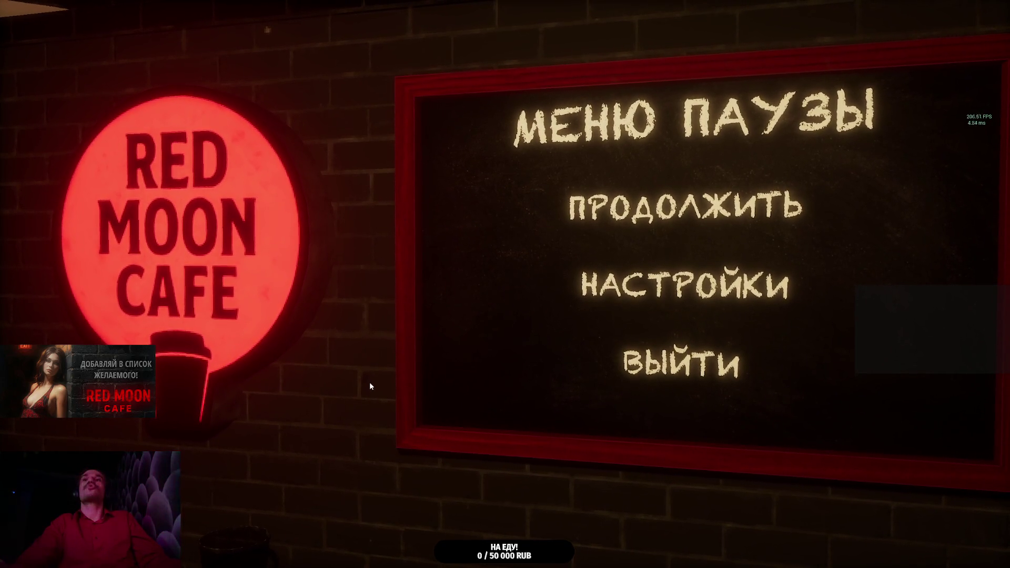
Step: Resume play and walk past the TV into the lit bedroom to the desk with the green clock
key(Escape)
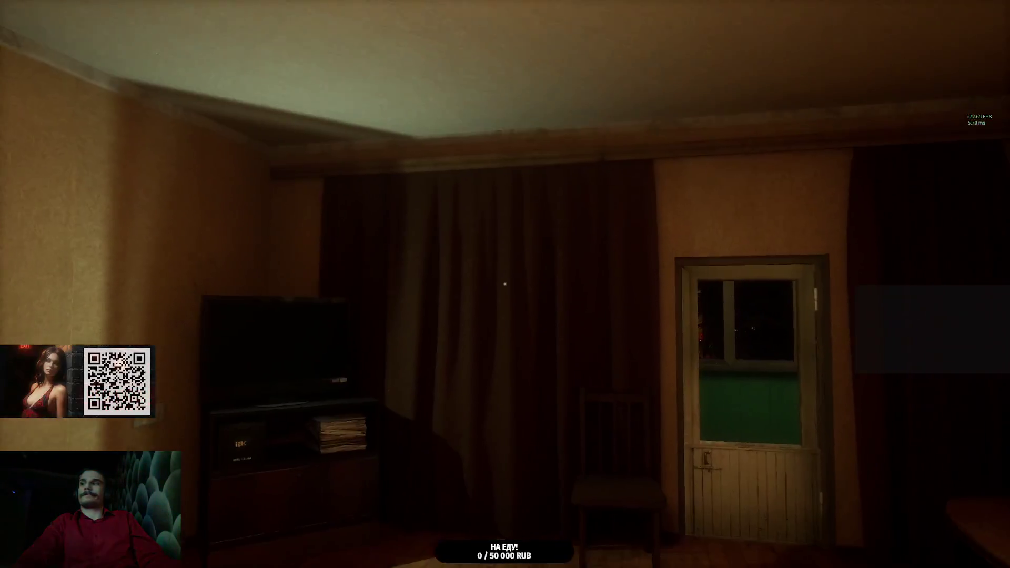
key(w)
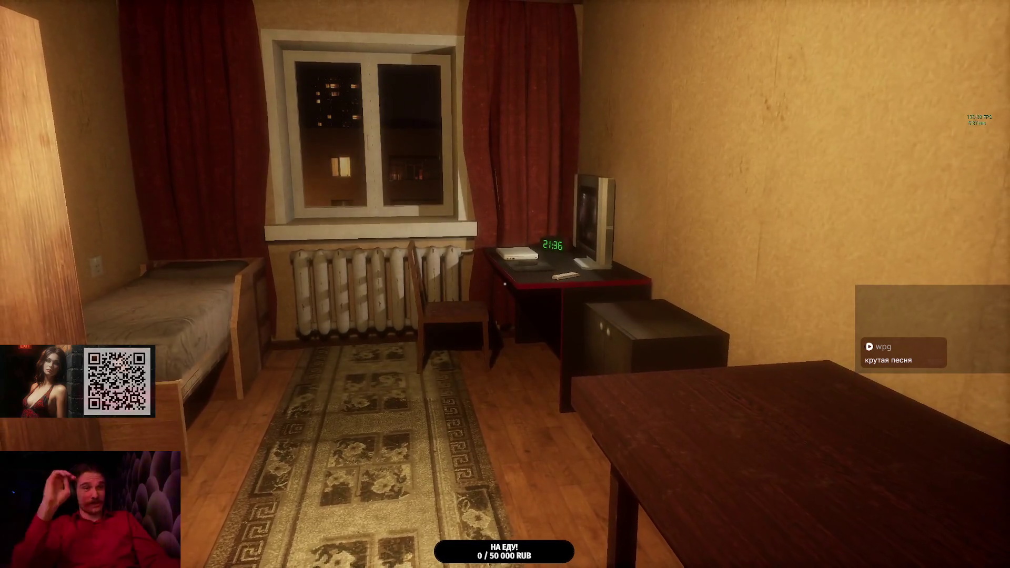
Step: Walk from the bedroom past the sofa into the green-walled room, then back into the living room
key(w)
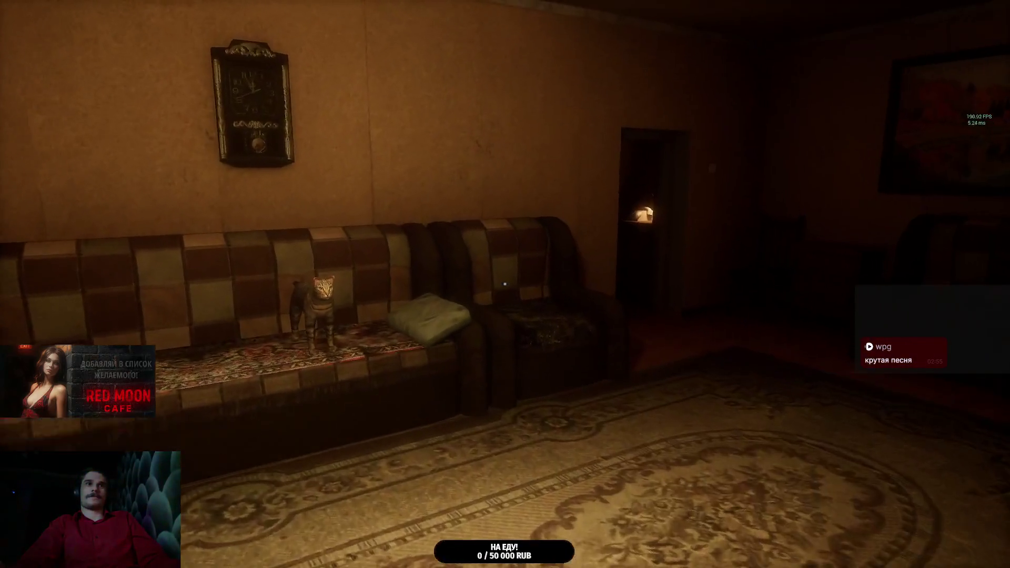
key(w)
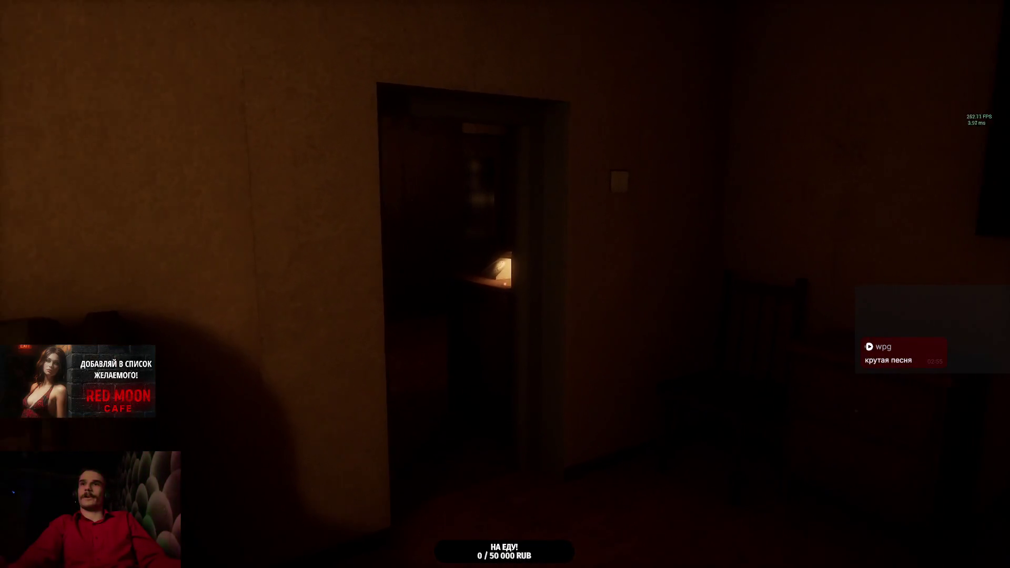
key(w)
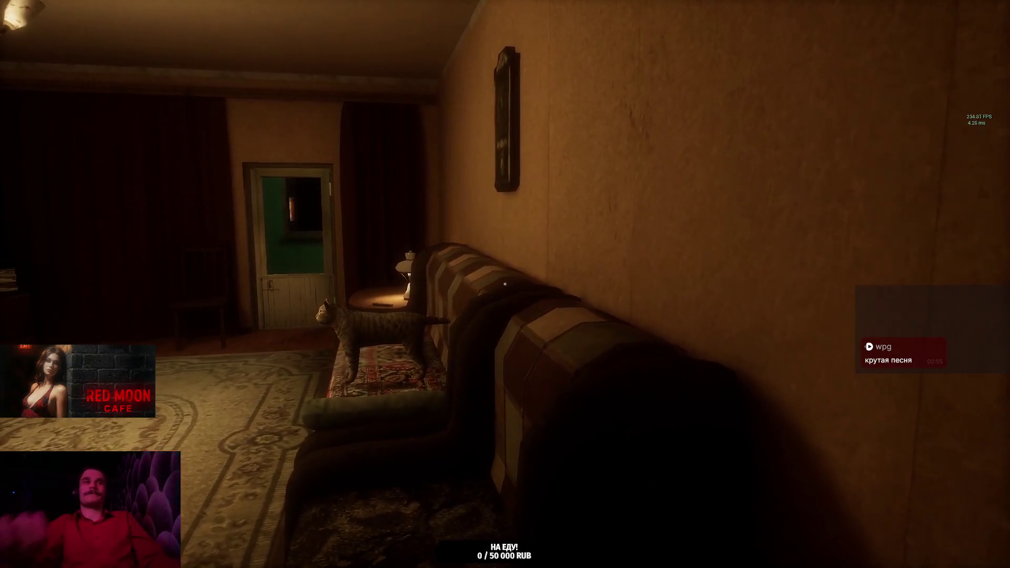
key(w)
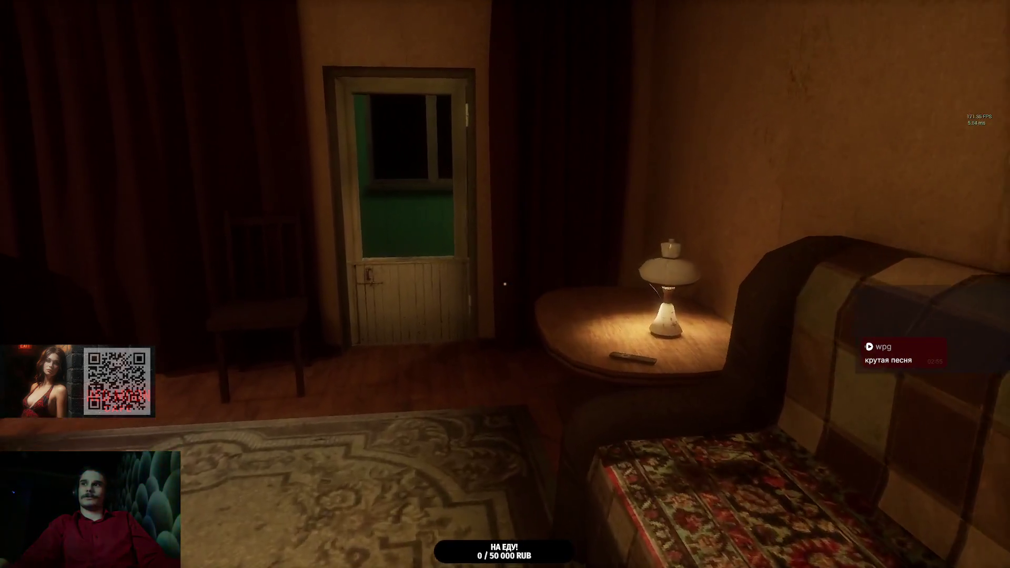
key(w)
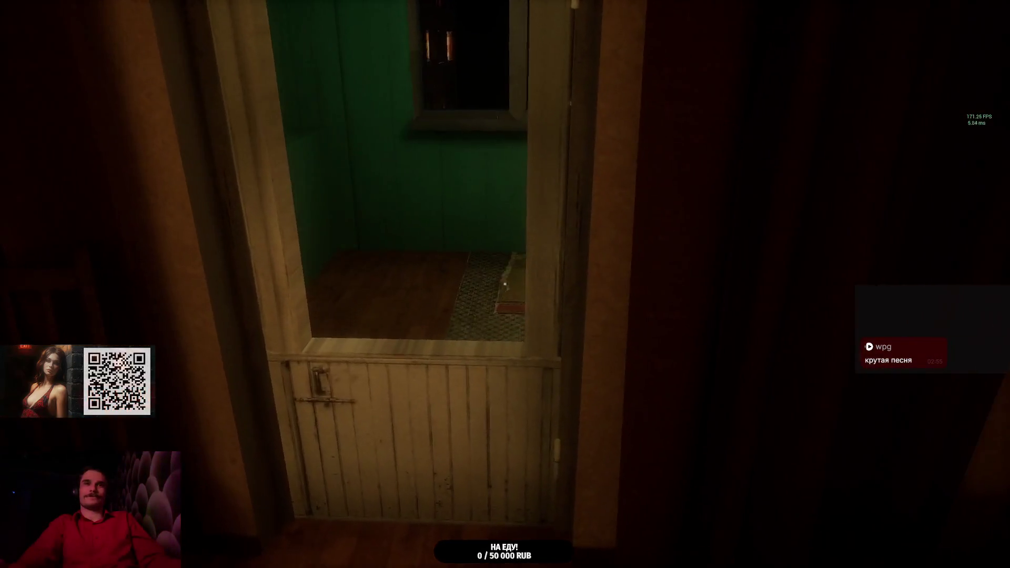
key(w)
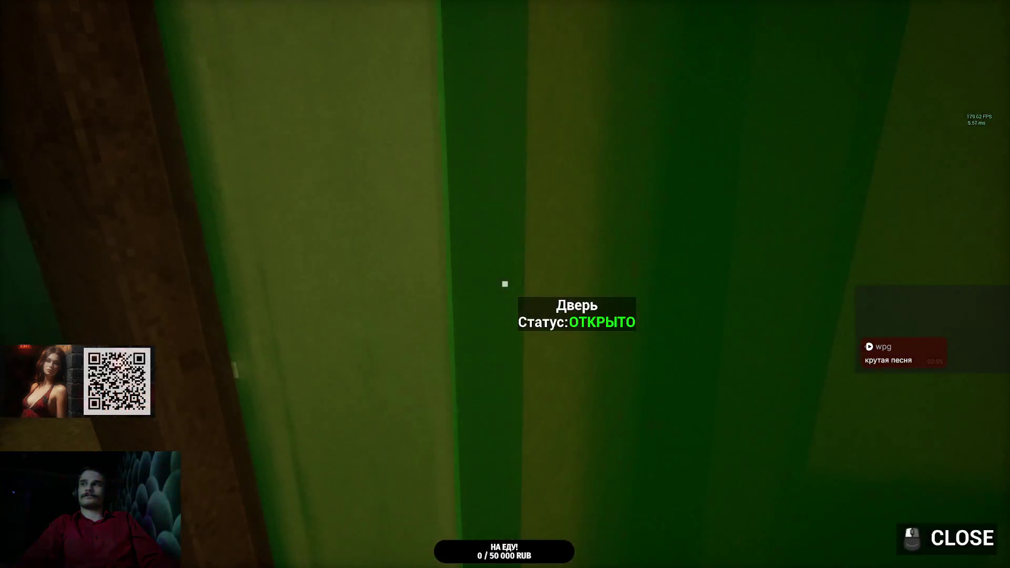
key(w)
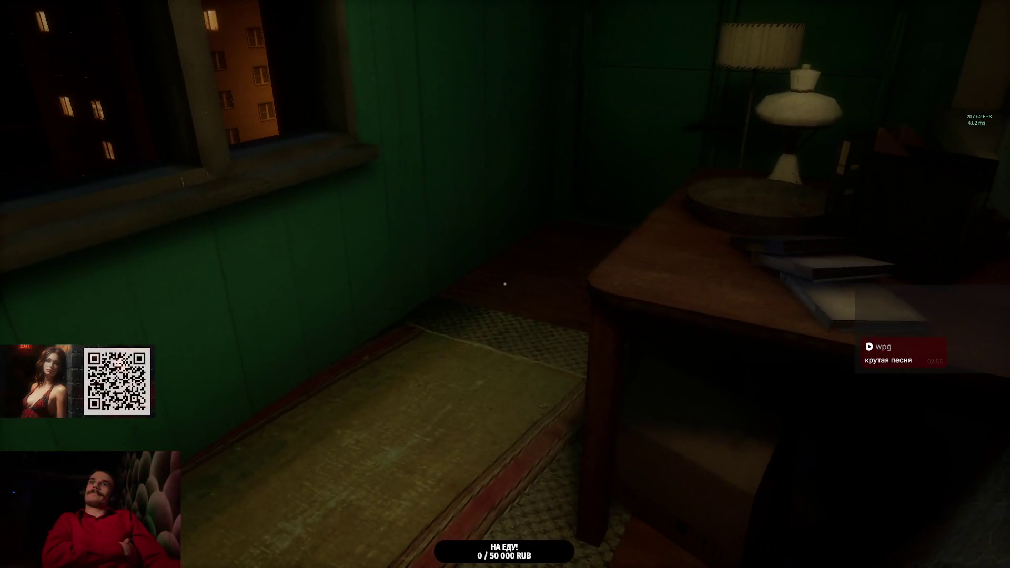
key(w)
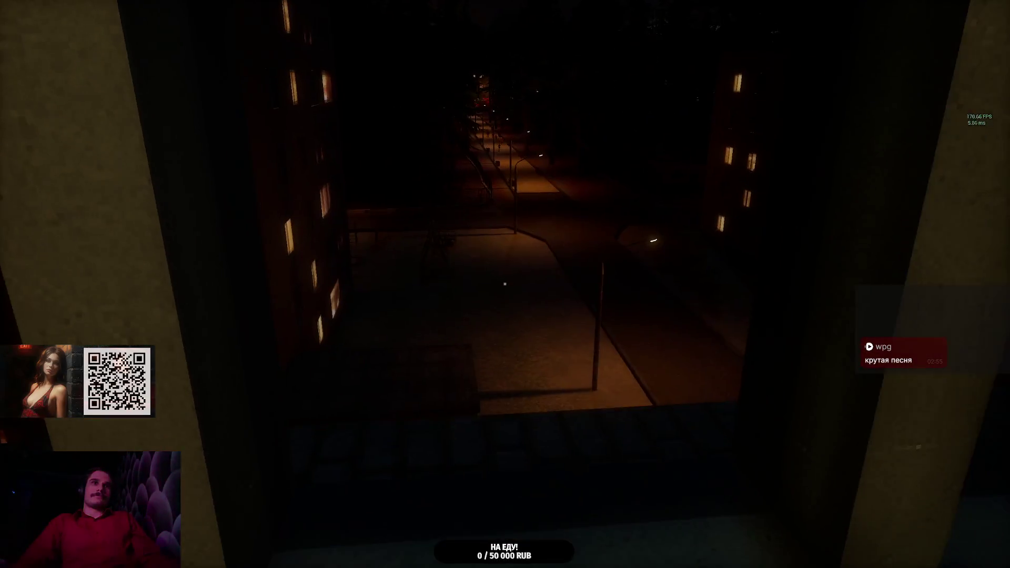
key(w)
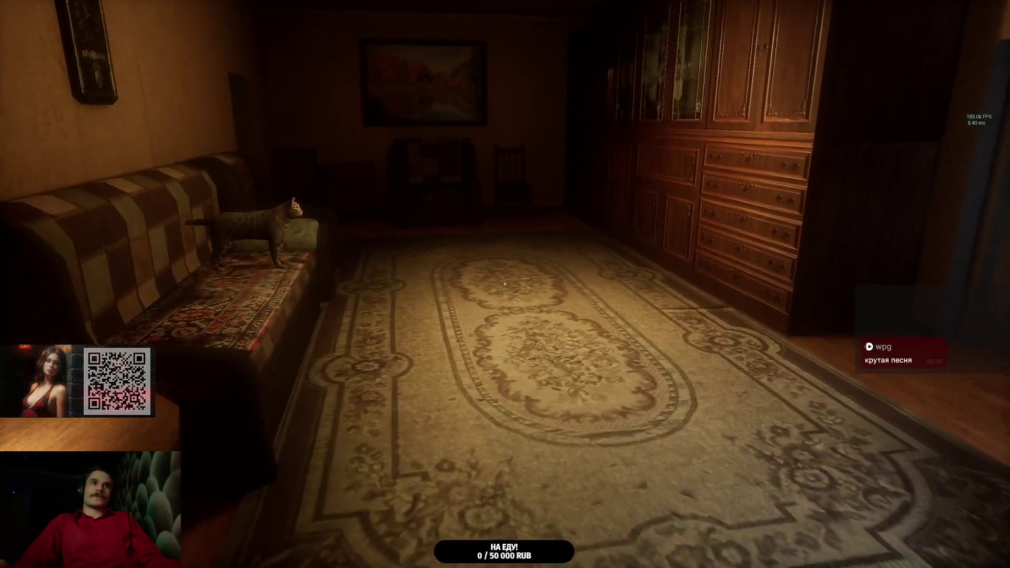
Step: Walk through the dark doorway into the kitchen and pick up the can from the table
key(w)
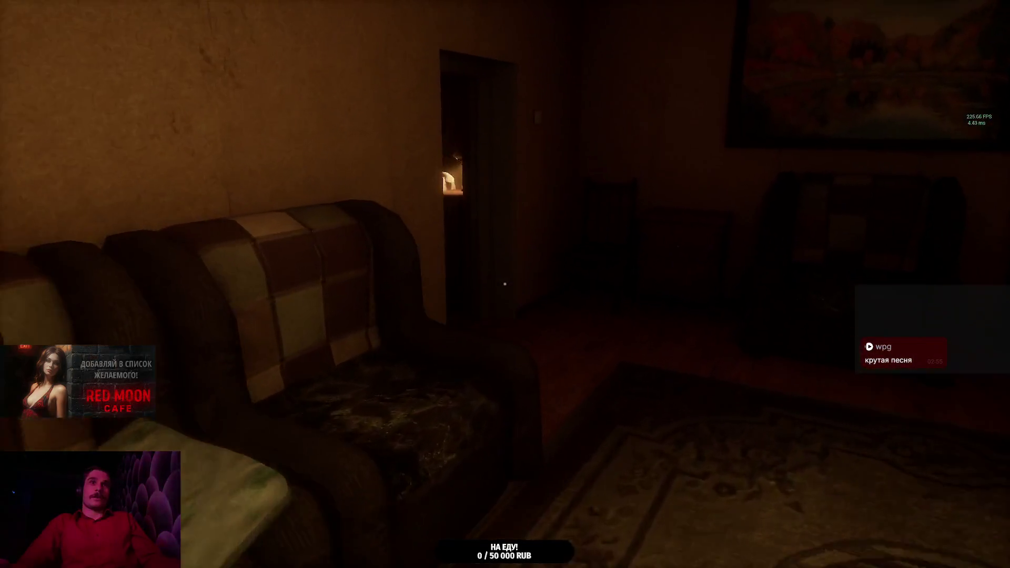
key(w)
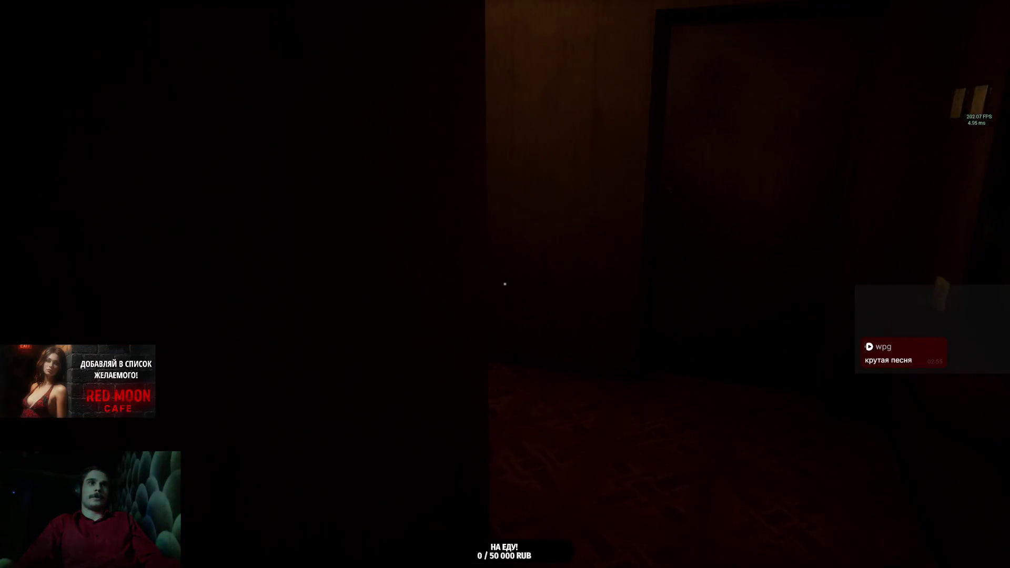
key(w)
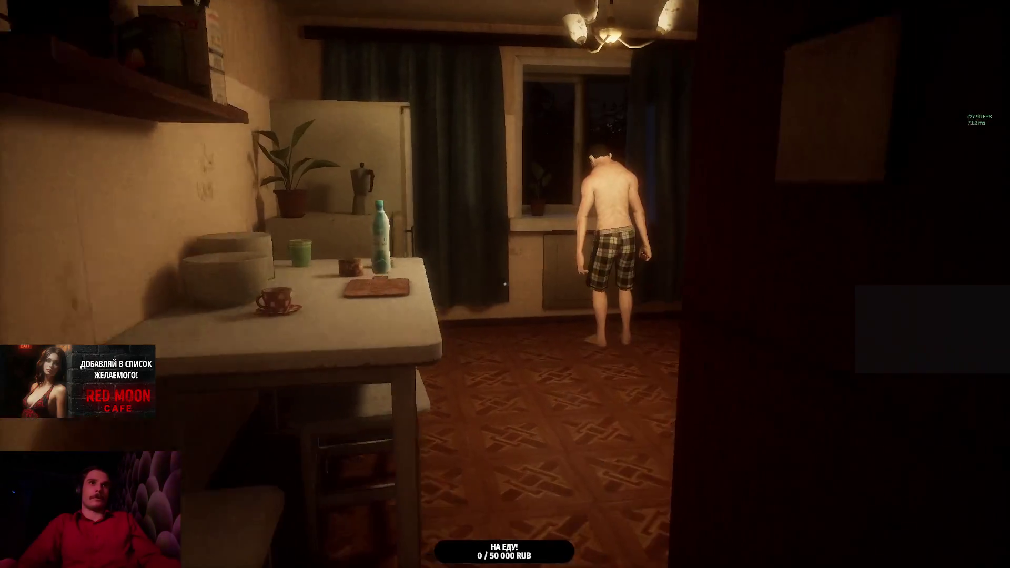
key(w)
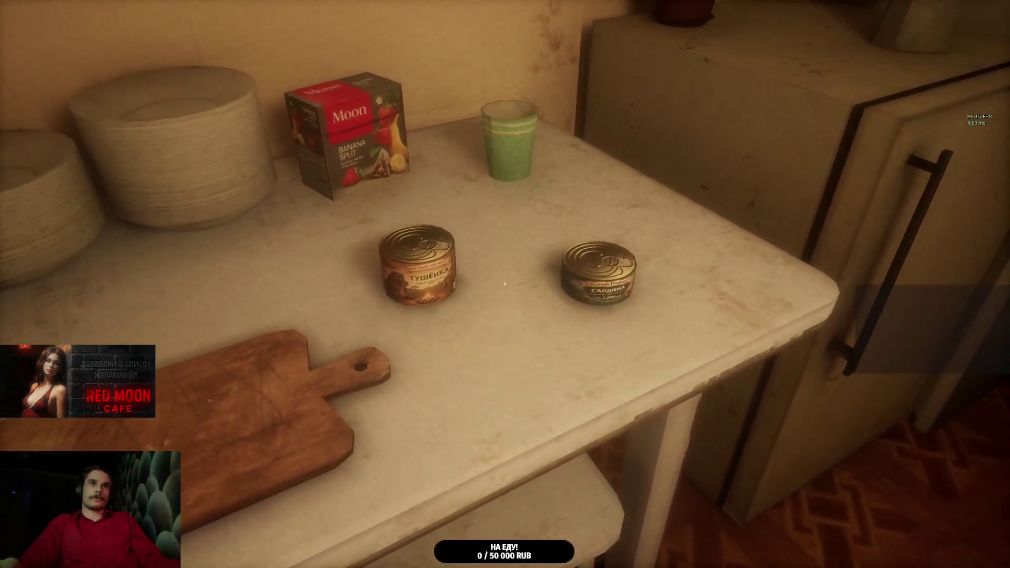
click(504, 284)
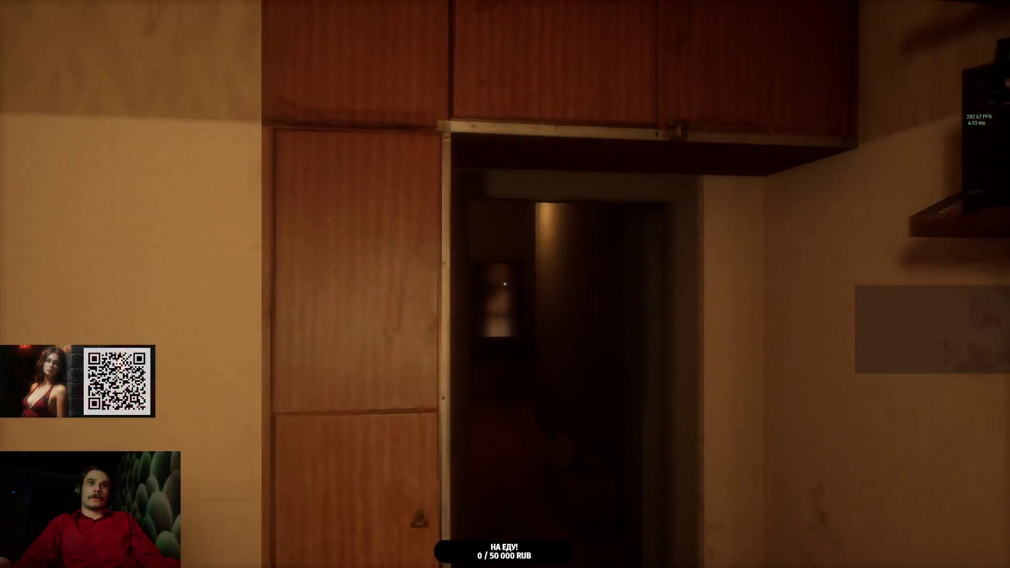
Step: Go down the hallway, switch on the toilet light and step into the floral-tiled passage
key(w)
key(w)
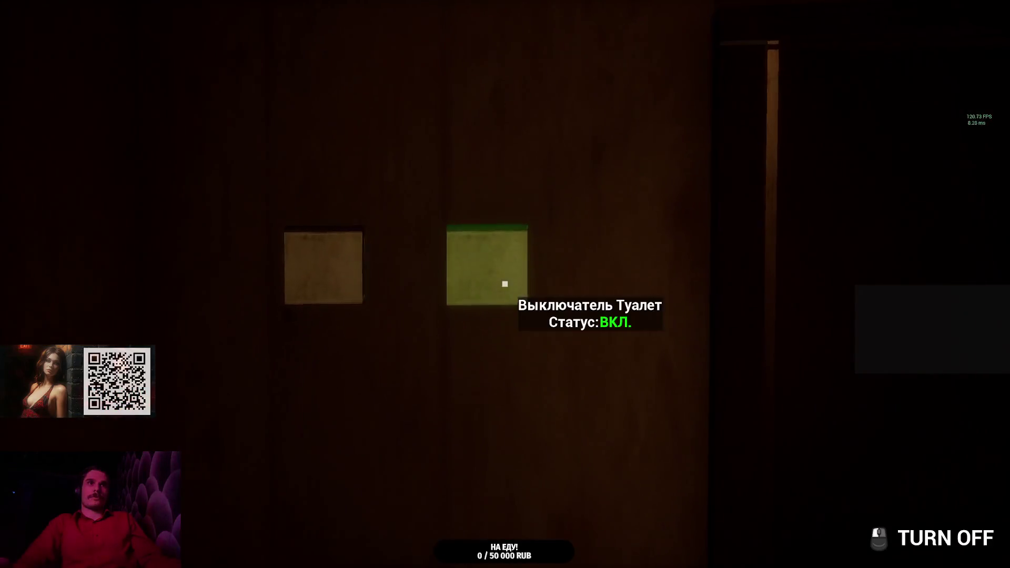
key(w)
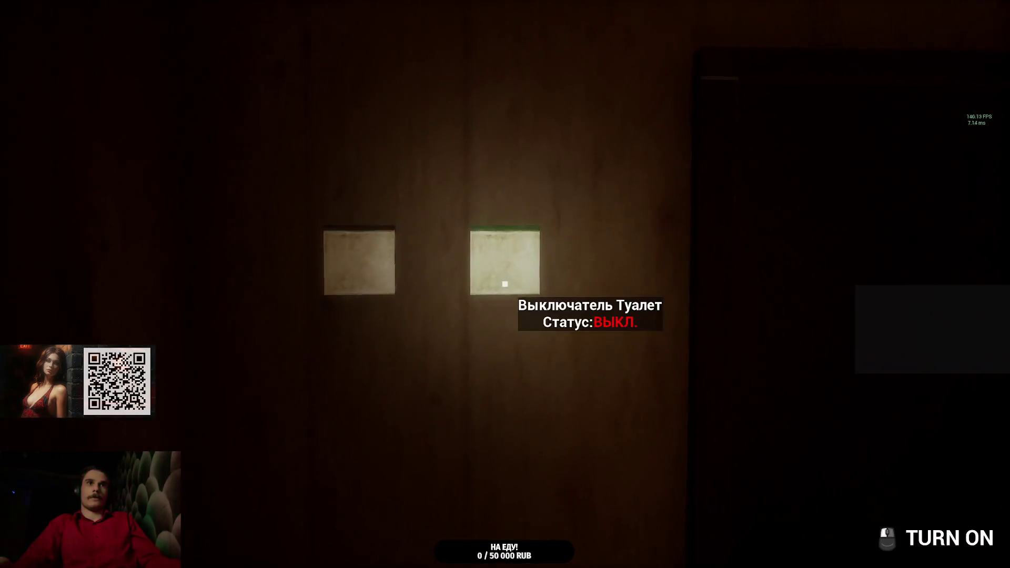
click(505, 284)
key(w)
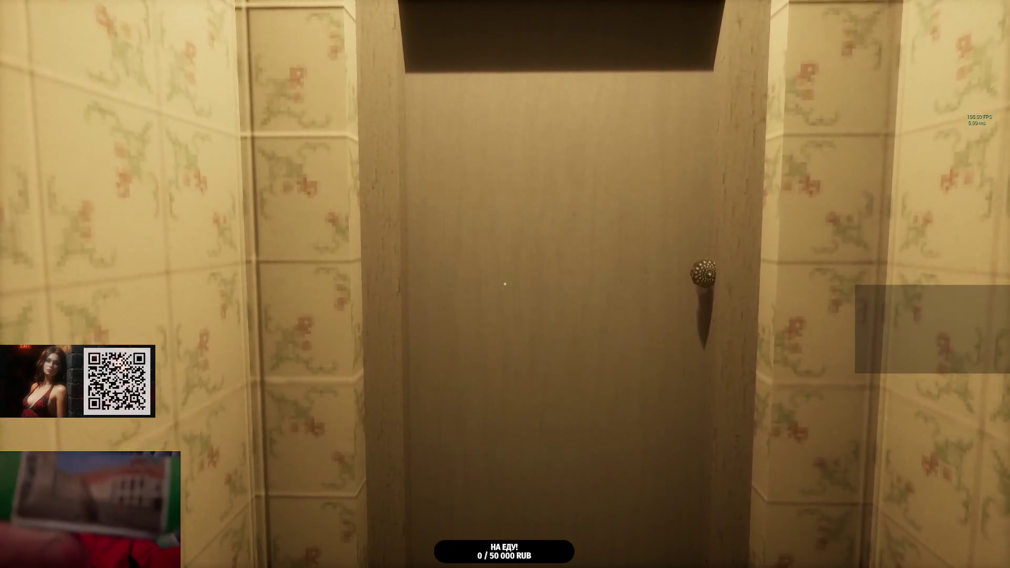
Step: Walk out through the toilet door to the bedroom and sit at the desk showing 21:39
key(w)
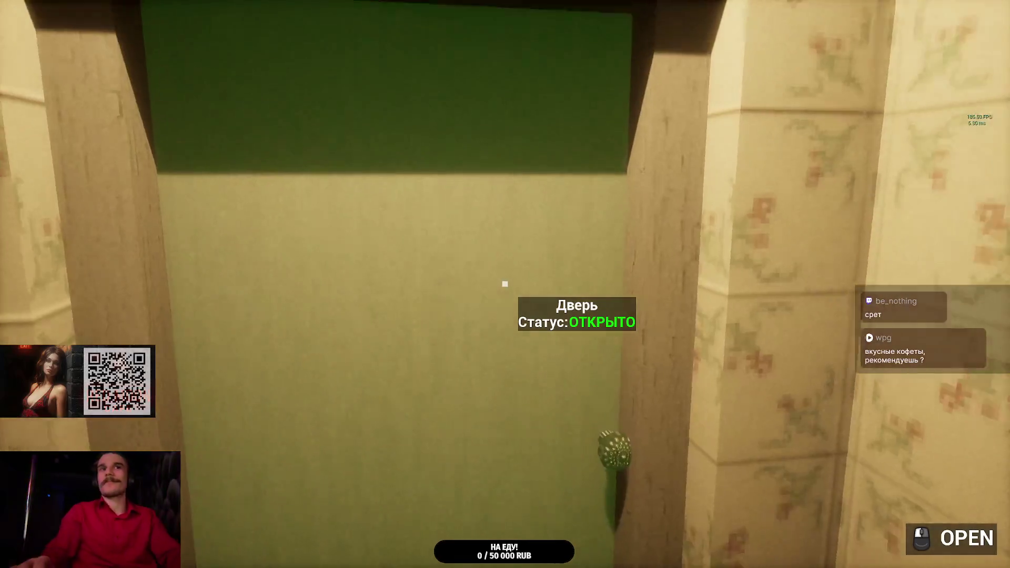
click(505, 284)
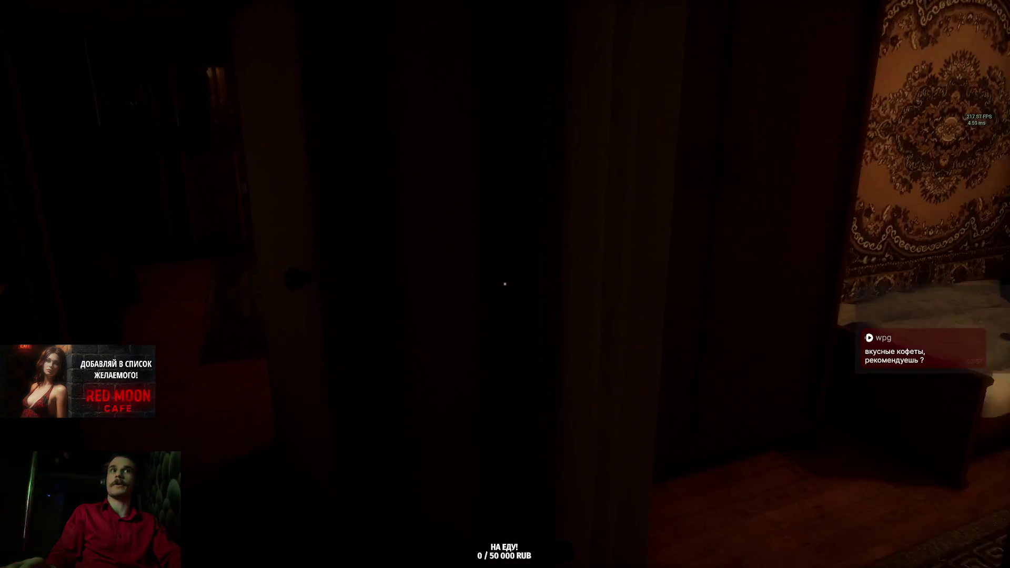
key(w)
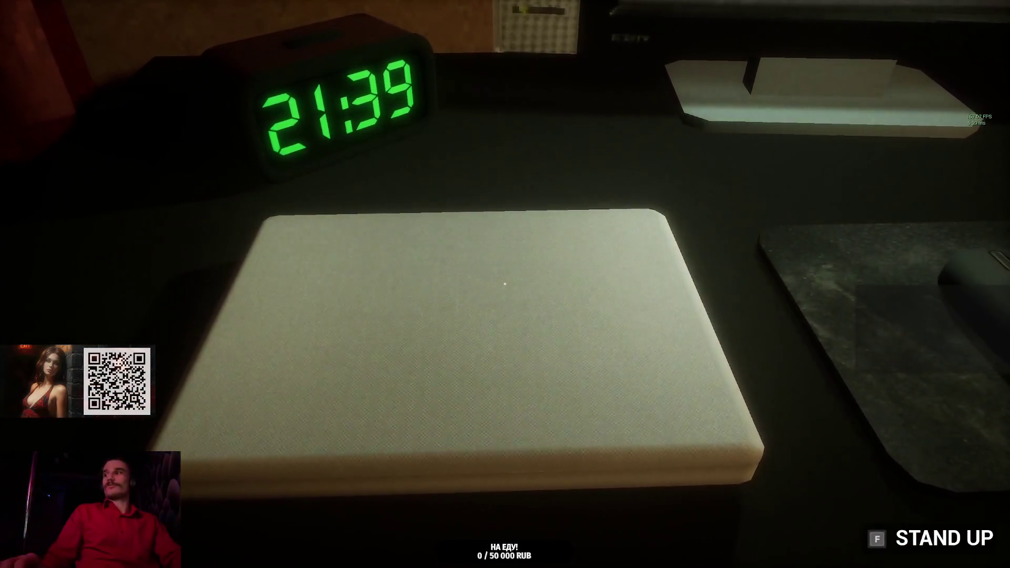
Step: Stand up from the bedroom desk, circle it, and switch the TV on with E
key(s)
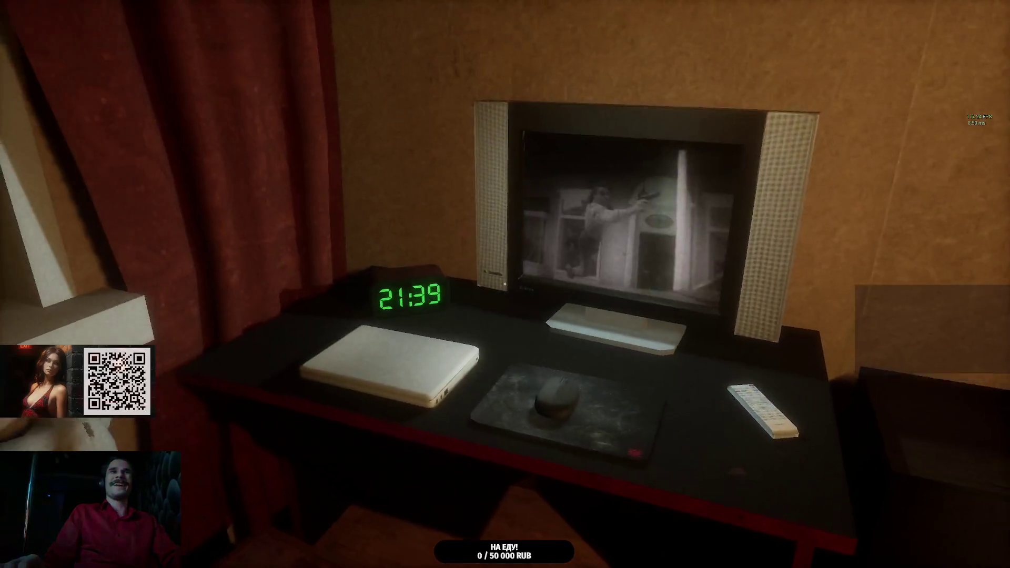
key(s)
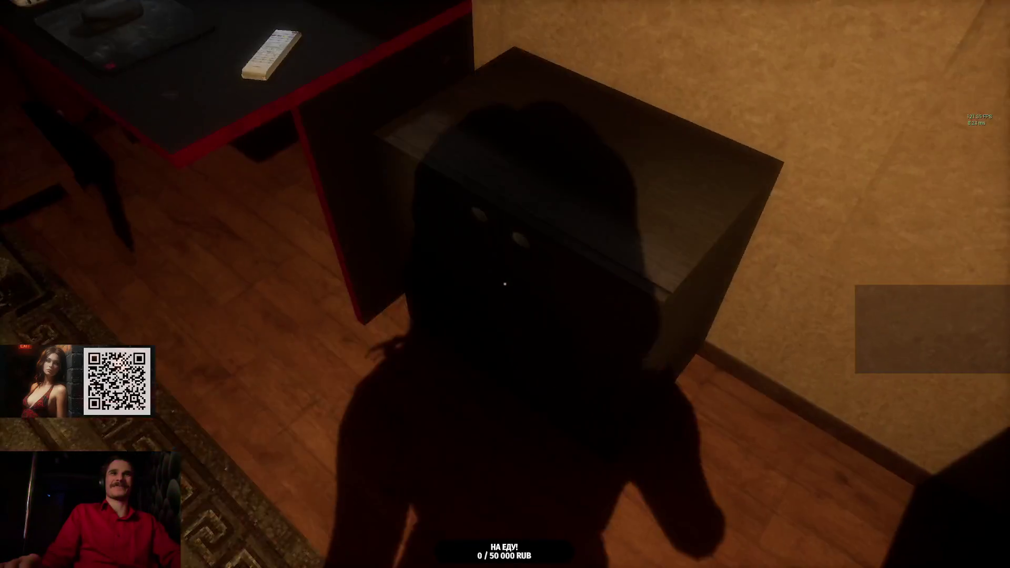
key(s)
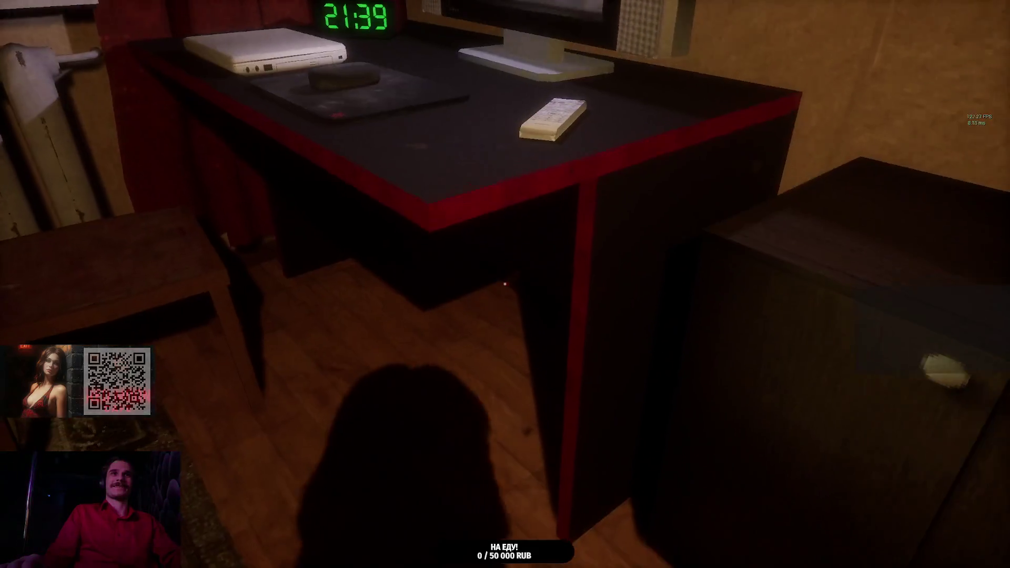
key(w)
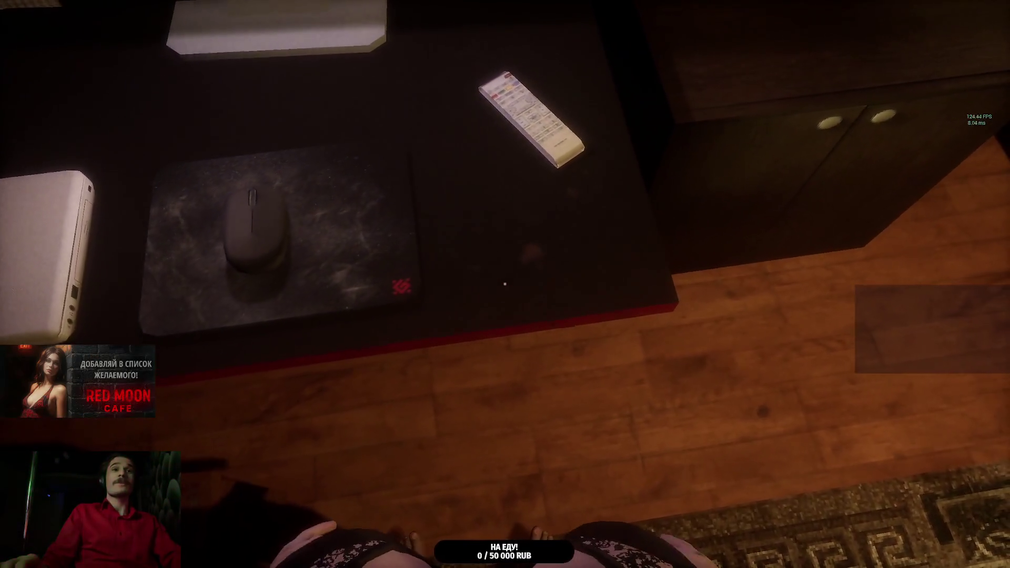
key(s)
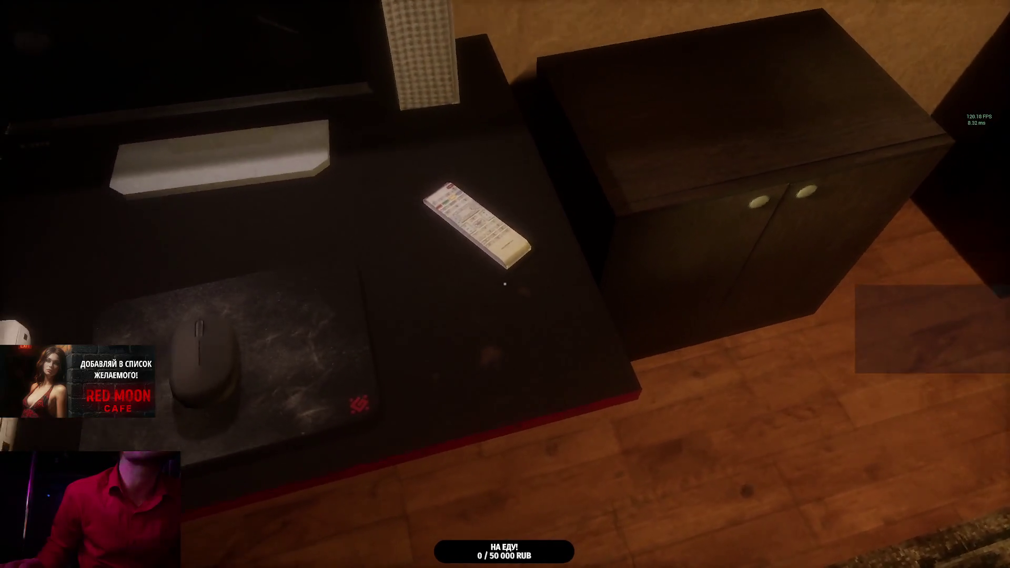
key(w)
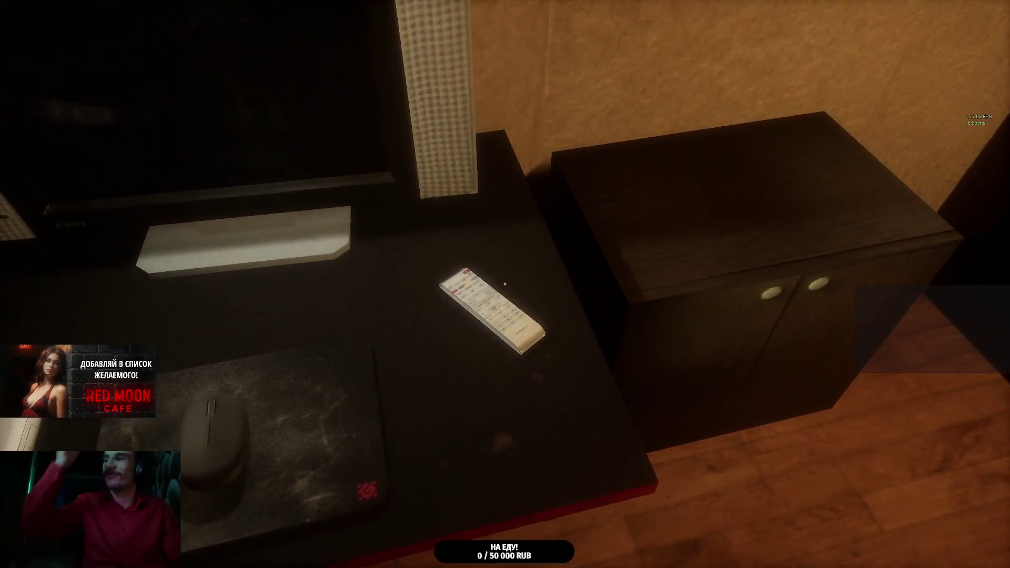
key(e)
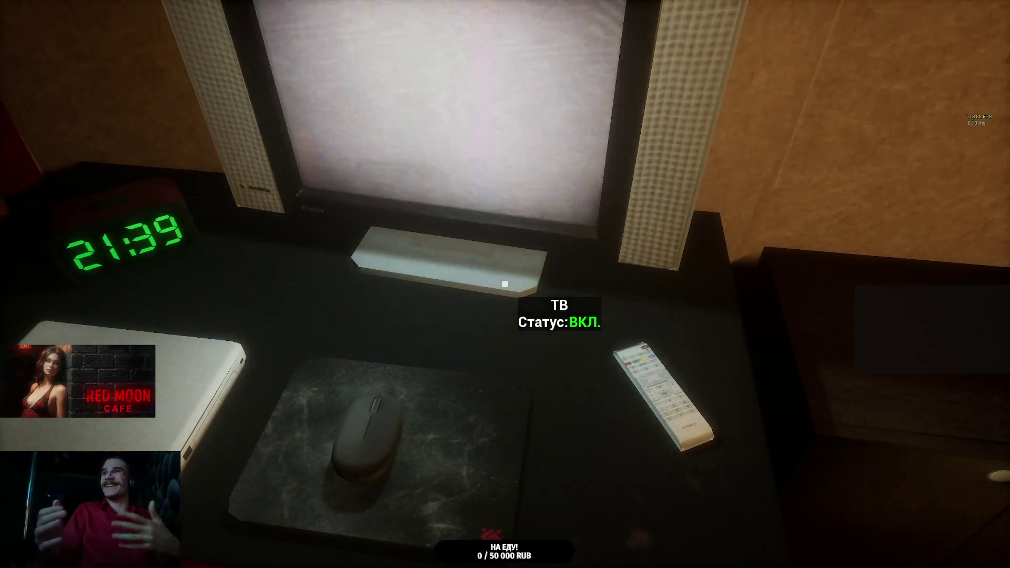
key(s)
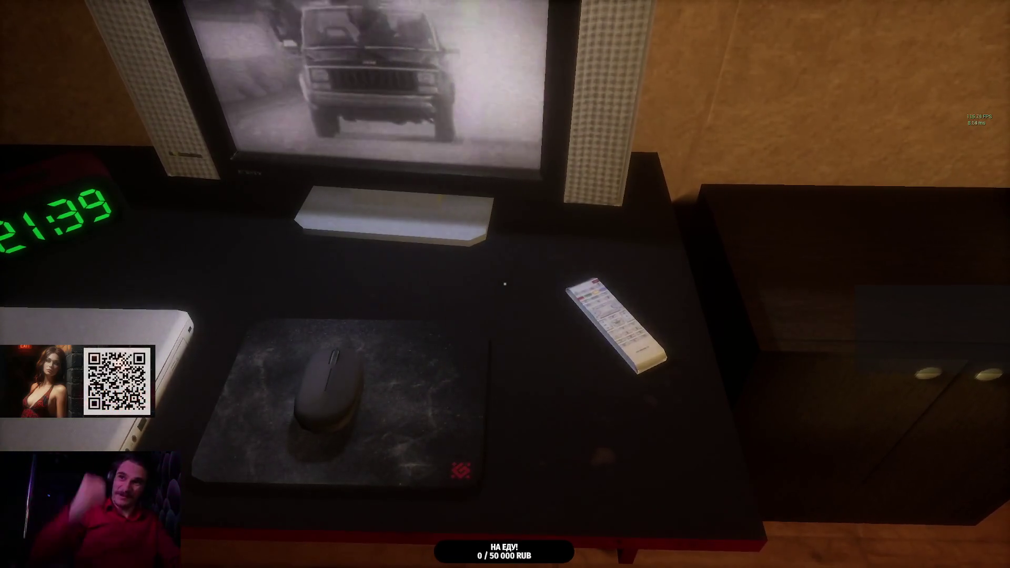
Step: Walk from the desk through the hallway, living room and balcony onto the lit night street
key(w)
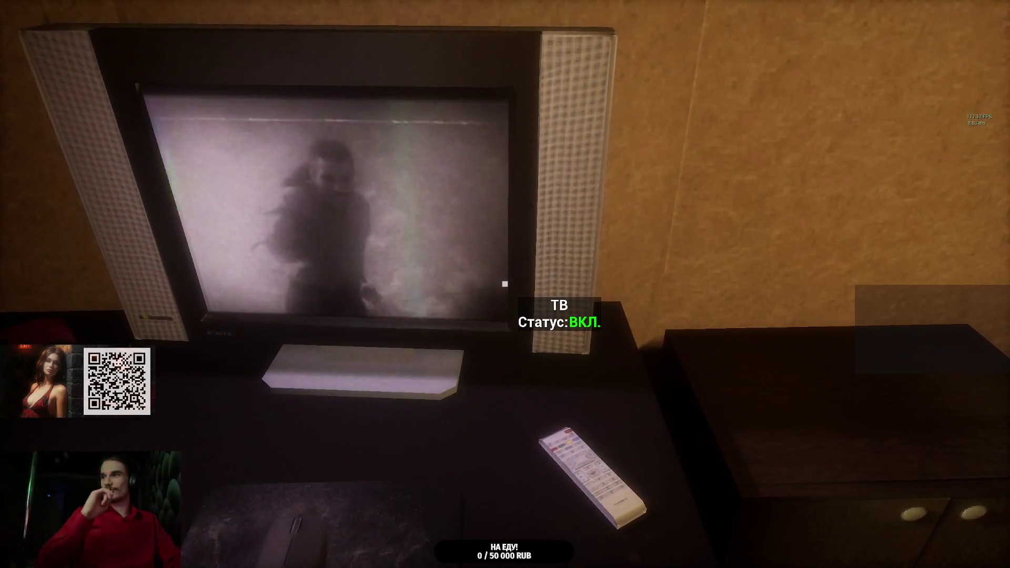
key(a)
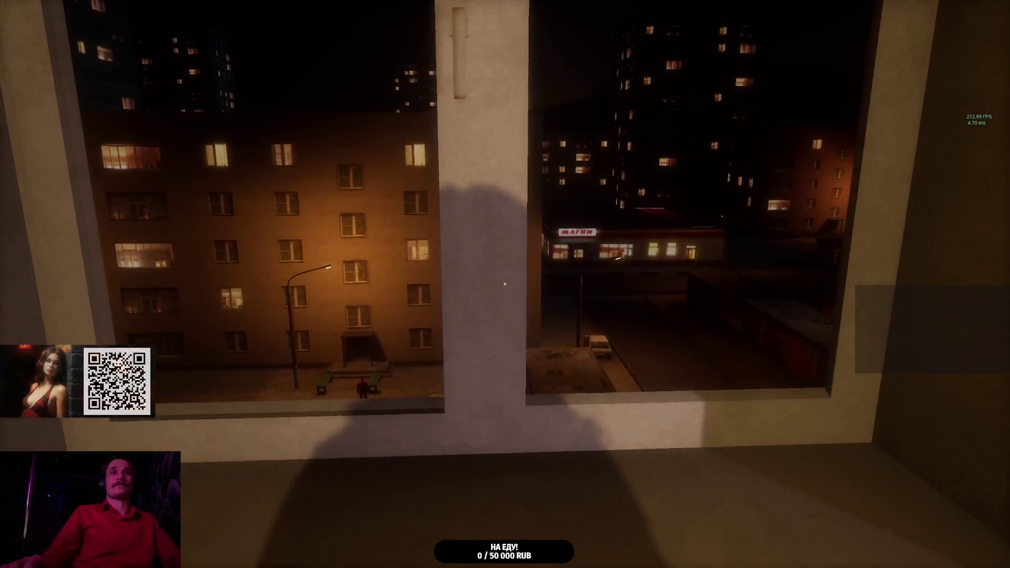
key(s)
key(w)
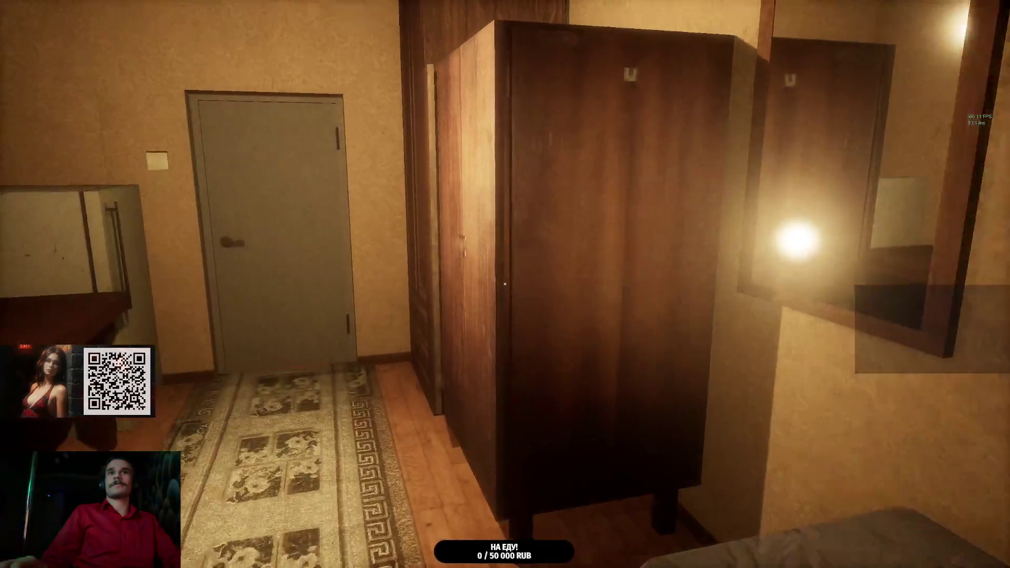
key(w)
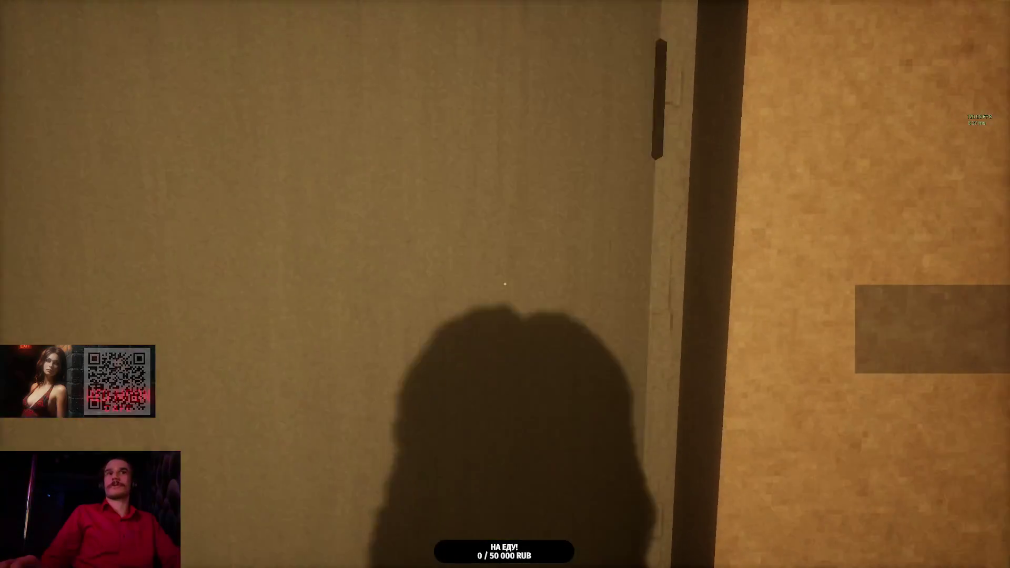
key(w)
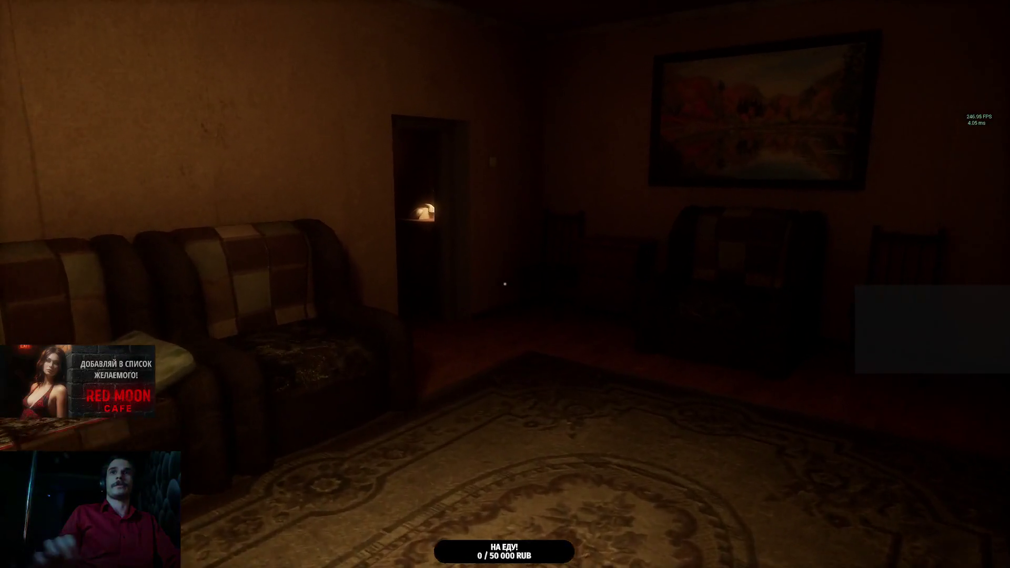
key(w)
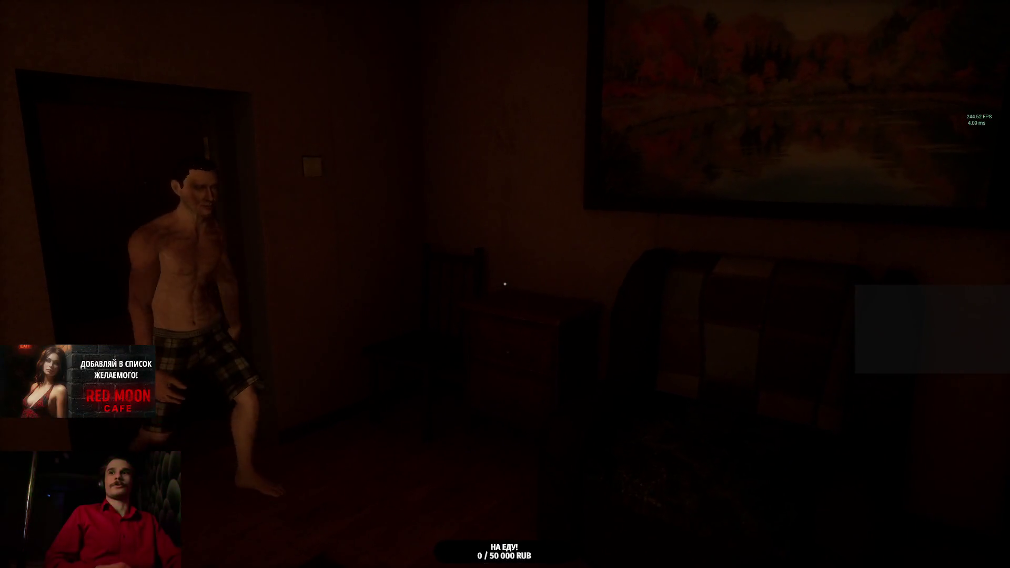
key(w)
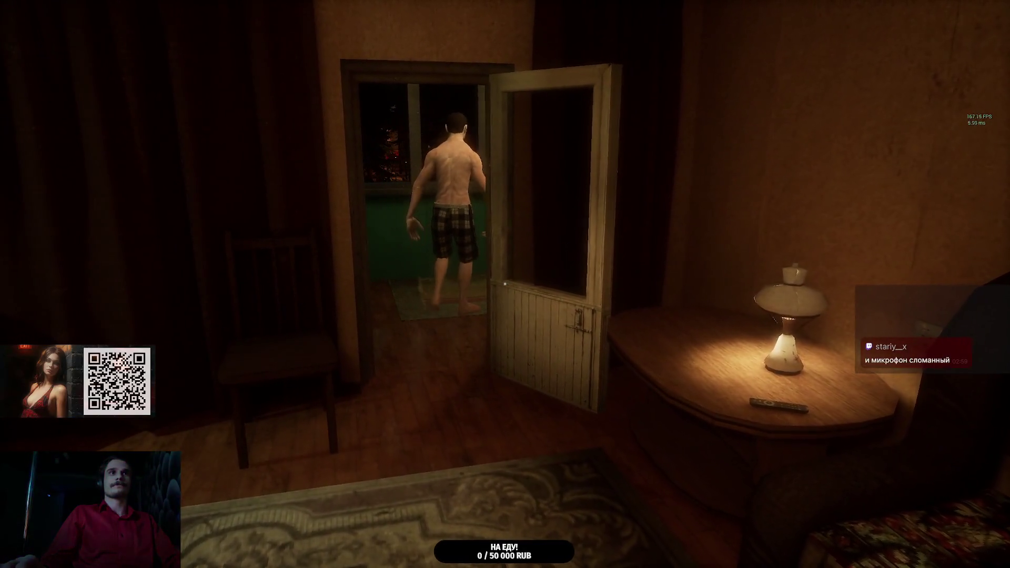
key(w)
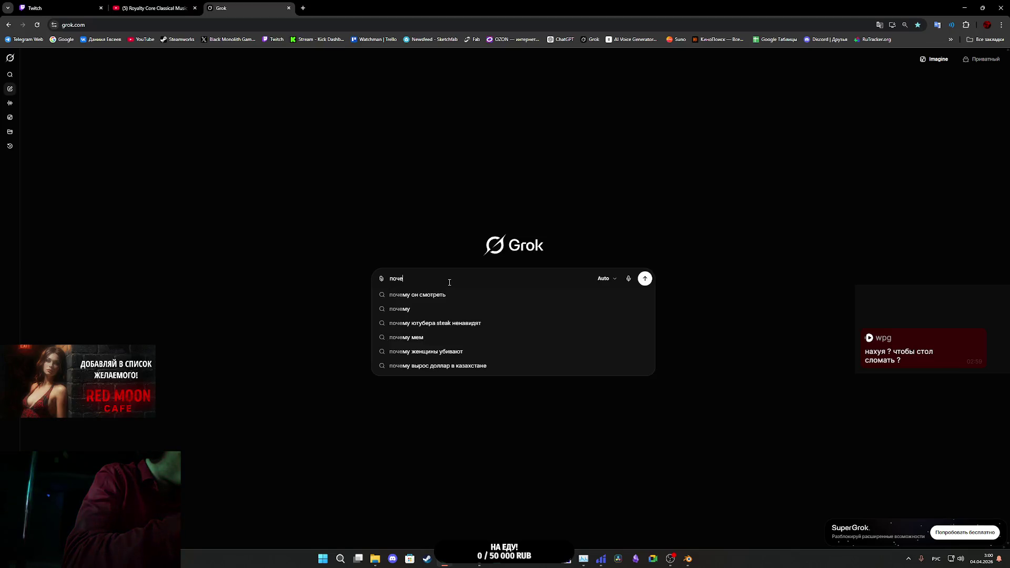
Step: Send Grok the Russian question about TAB stopping the character in the build but not the editor
text(му)
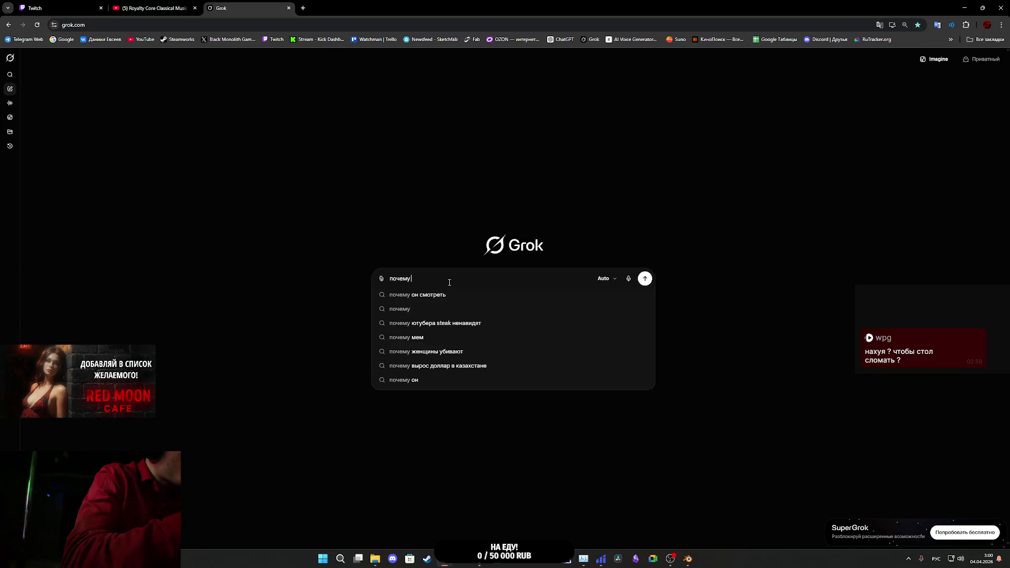
text( в билде игры )
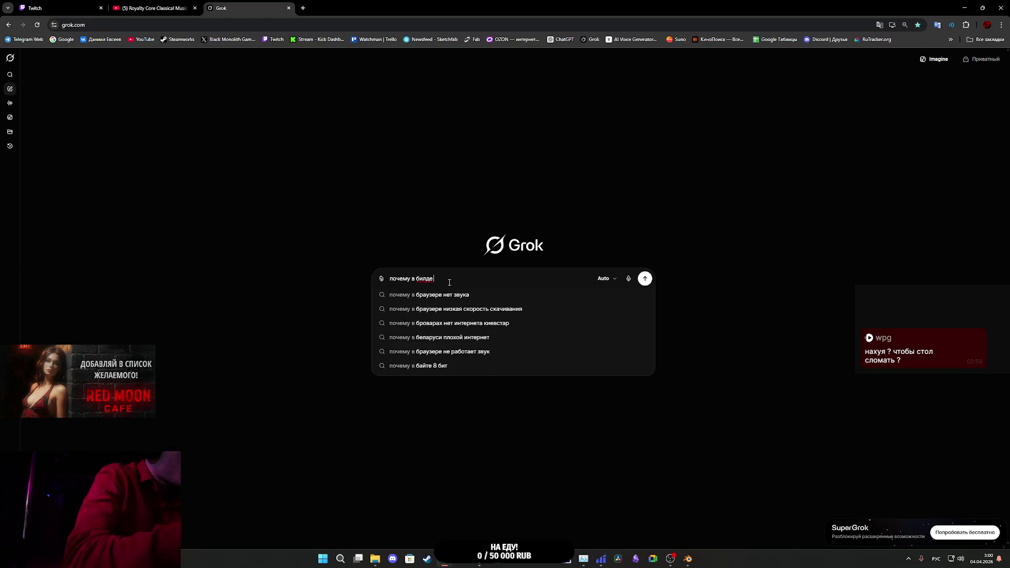
text(при)
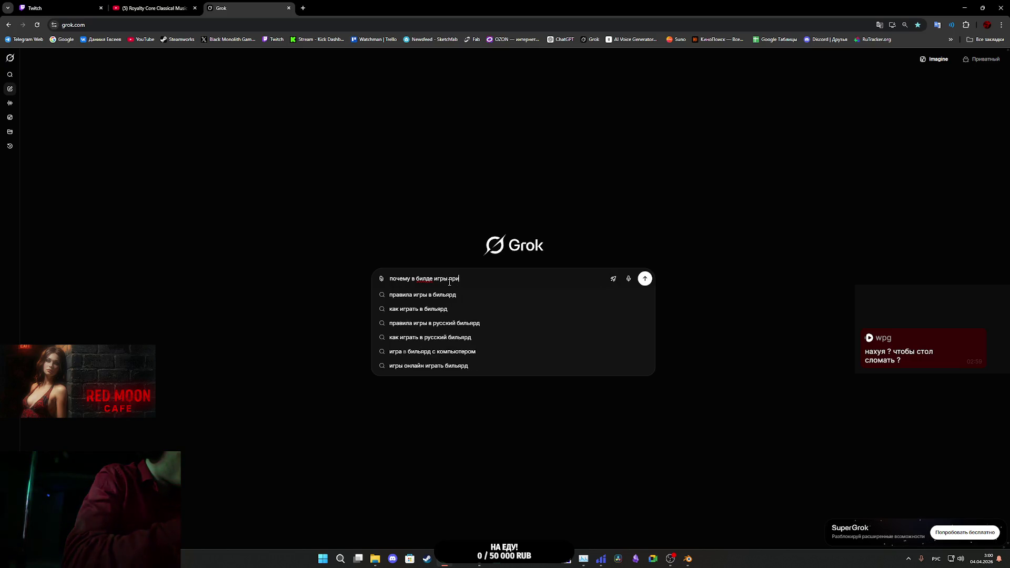
text( зажатии)
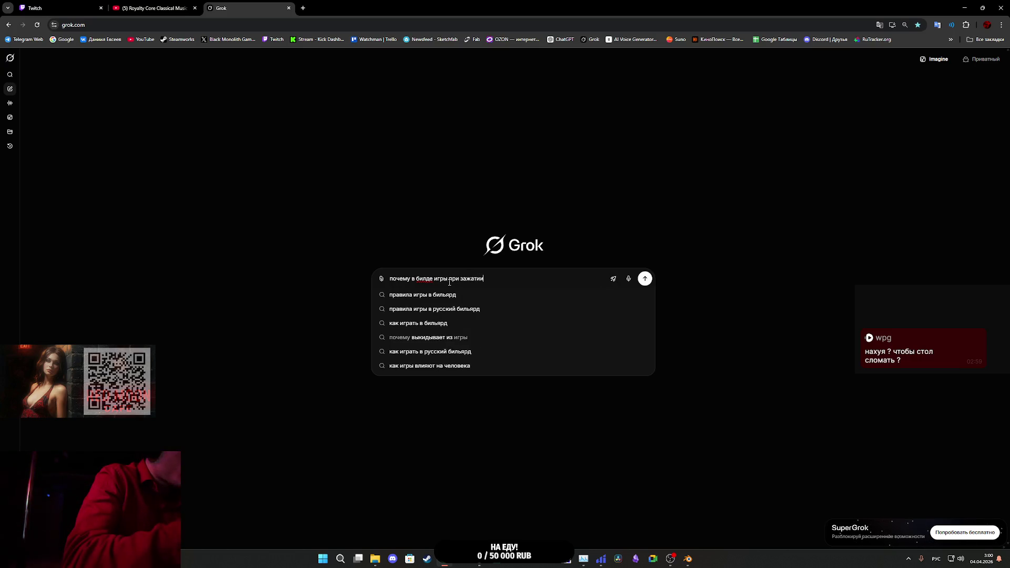
text( кнопк)
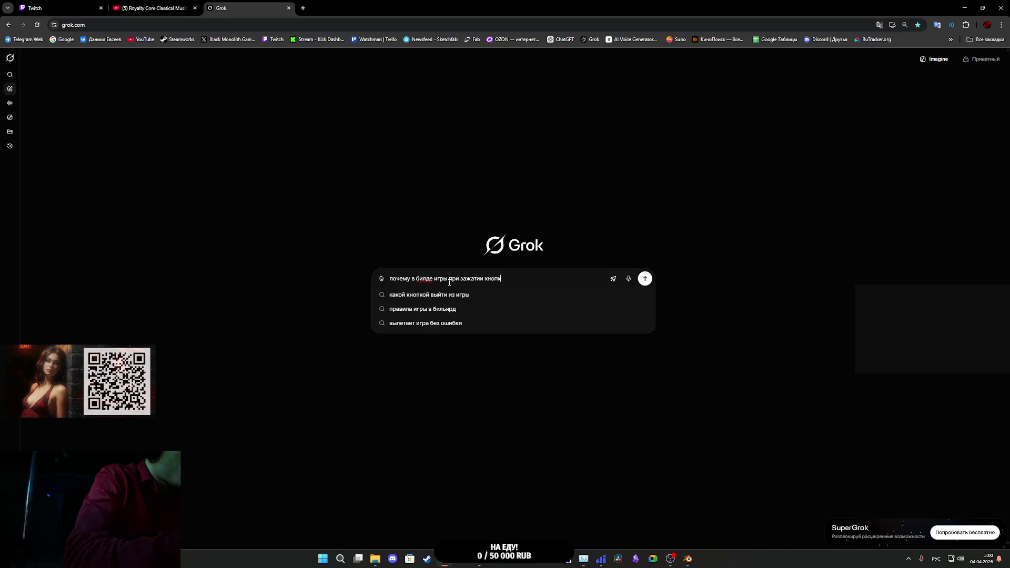
text(и TAB у)
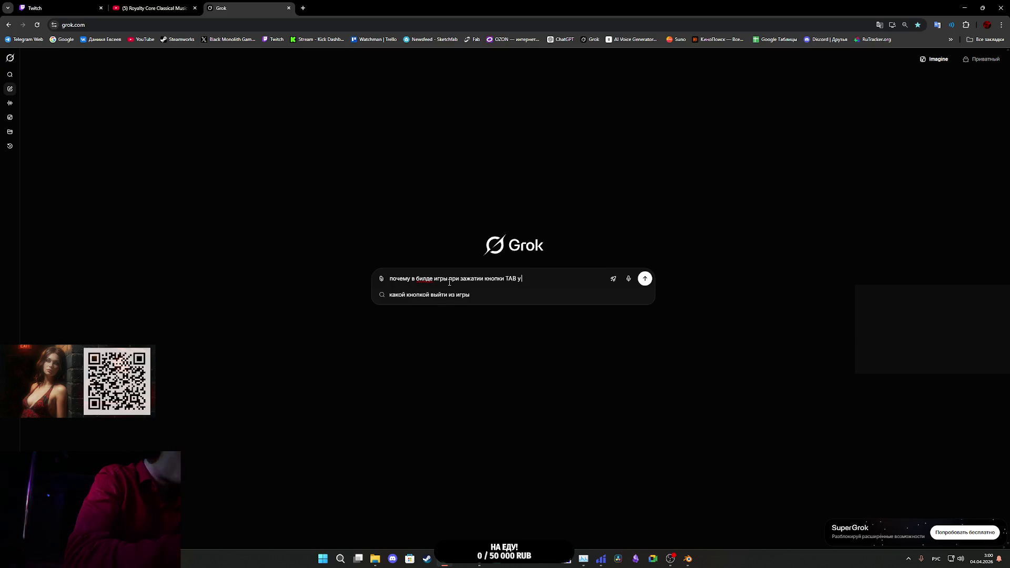
text( меня остана)
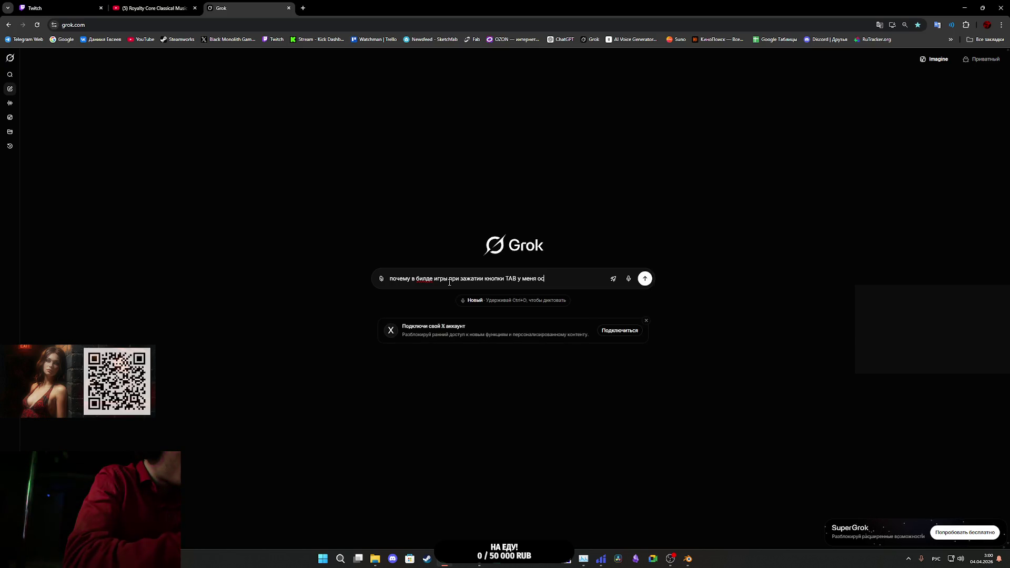
text(вли)
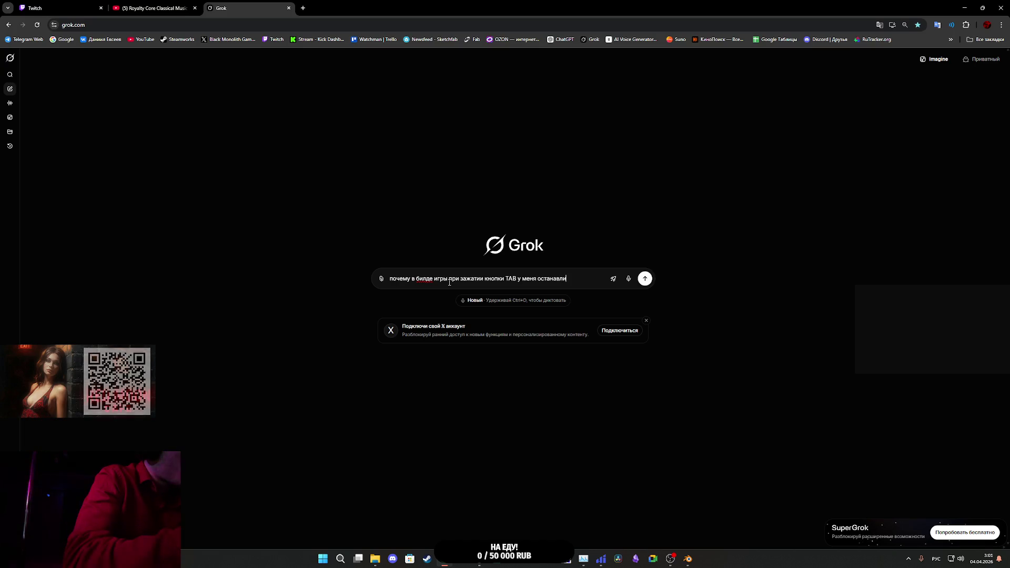
text(вается п)
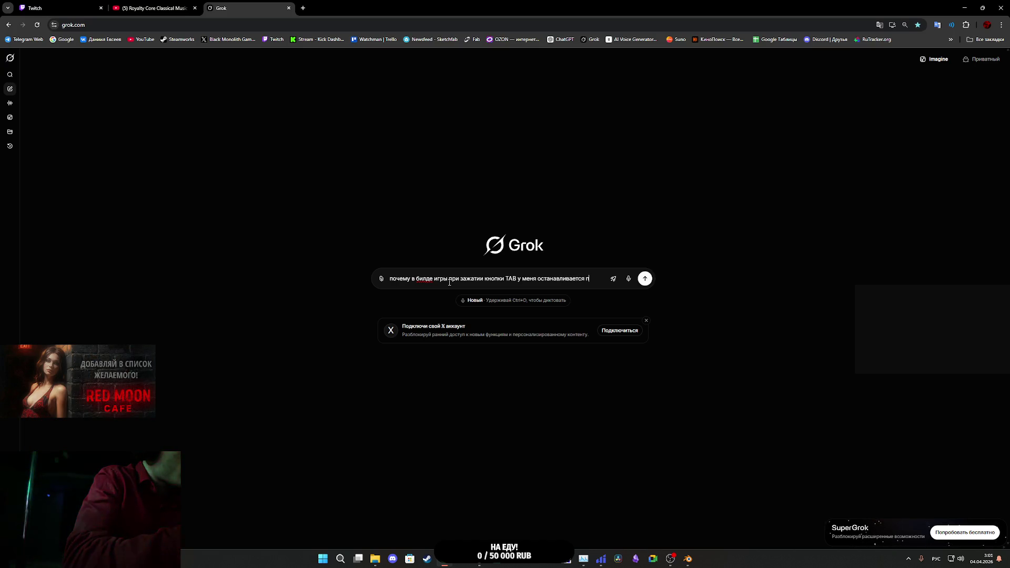
text(ерсонаж,)
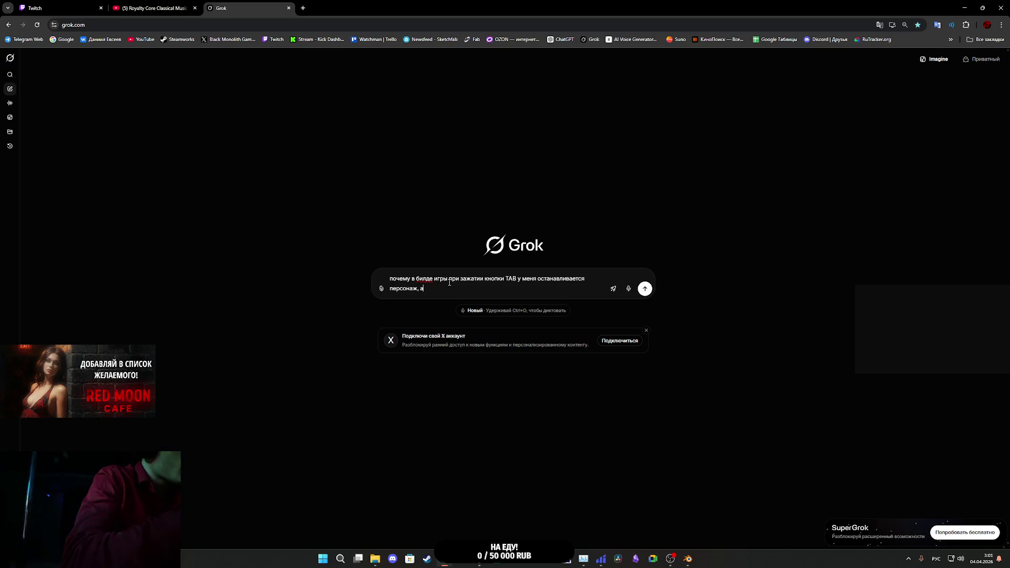
text( а в движке вс)
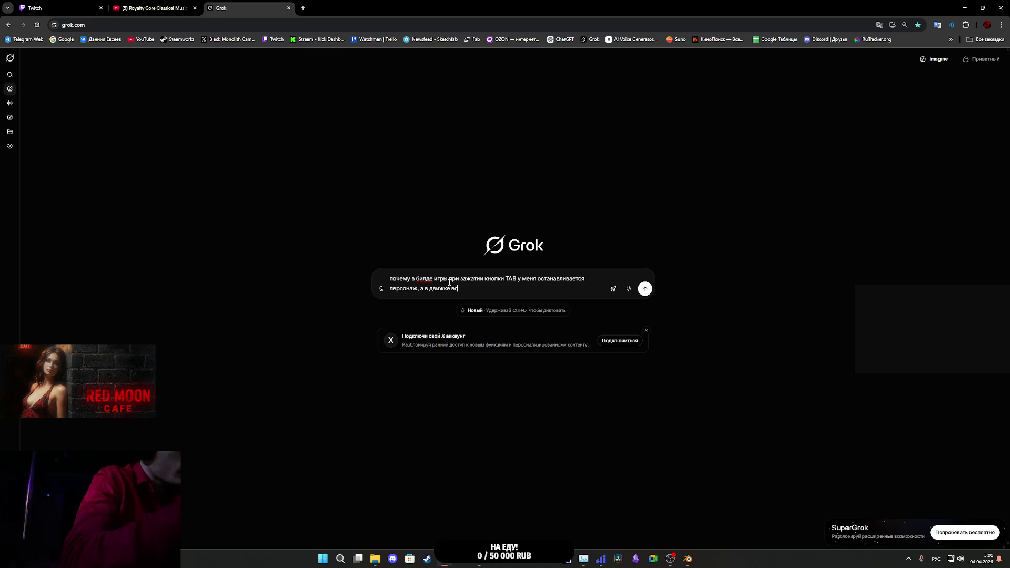
text(е работает нормально?)
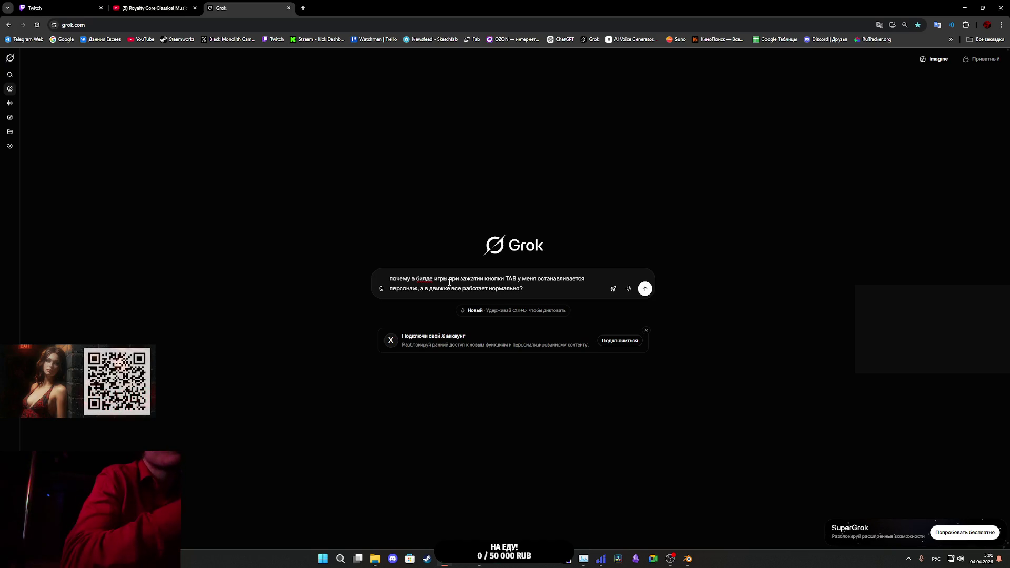
key(Return)
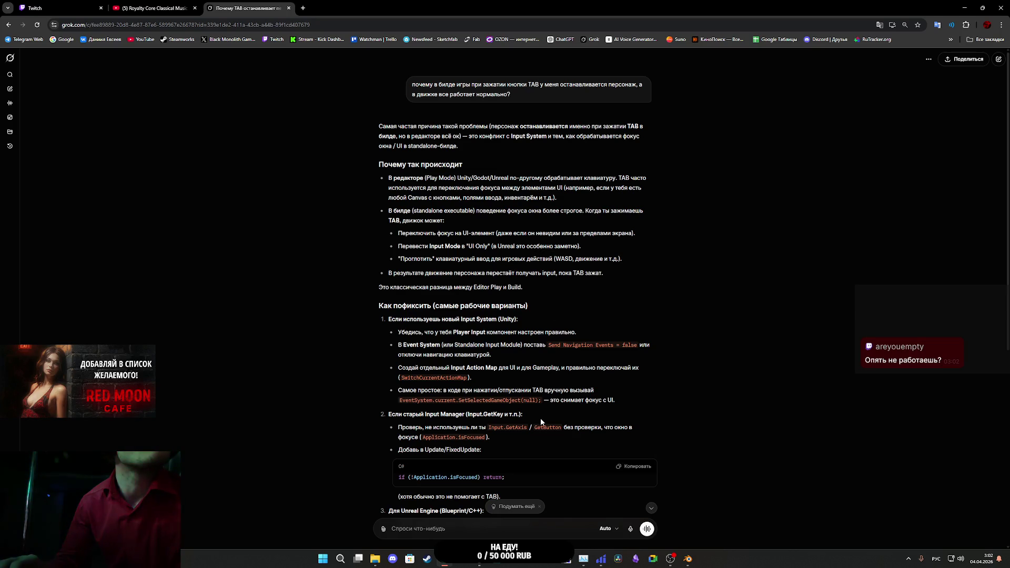
scroll(530, 430, down, 2)
scroll(531, 429, up, 2)
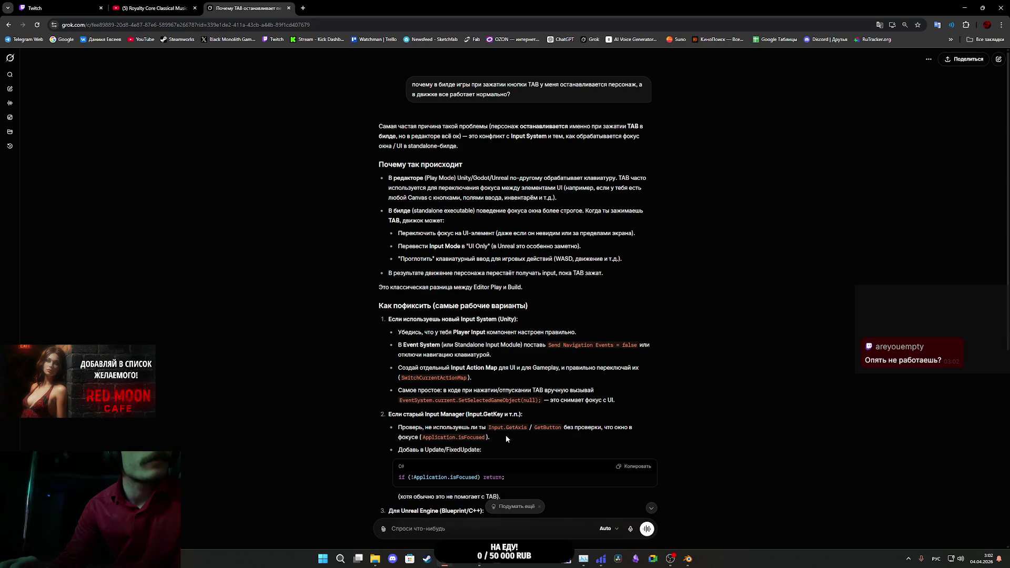
scroll(514, 441, down, 3)
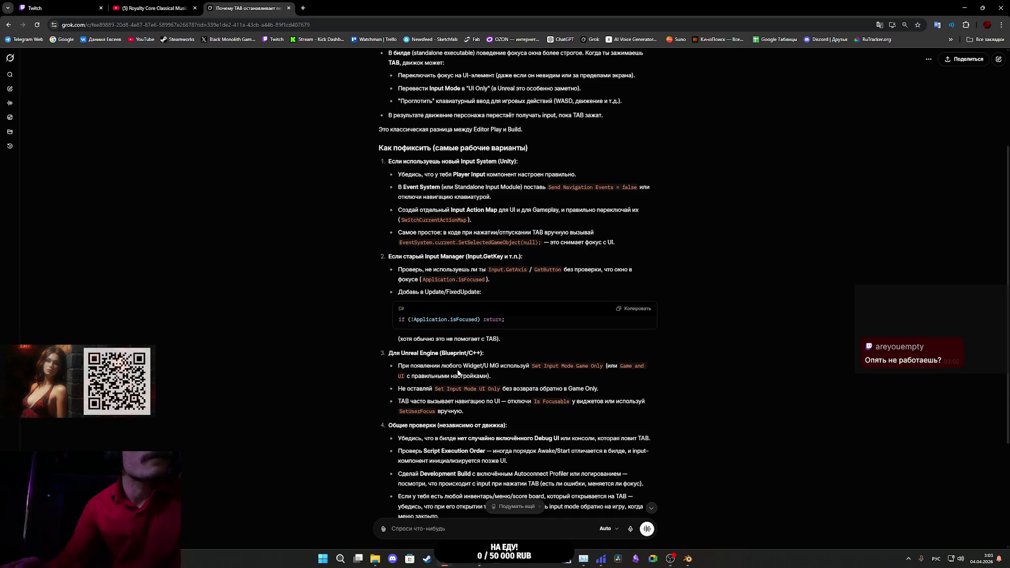
scroll(447, 363, down, 1)
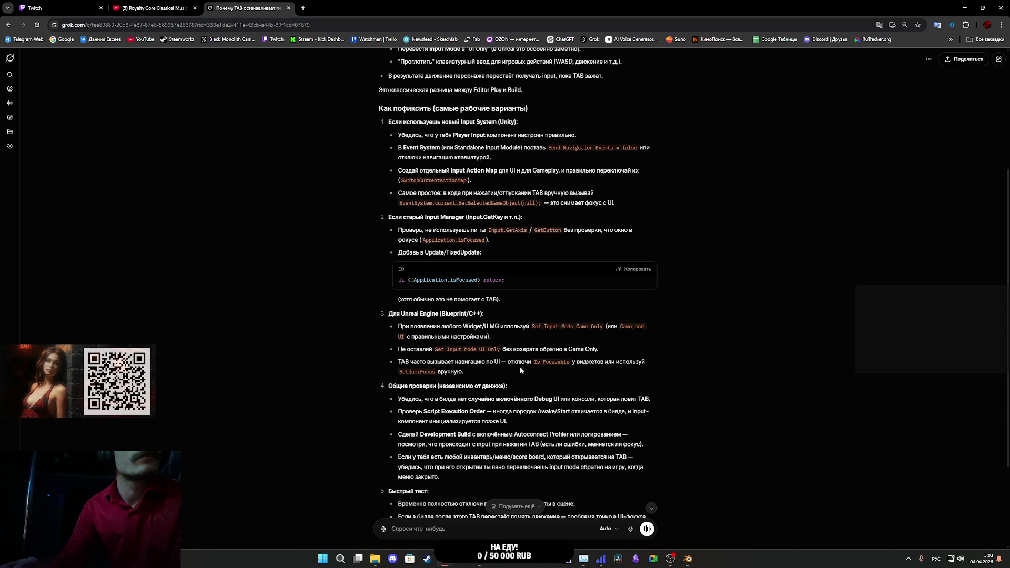
scroll(562, 370, down, 2)
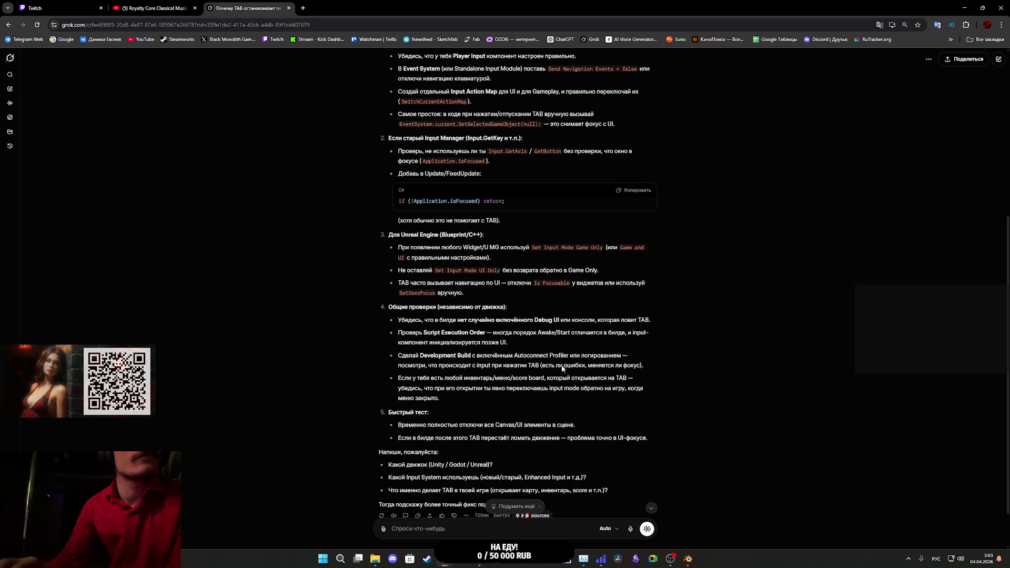
scroll(513, 353, down, 2)
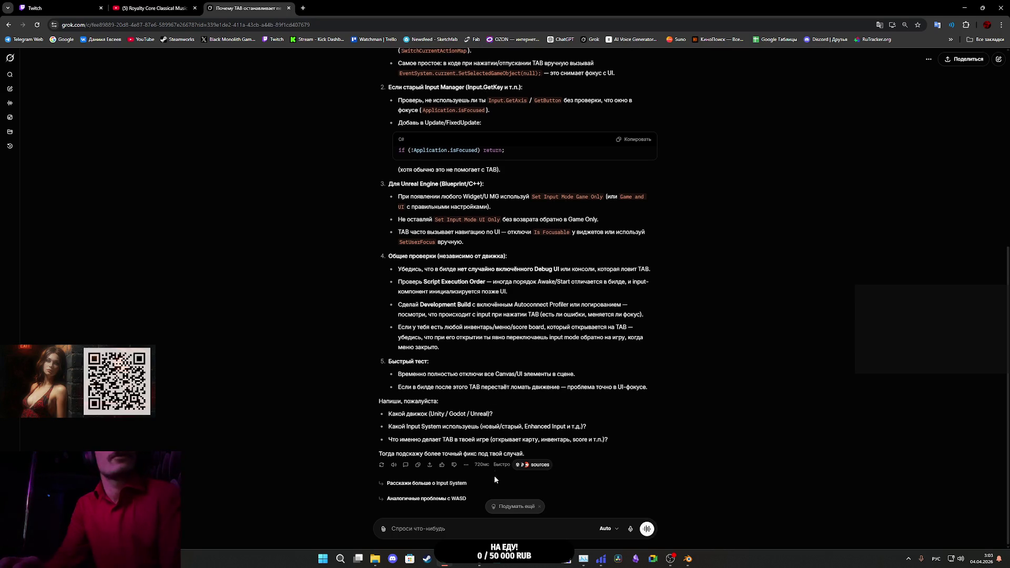
Step: Open the Main_Menu Level Blueprint from the Blueprints menu, then close it
click(479, 559)
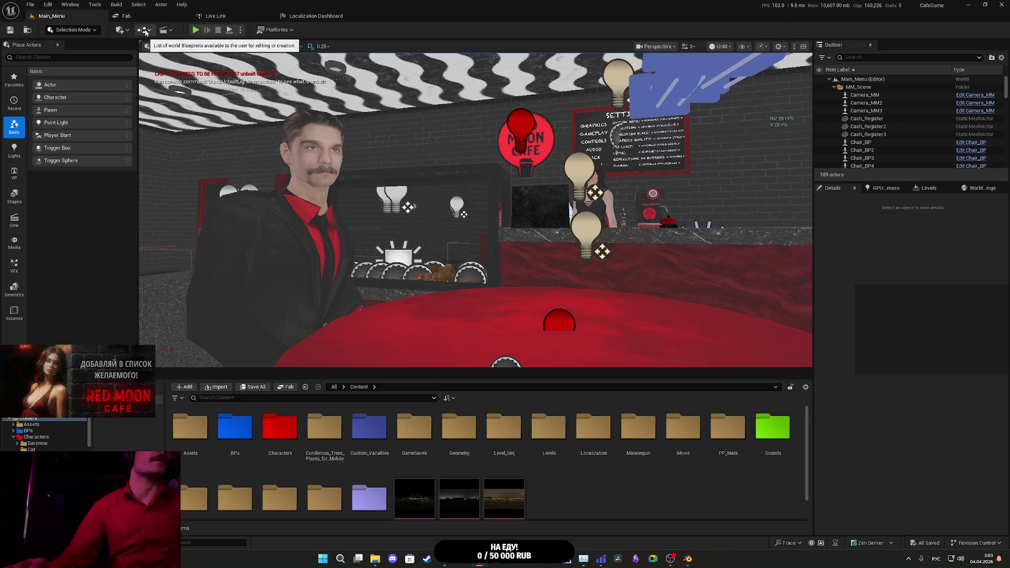
click(143, 30)
click(182, 86)
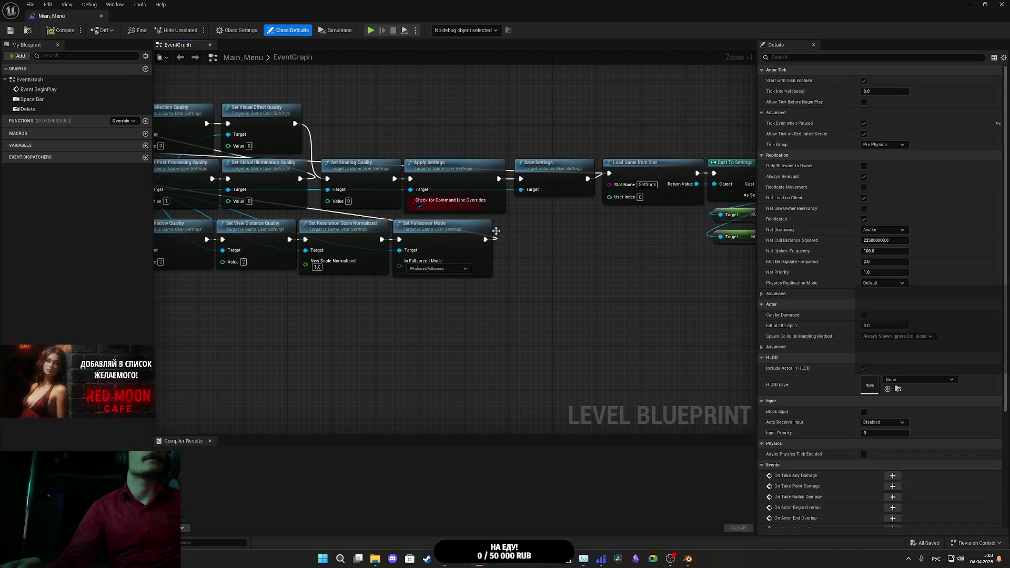
scroll(615, 290, down, 7)
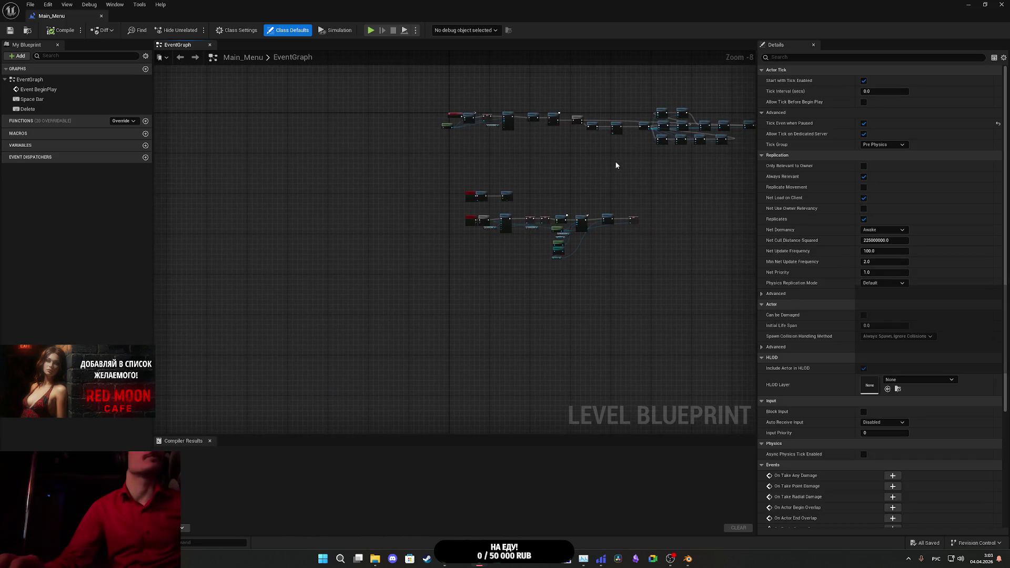
key(alt+Tab)
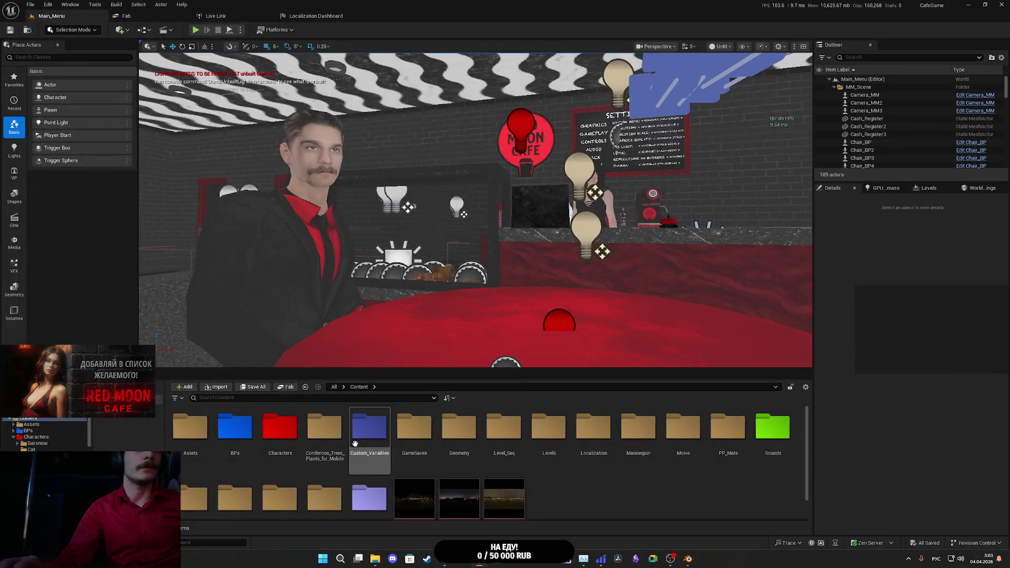
Step: Load the TestL level from Content > Levels, then return to the Grok chat
double_click(548, 429)
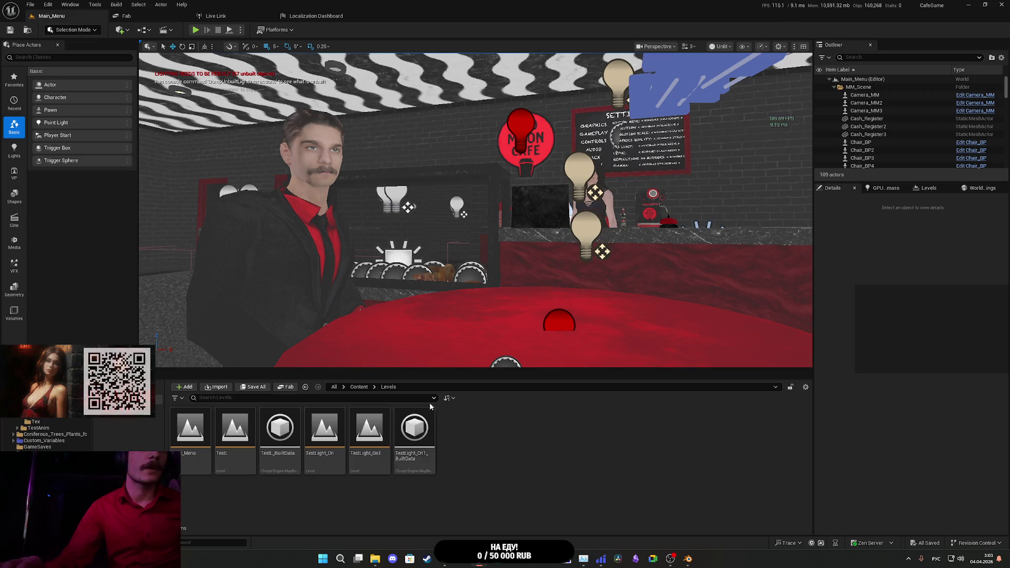
double_click(247, 435)
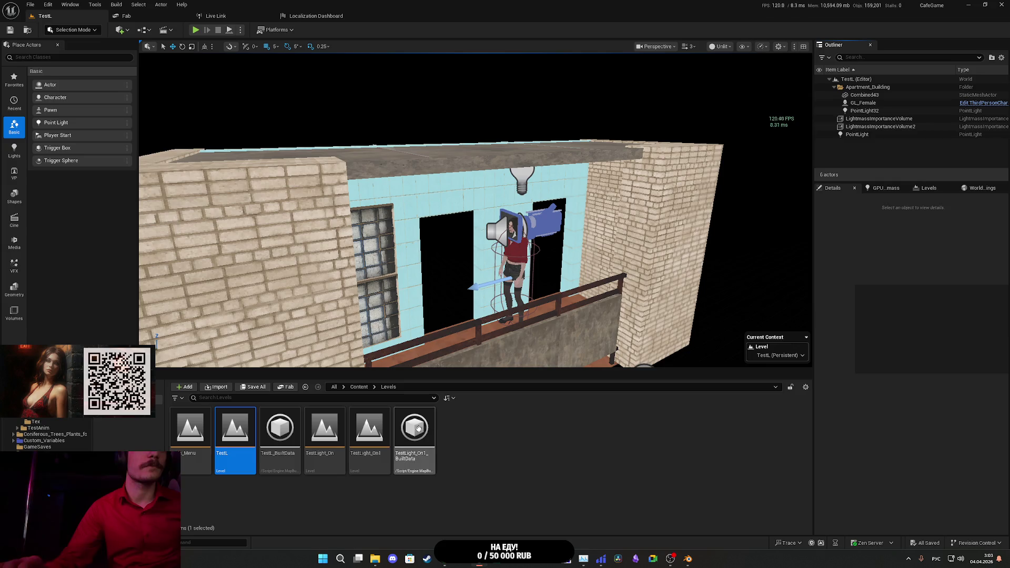
click(356, 387)
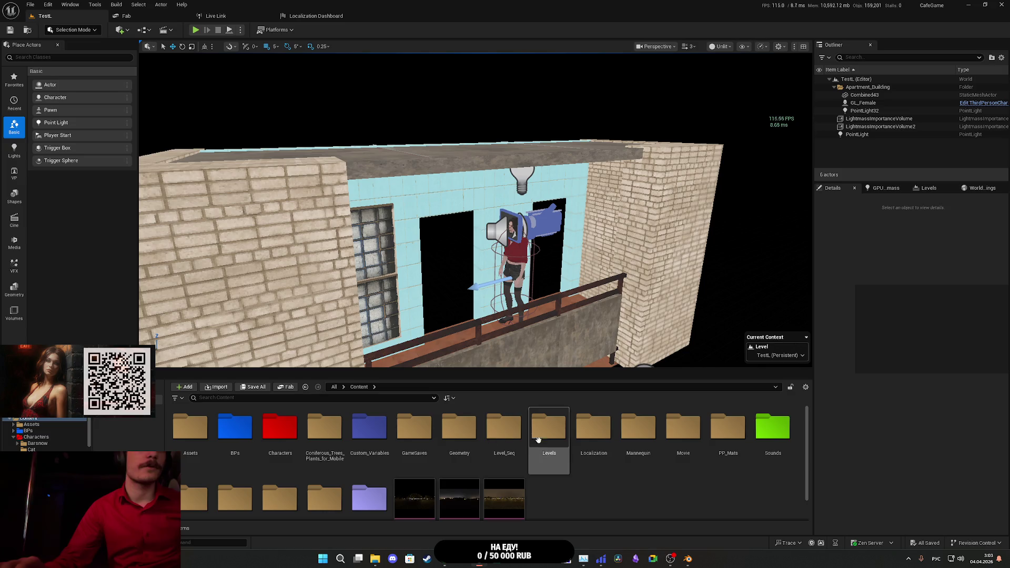
scroll(577, 437, down, 1)
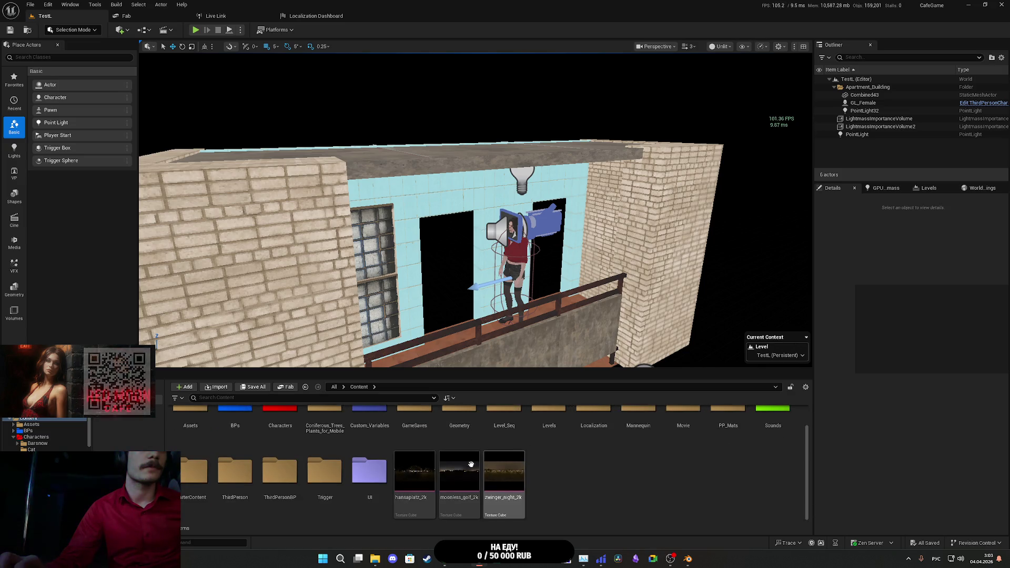
key(alt+Tab)
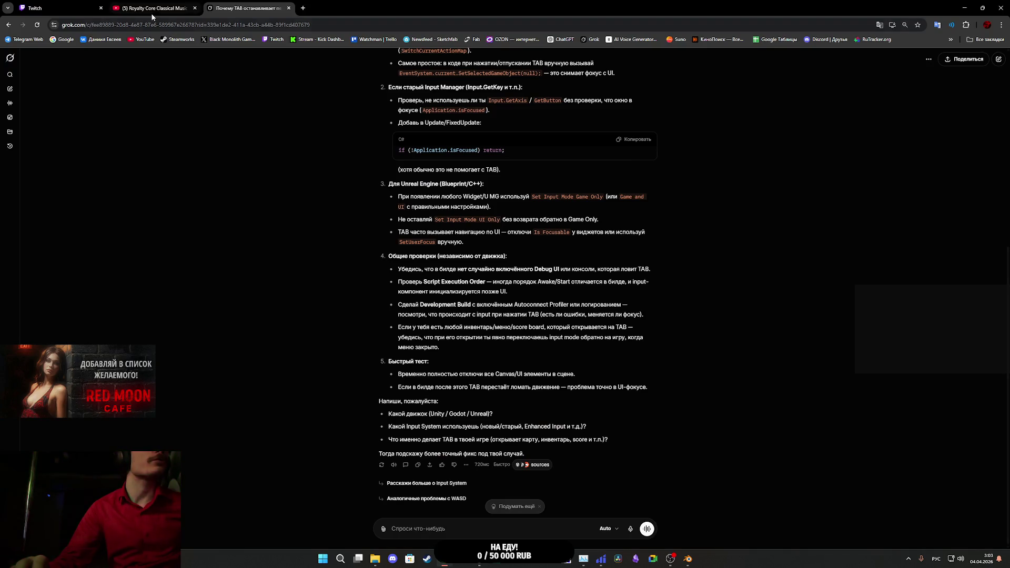
Step: Resume the YouTube music video, glance at the Twitch dashboard, then bring Unreal Editor back
key(ctrl+shift+Tab)
click(204, 477)
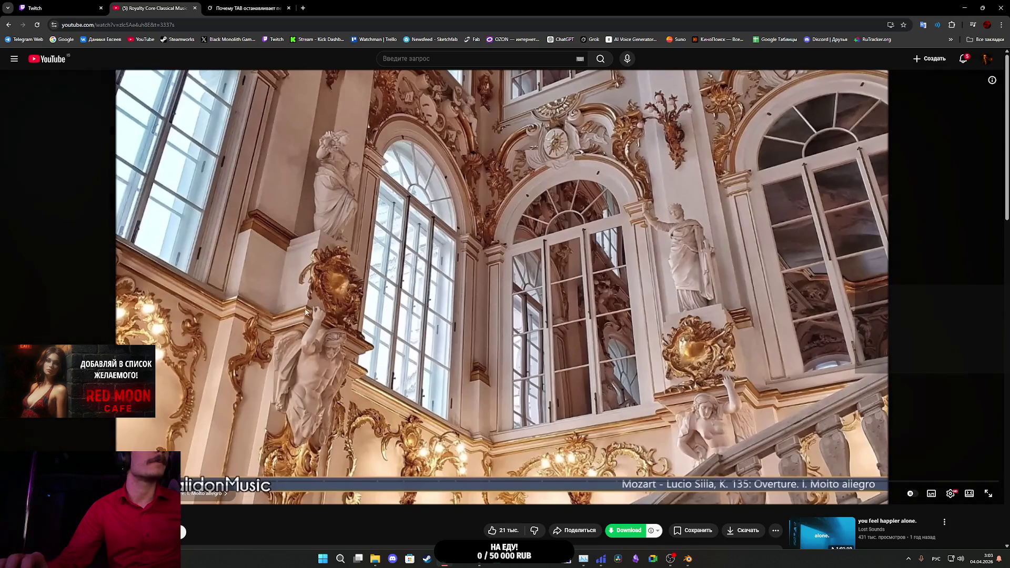
key(ctrl+shift+Tab)
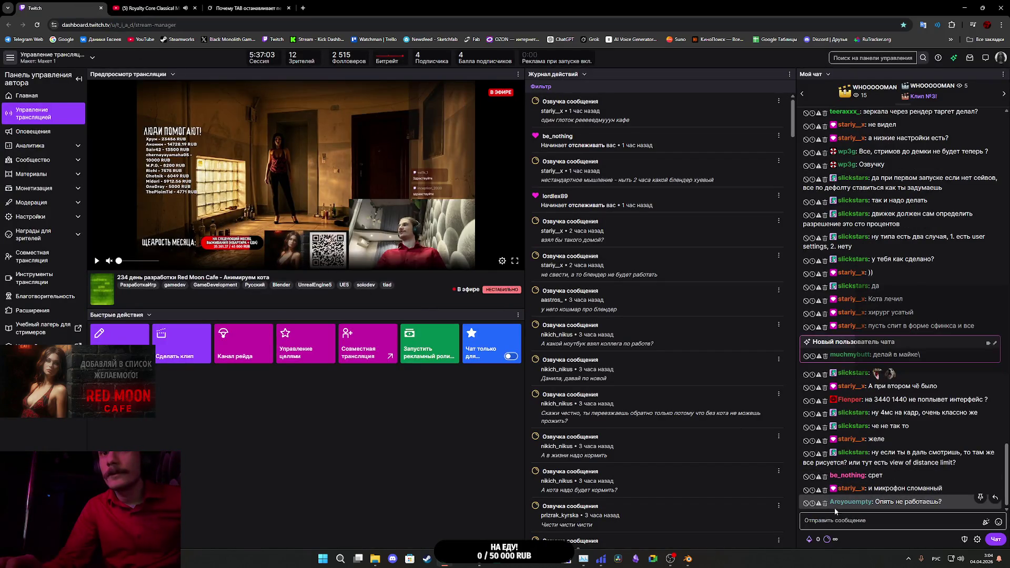
click(478, 558)
Step: Load ThirdPersonExampleMap from ThirdPersonBP > Maps and open its Level Blueprint
mouse_move(429, 495)
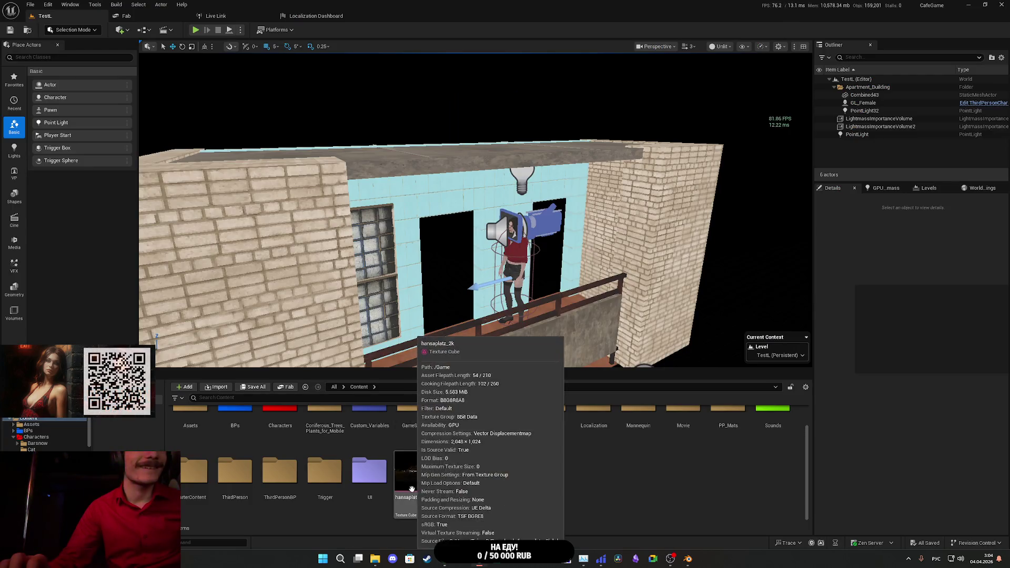
double_click(282, 473)
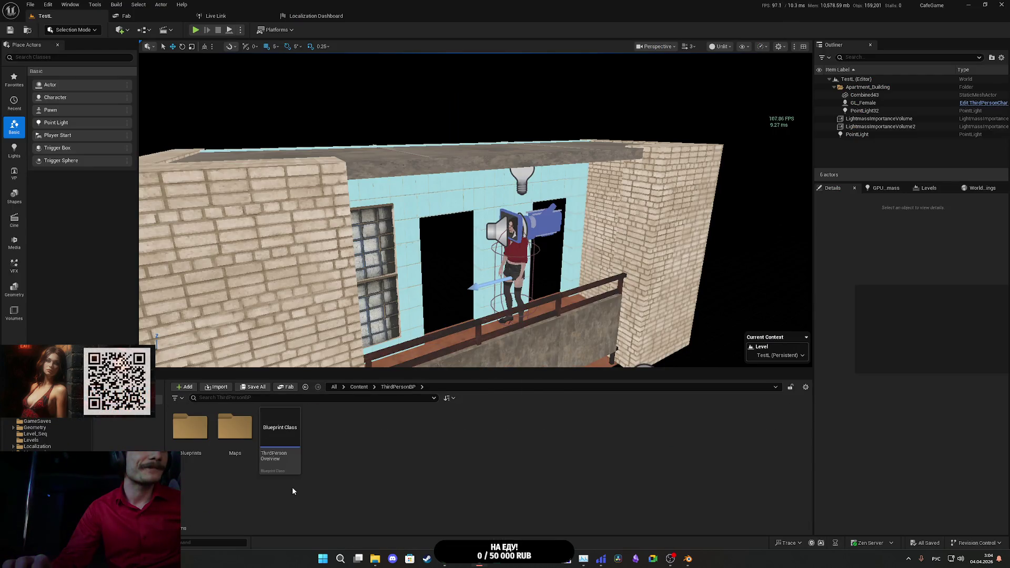
double_click(239, 444)
double_click(245, 432)
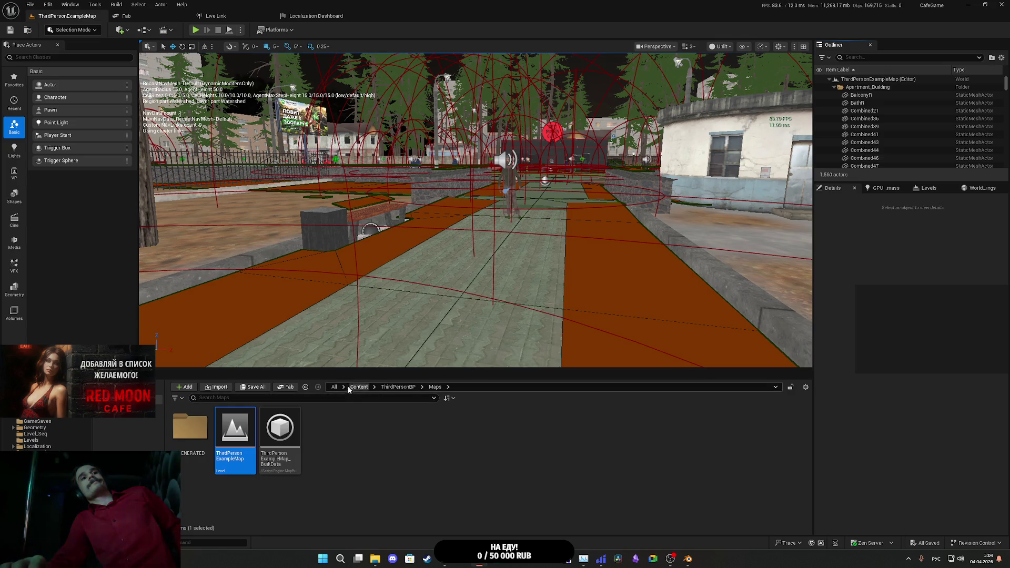
click(163, 30)
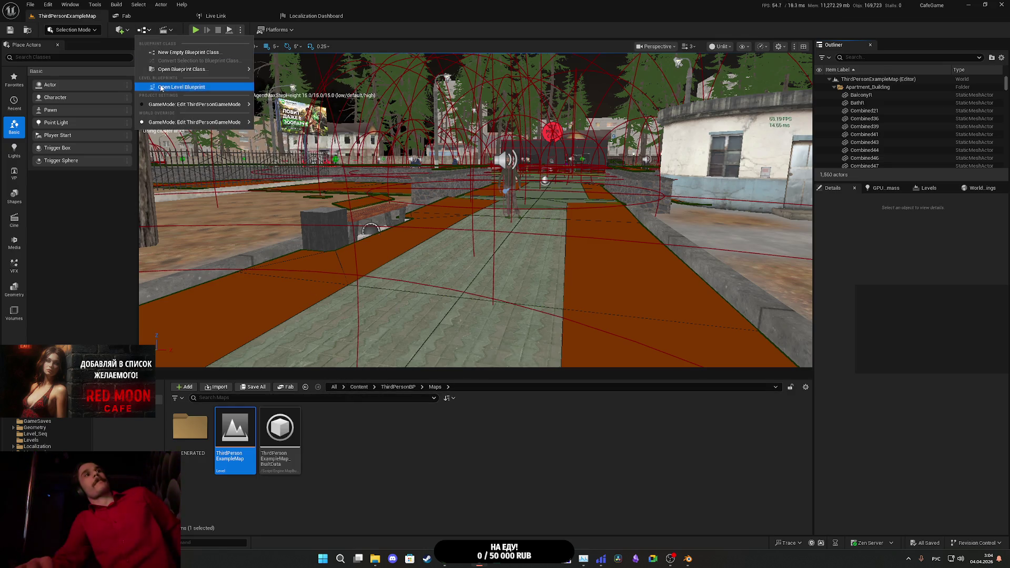
click(181, 83)
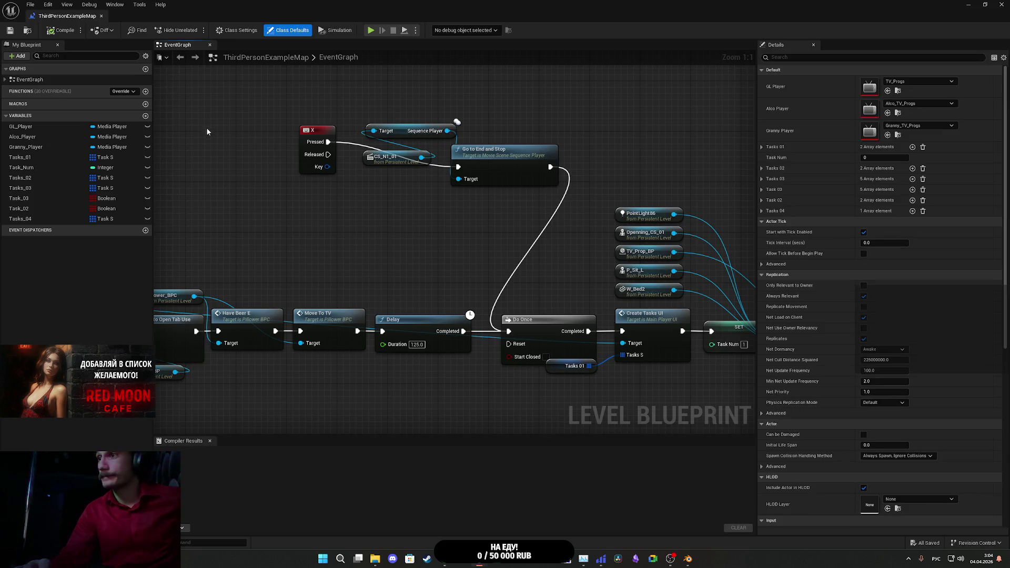
Step: Navigate the event graph to the Tab inventory input nodes
scroll(361, 244, down, 6)
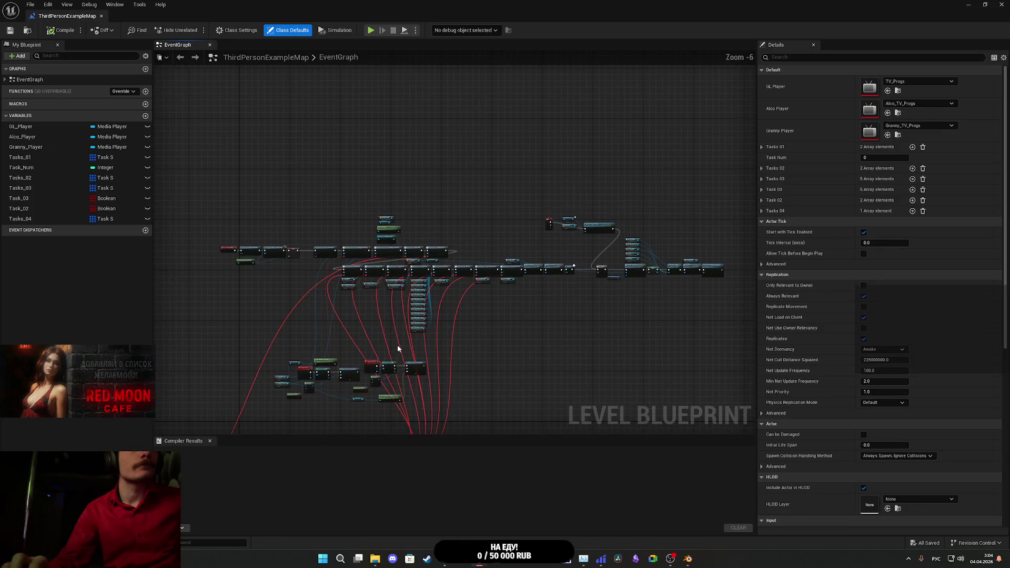
scroll(398, 348, up, 1)
scroll(485, 273, up, 2)
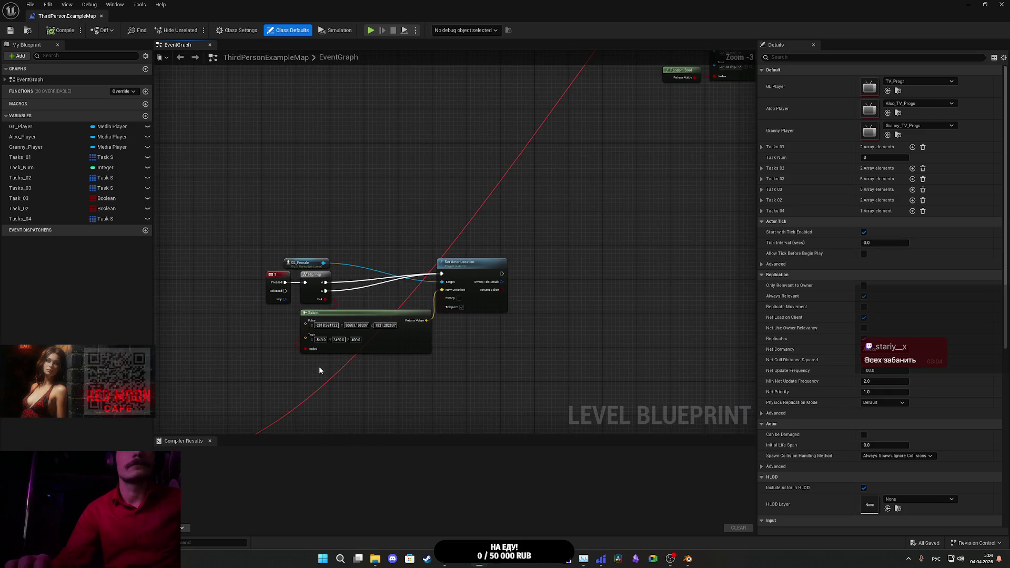
mouse_move(349, 395)
mouse_down()
mouse_move(388, 383)
mouse_move(638, 172)
mouse_up()
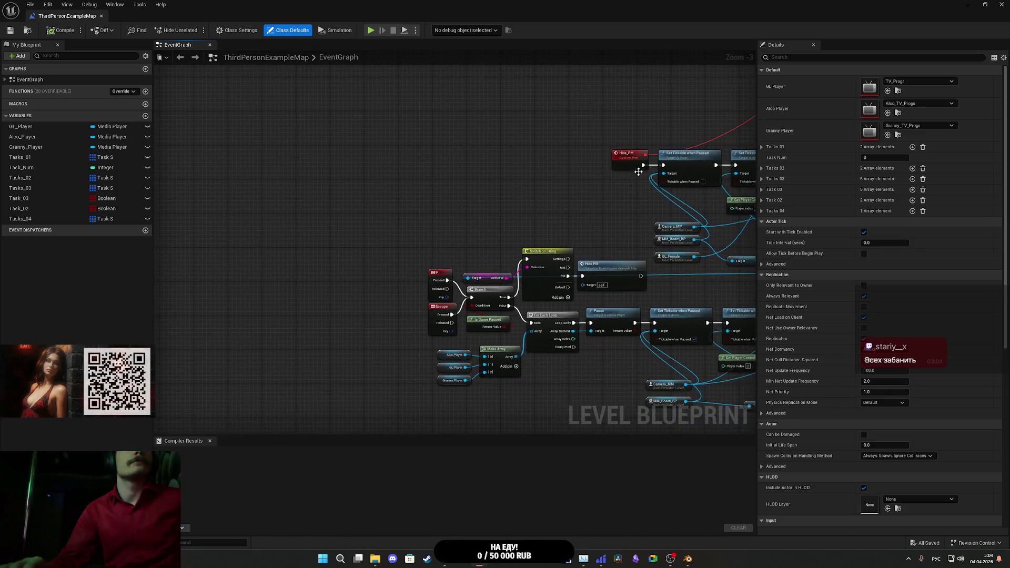
scroll(576, 235, up, 2)
scroll(384, 253, down, 4)
scroll(350, 351, up, 2)
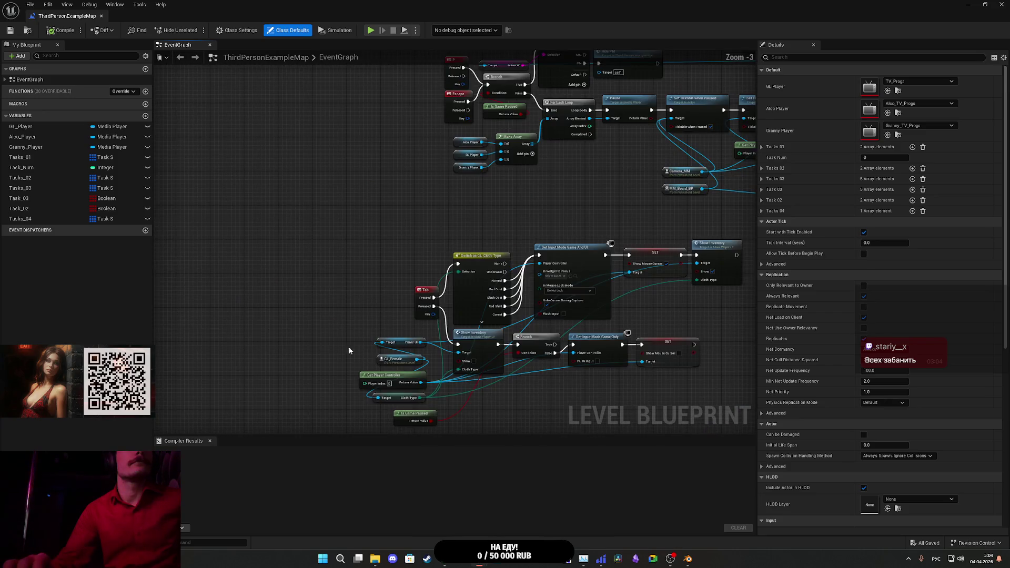
mouse_move(438, 308)
mouse_down()
mouse_move(389, 245)
mouse_move(335, 206)
mouse_up()
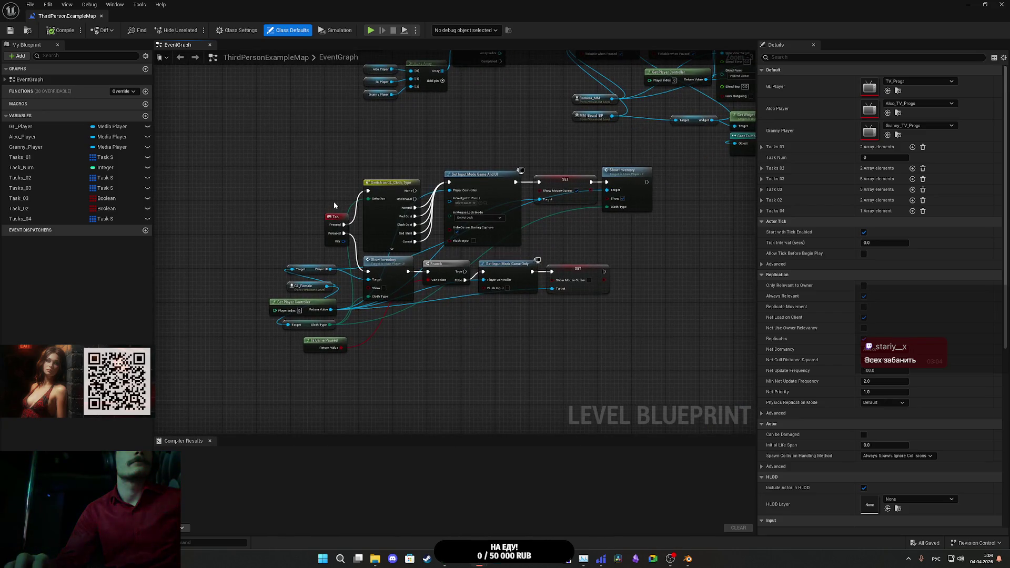
scroll(335, 206, up, 4)
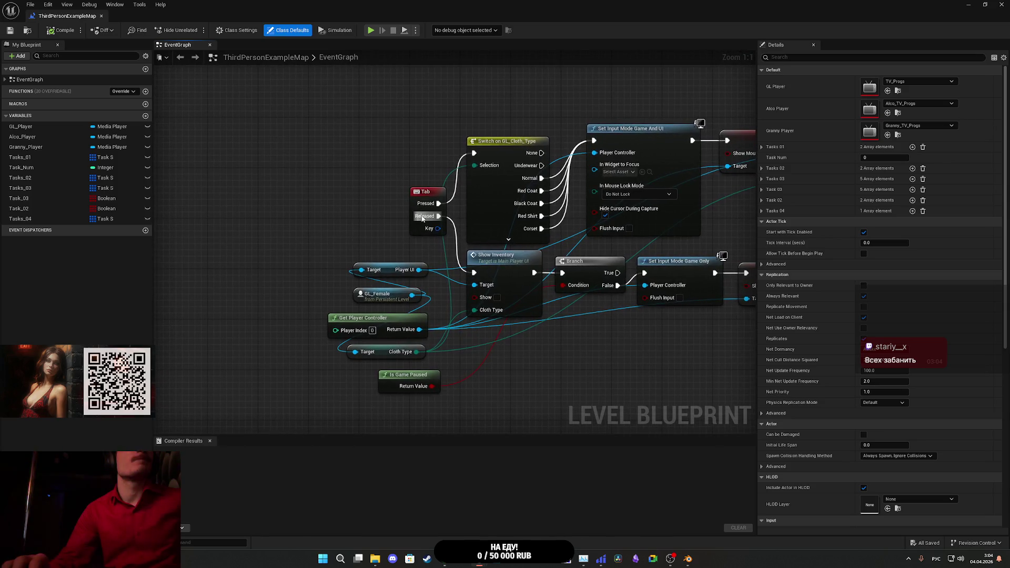
mouse_move(416, 211)
mouse_down()
mouse_move(369, 219)
mouse_move(275, 167)
mouse_move(202, 198)
mouse_up()
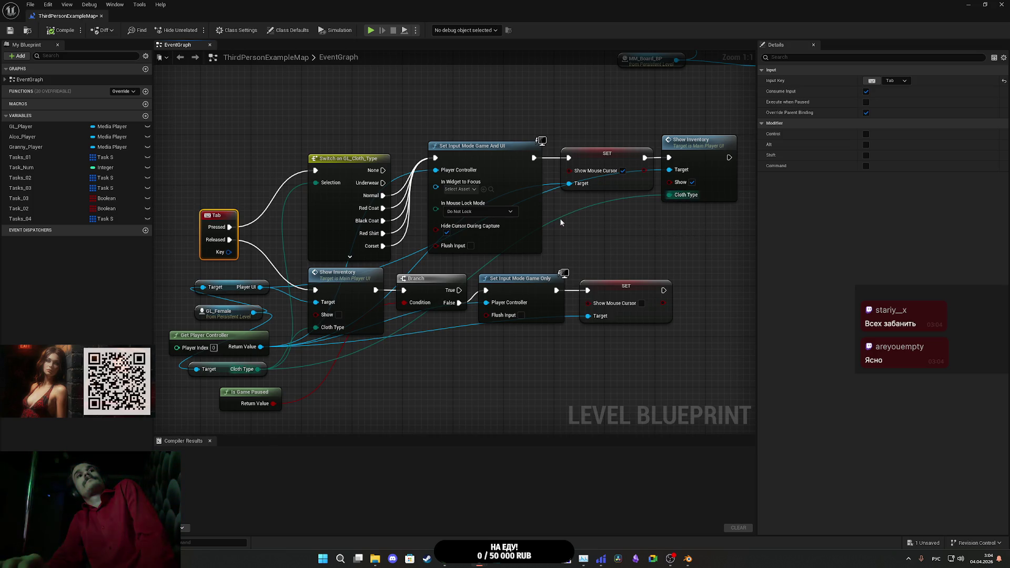
Step: Wire Player UI into In Widget to Focus on Set Input Mode Game And UI
mouse_move(628, 242)
mouse_down()
mouse_move(703, 258)
mouse_move(619, 266)
mouse_up()
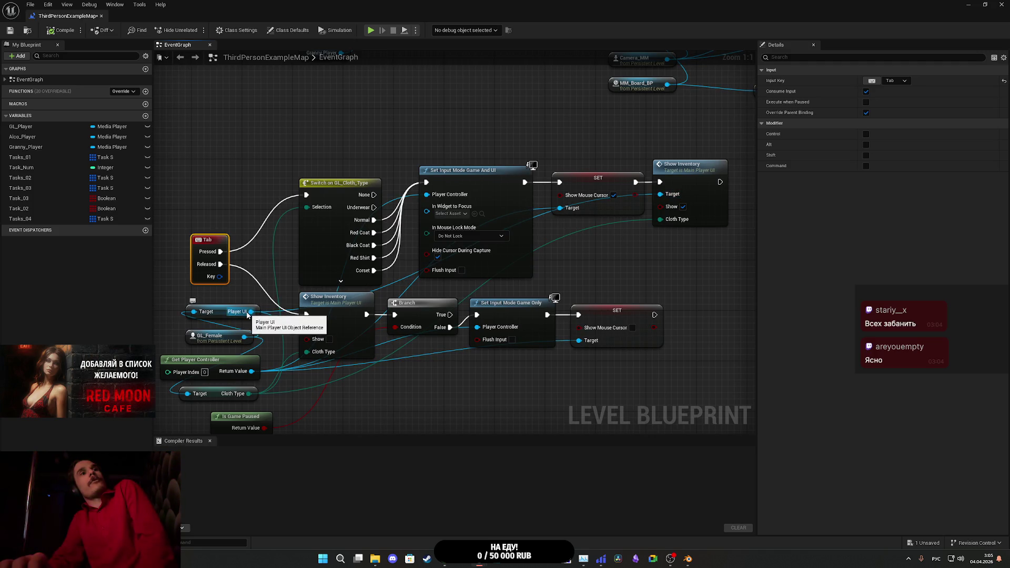
mouse_move(251, 311)
mouse_down()
mouse_move(405, 208)
mouse_move(455, 220)
mouse_up()
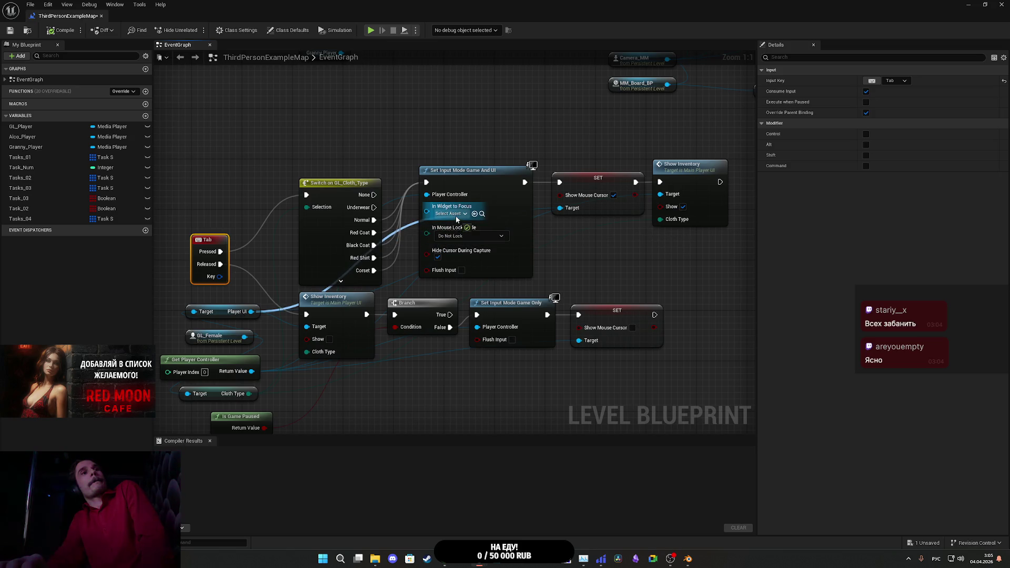
drag(457, 220, 456, 221)
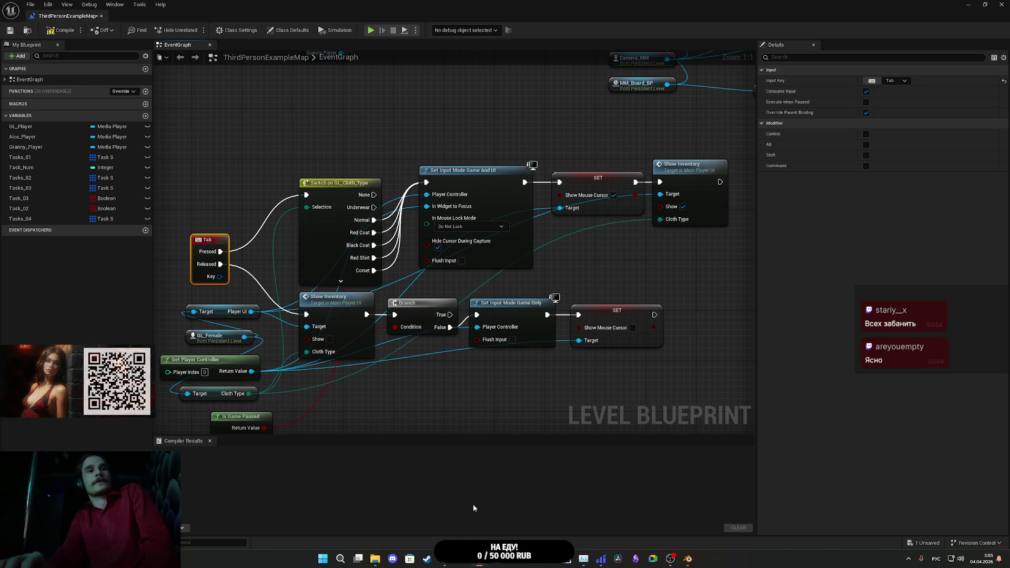
key(alt+Tab)
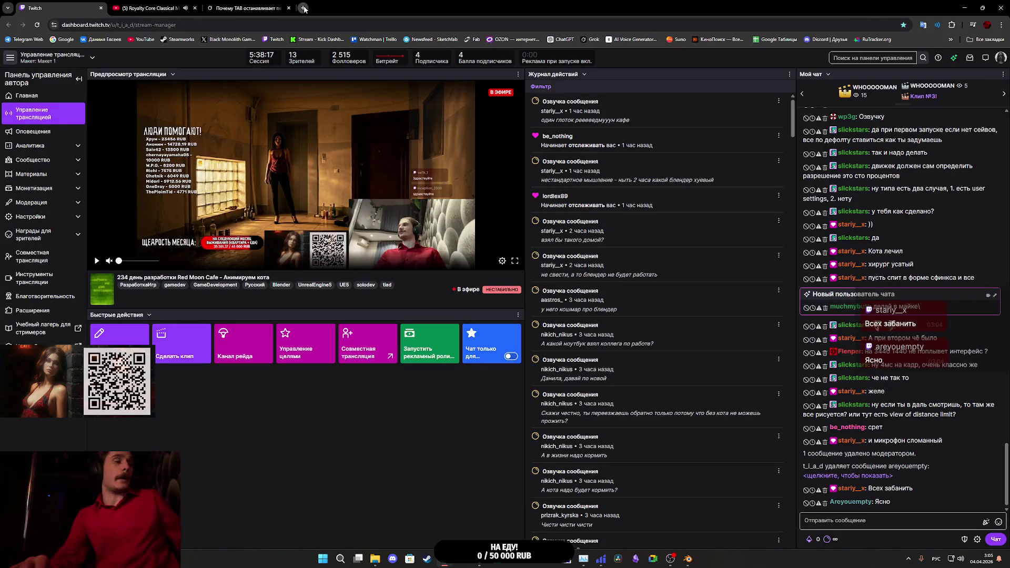
Step: Open a translator in a new tab and enter the word 'flush'
click(304, 8)
text(переводчик)
click(108, 46)
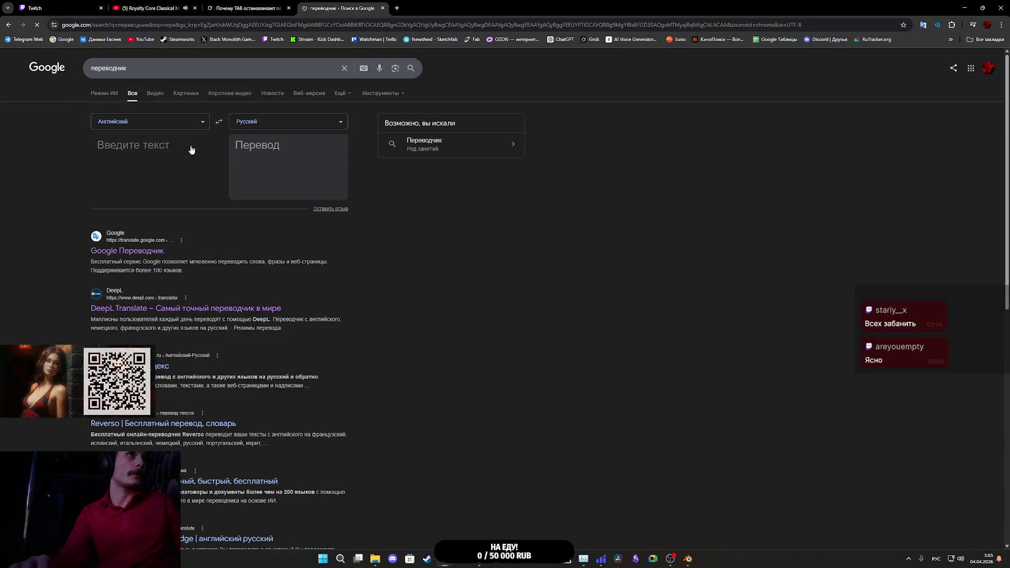
text(ад)
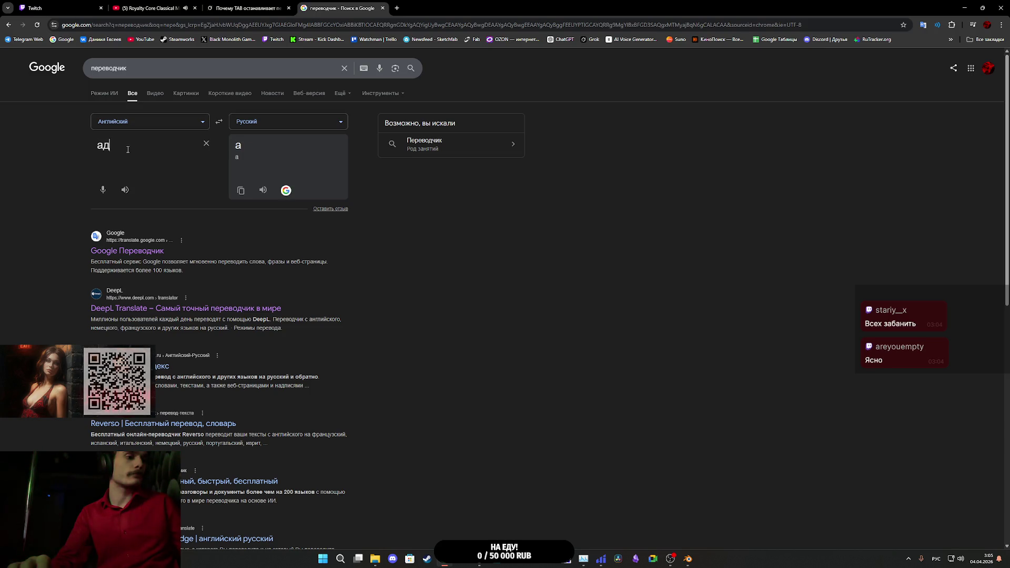
text(гыр)
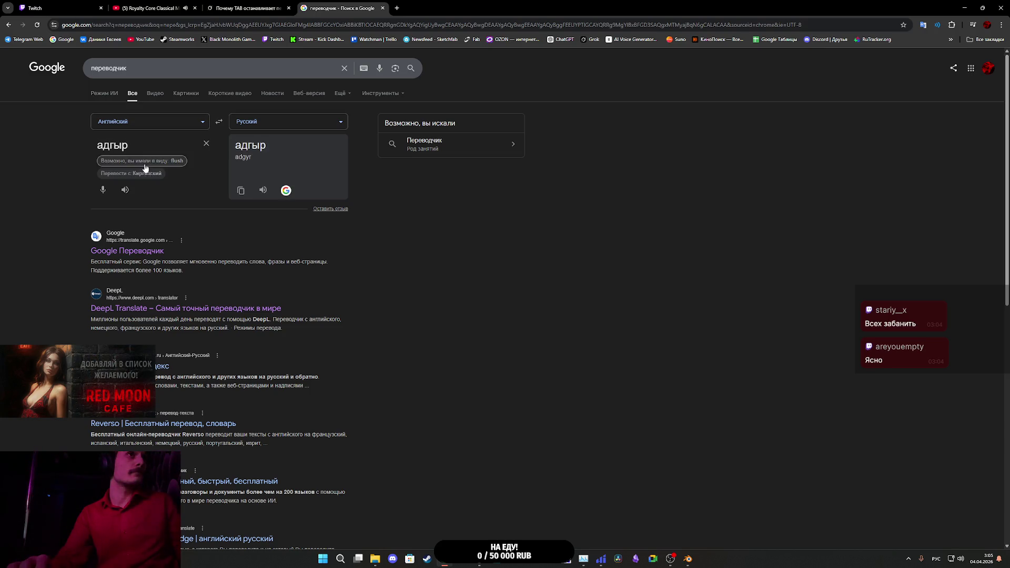
click(178, 160)
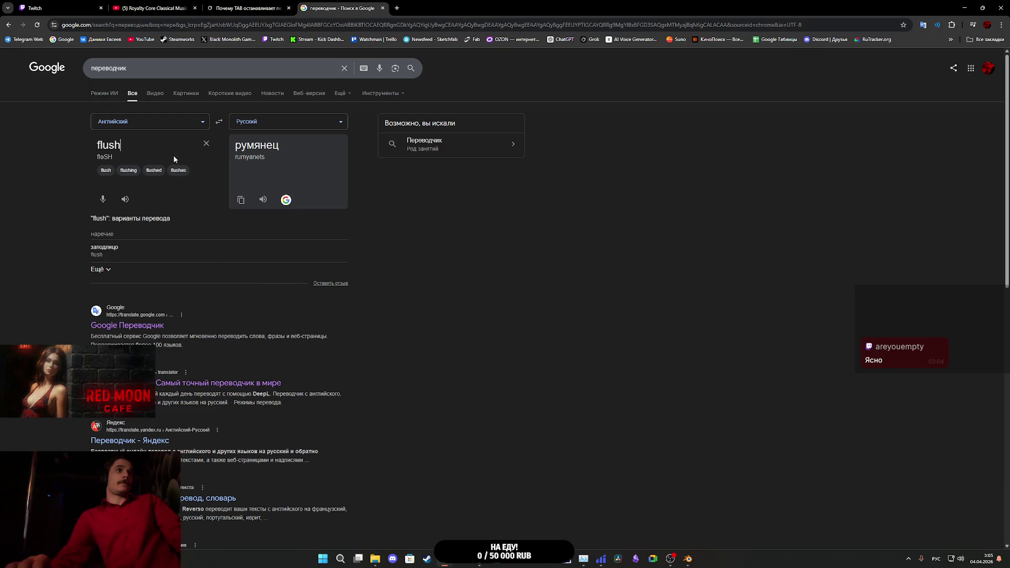
Step: Extend it to 'flush input' to get 'сбросить ввод', then return to Unreal Engine
key(super)
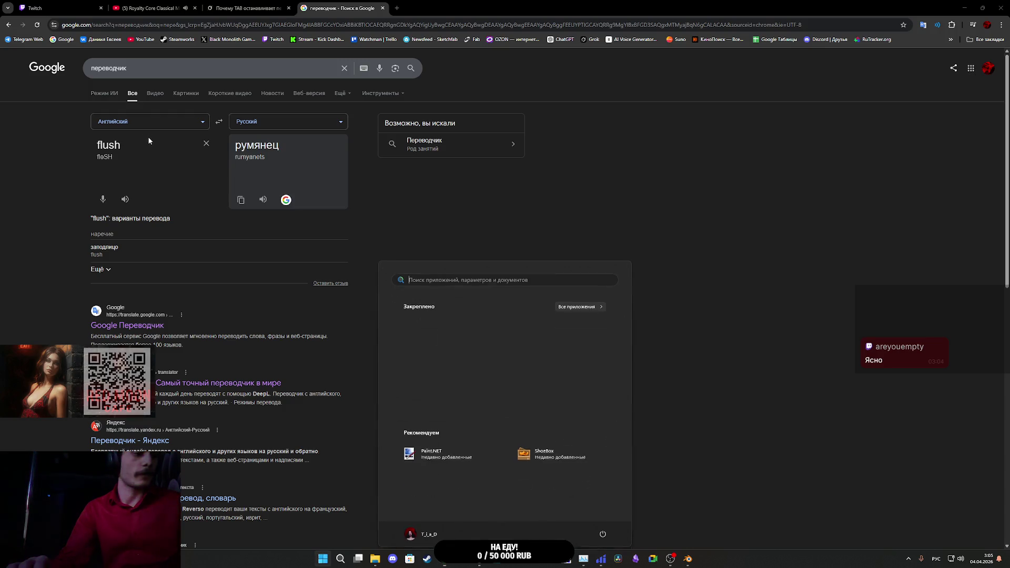
click(146, 147)
click(146, 146)
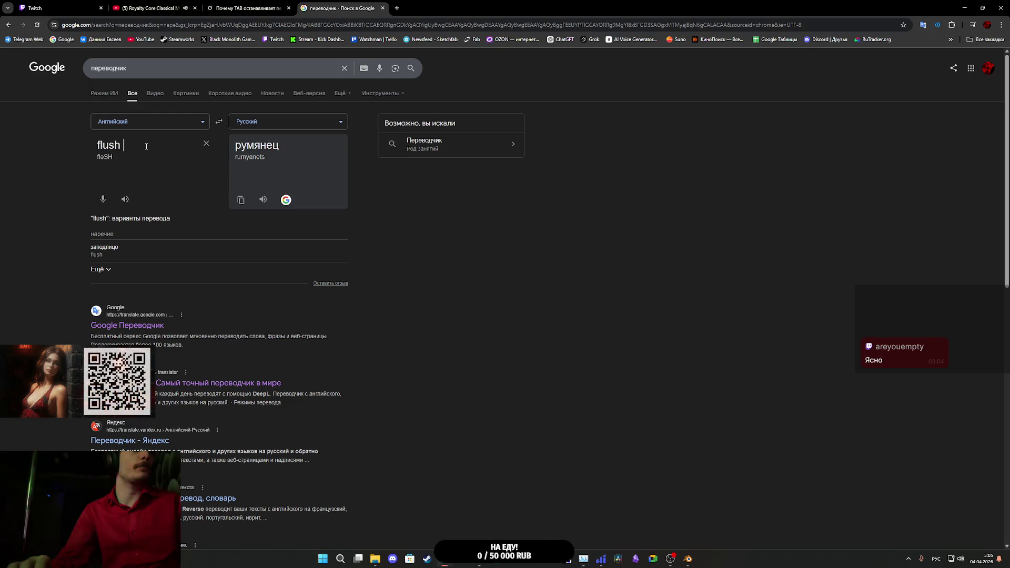
text(штзге)
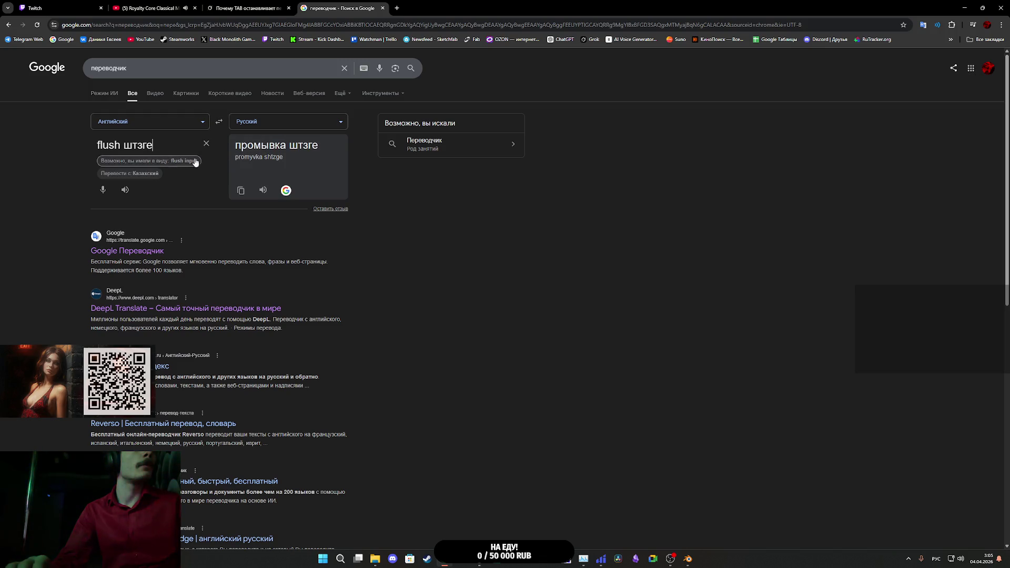
click(185, 161)
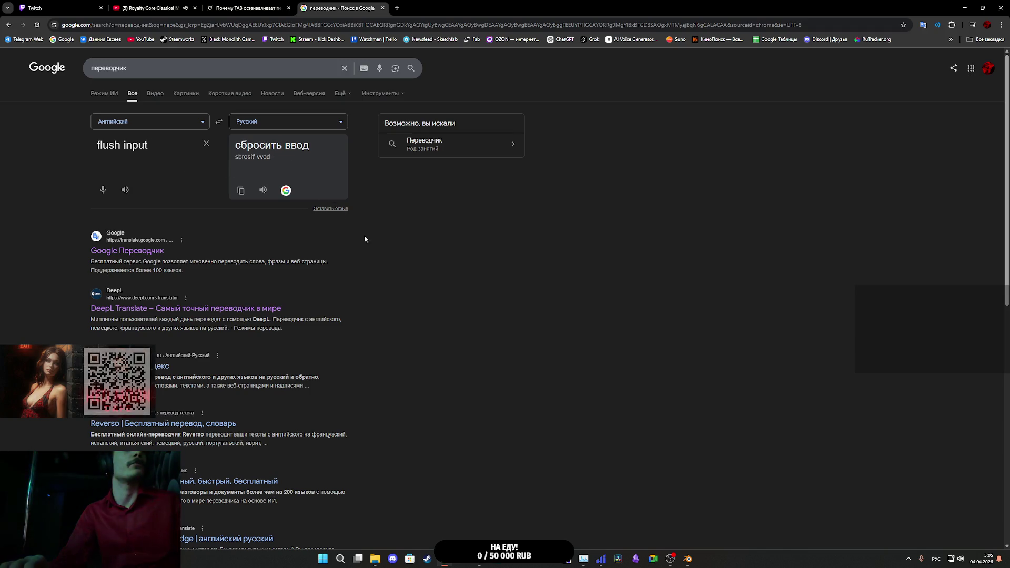
mouse_move(692, 555)
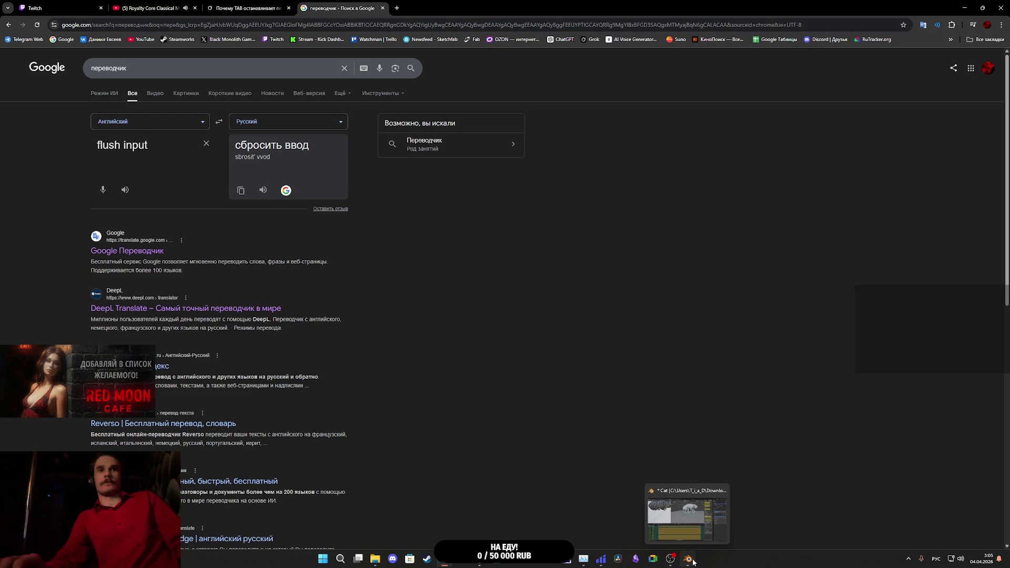
mouse_move(479, 558)
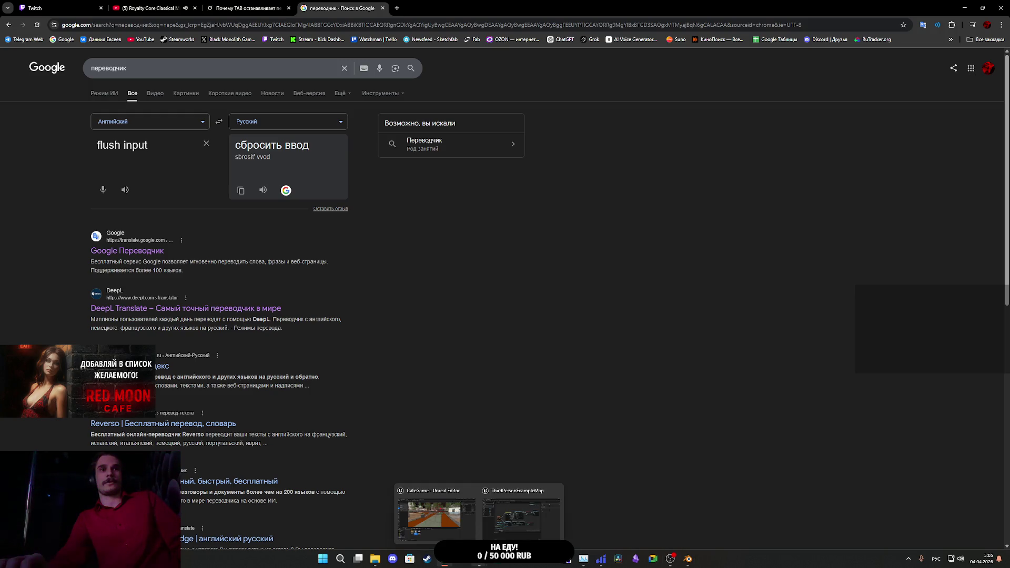
click(524, 521)
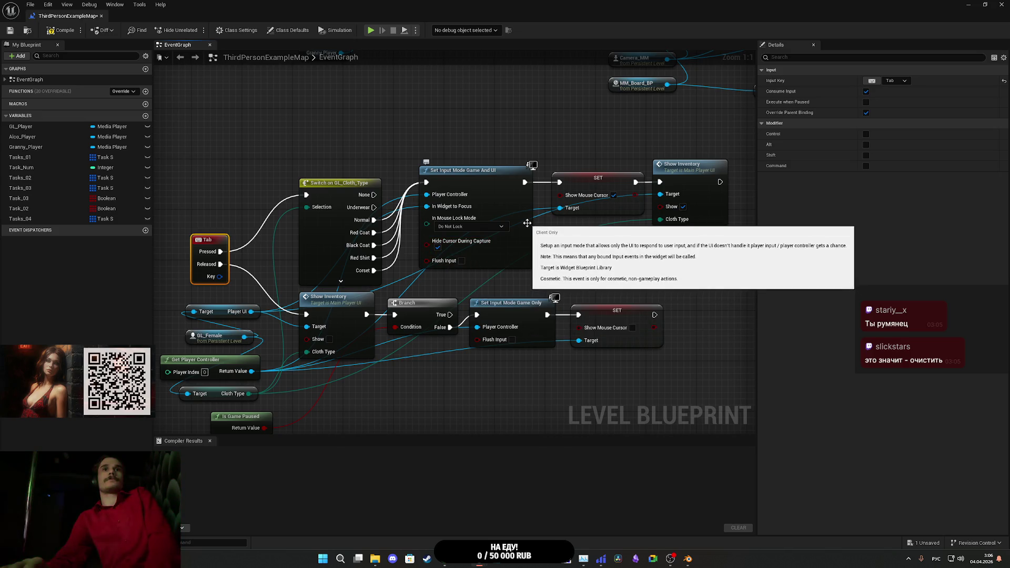
Step: Compile and save the ThirdPersonExampleMap level blueprint
drag(586, 261, 630, 266)
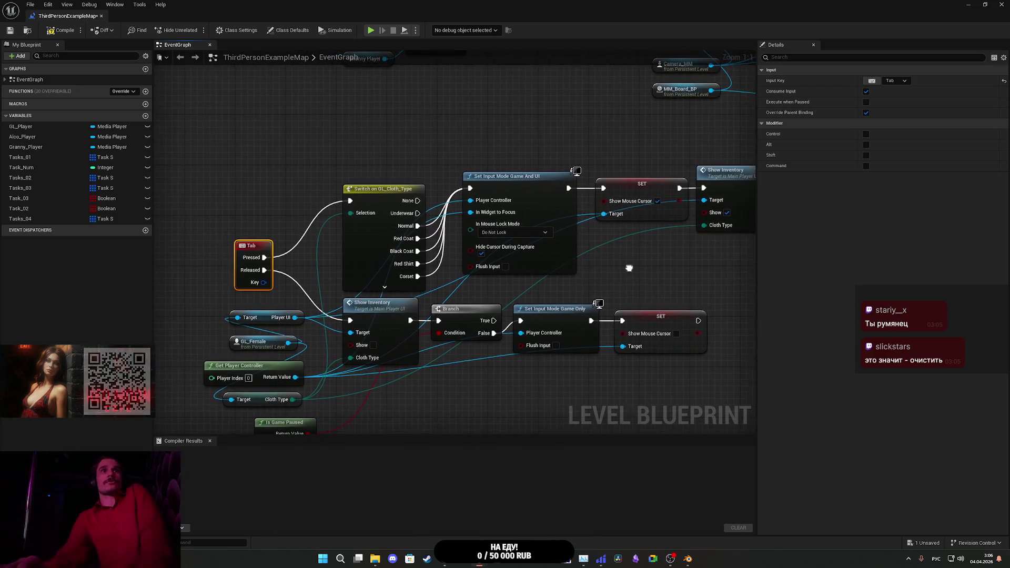
click(62, 32)
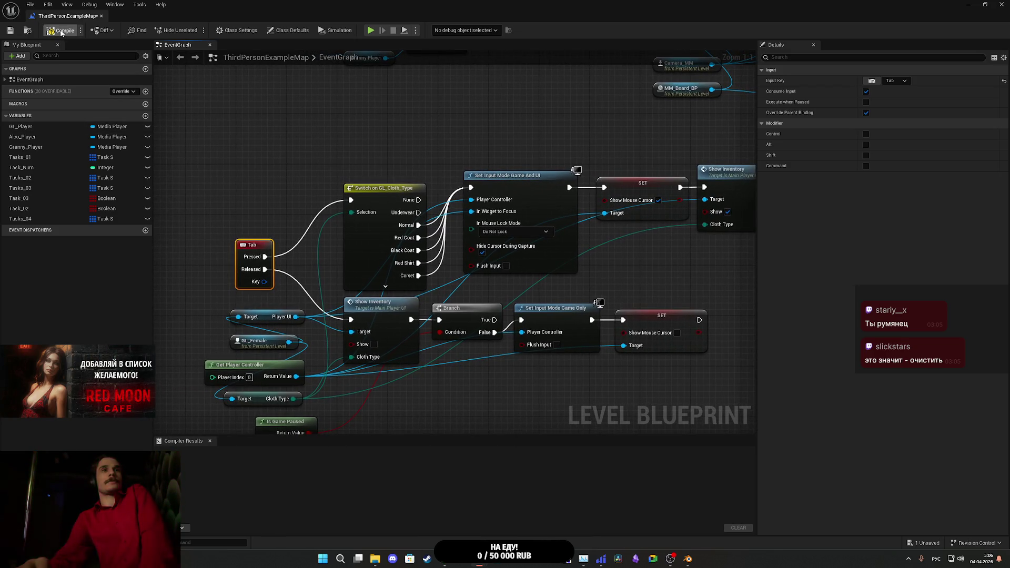
click(10, 30)
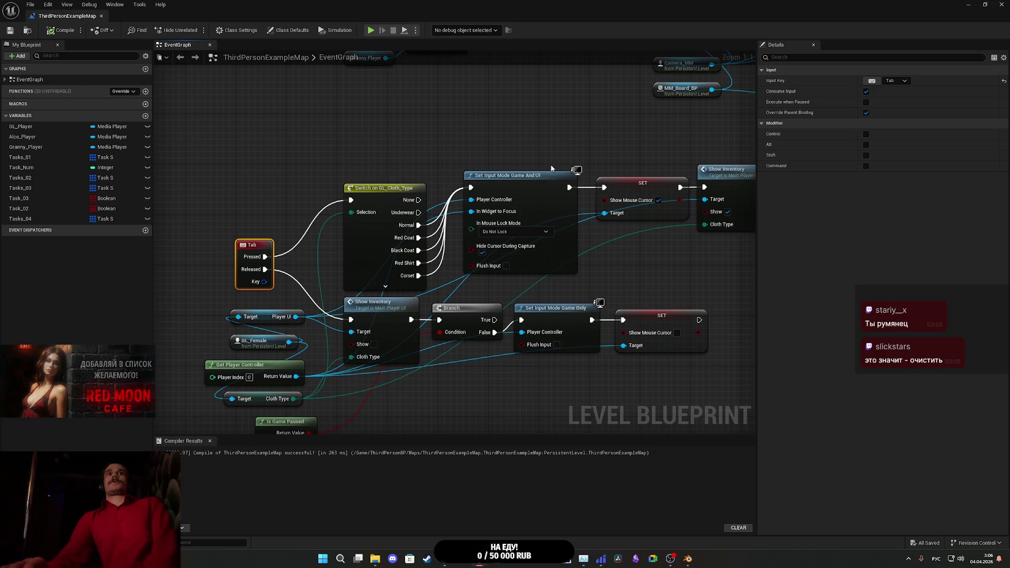
Step: Keep In Mouse Lock Mode at Do Not Lock, save again, and minimize the Blueprint editor
drag(538, 153, 490, 147)
click(456, 228)
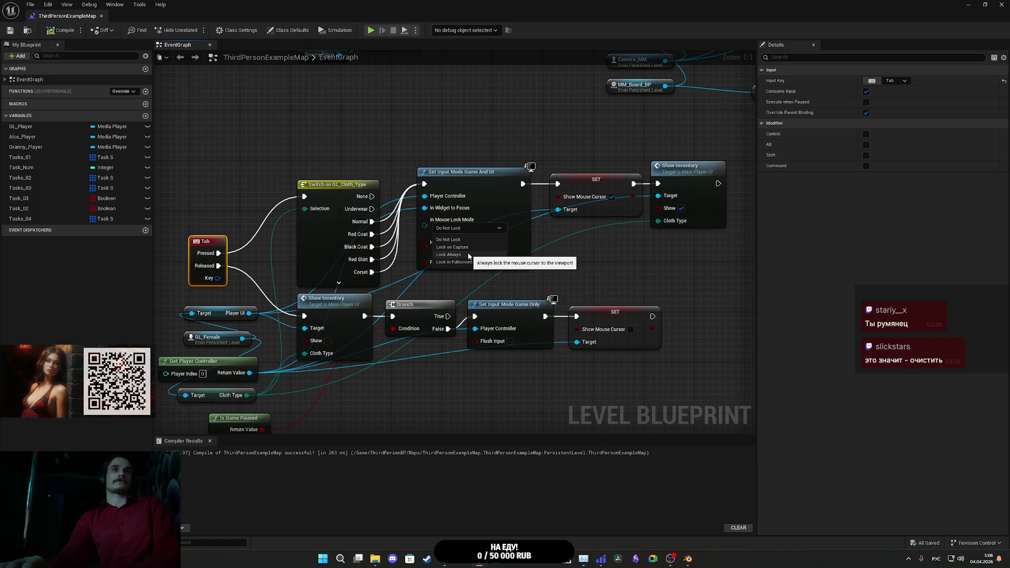
click(614, 280)
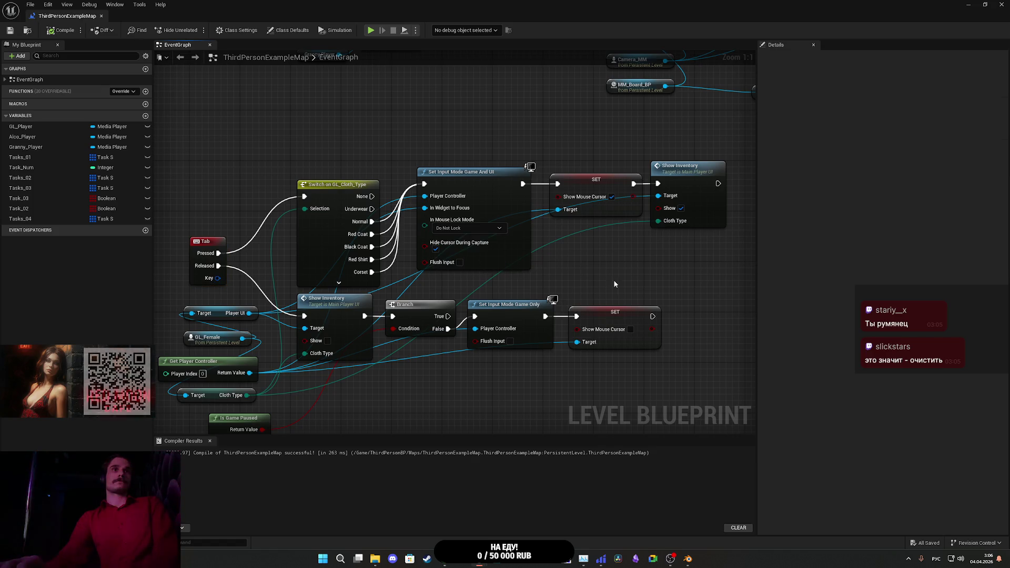
click(454, 230)
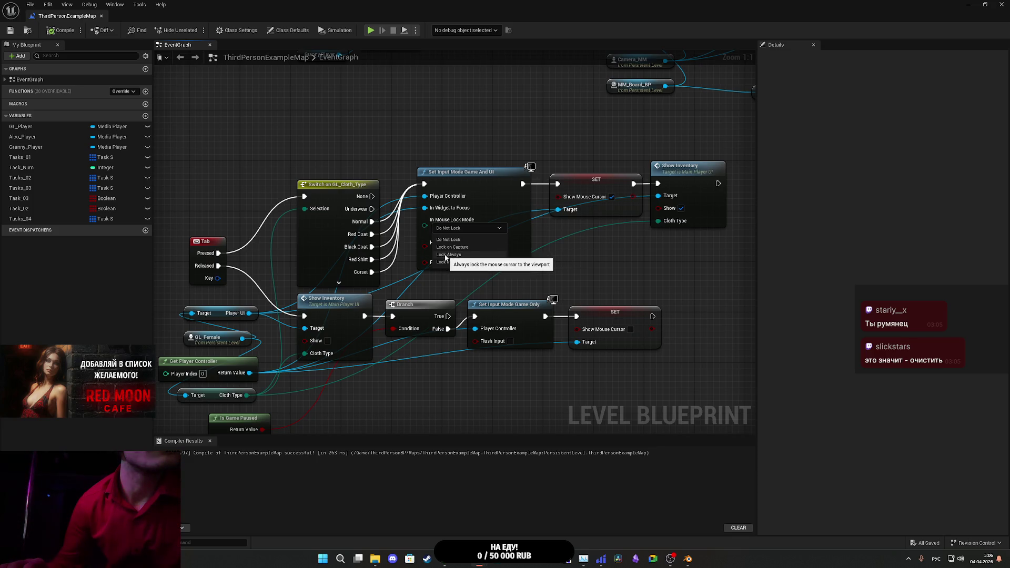
click(477, 232)
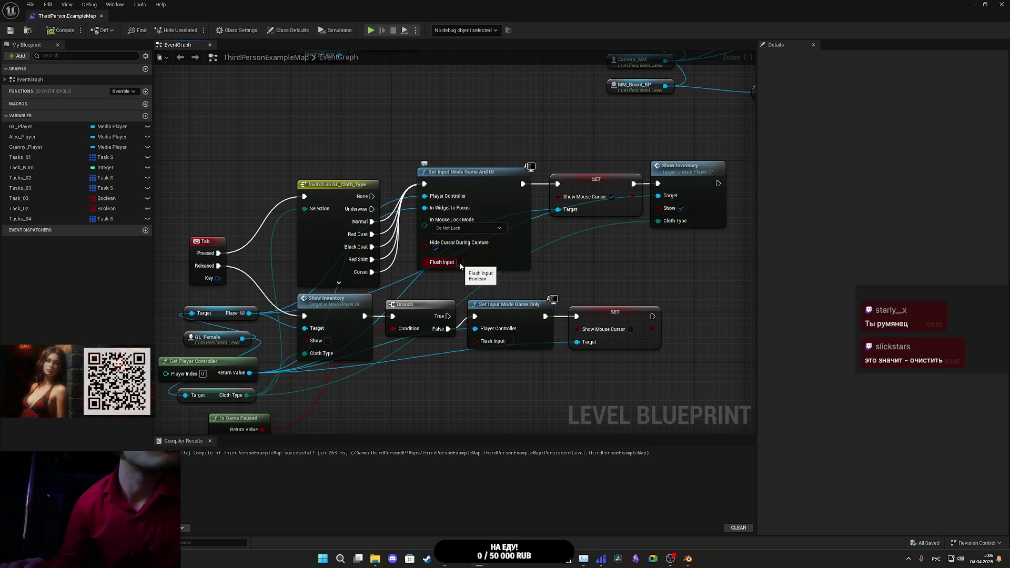
click(10, 30)
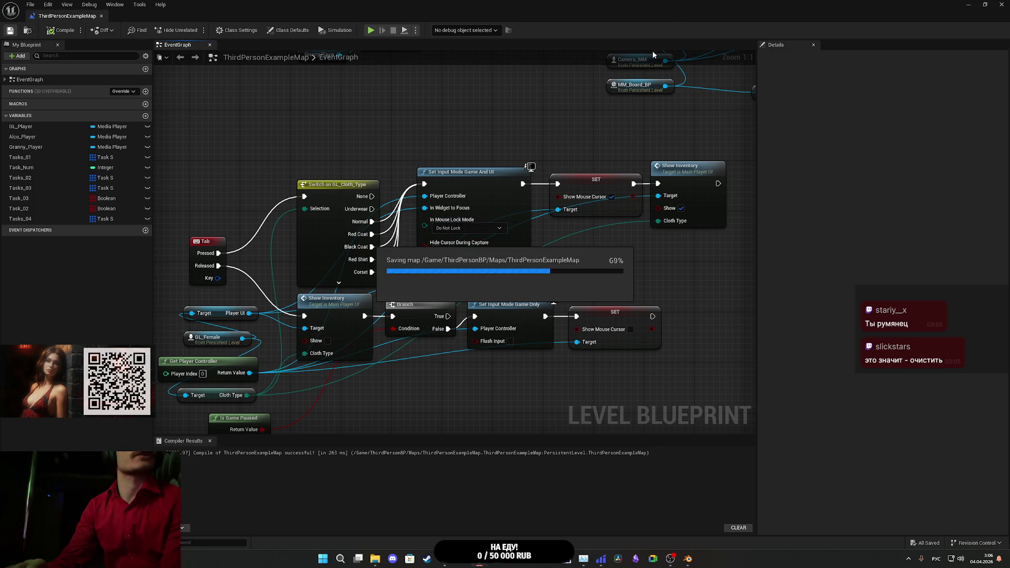
click(968, 4)
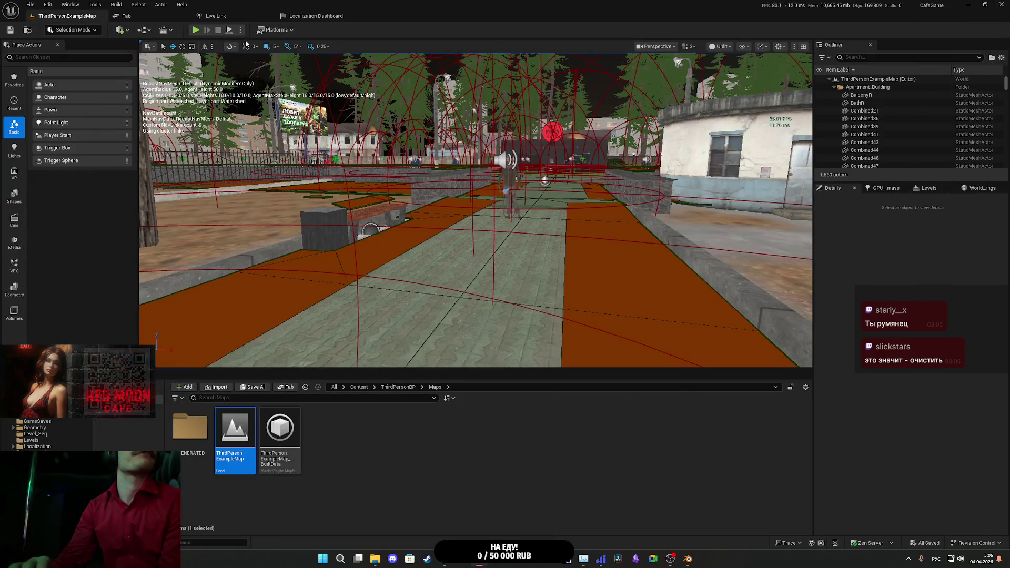
Step: Package the project for Windows into the Builds folder and wait until packaging completes
click(275, 30)
mouse_move(294, 139)
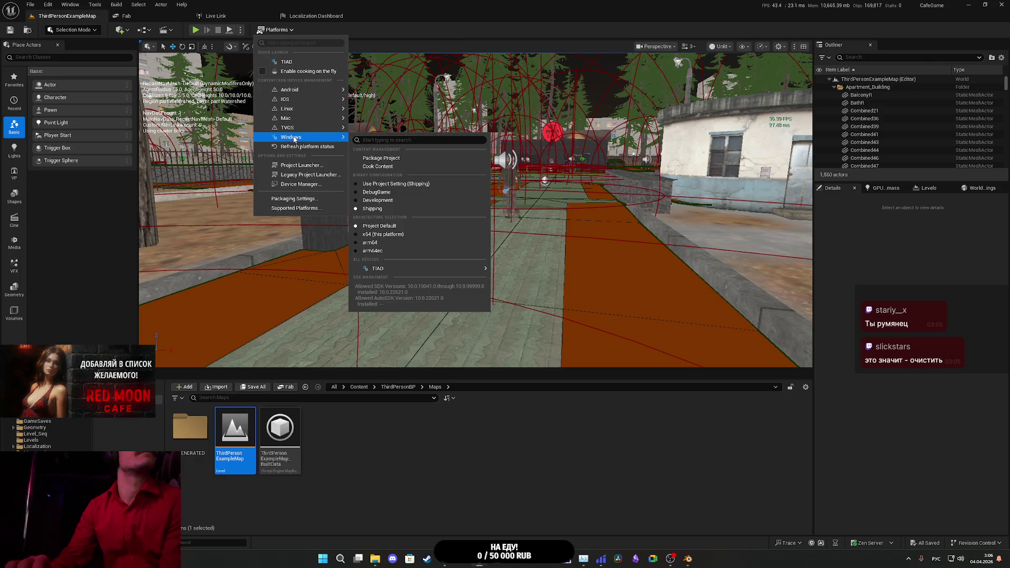
click(381, 158)
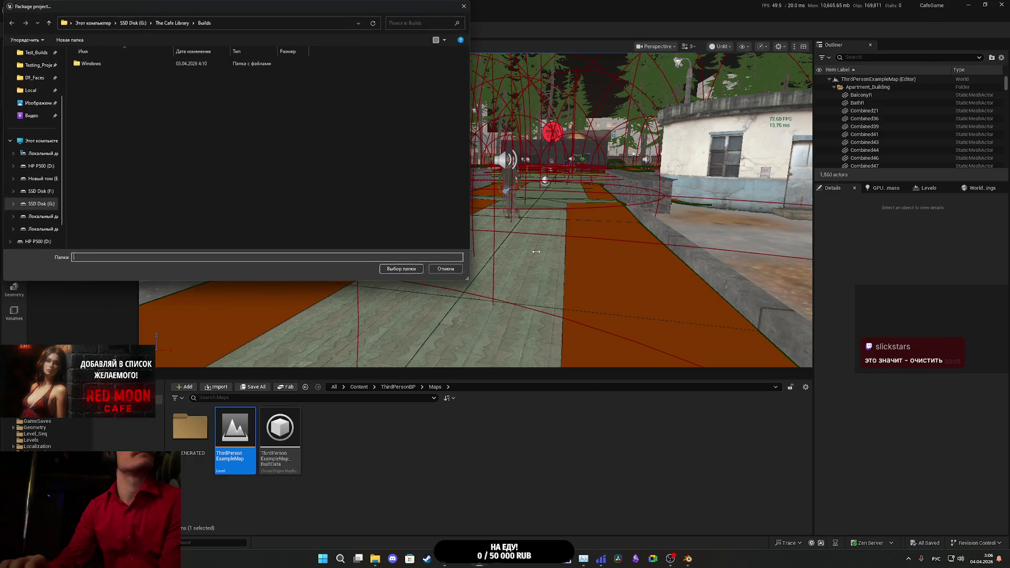
click(402, 269)
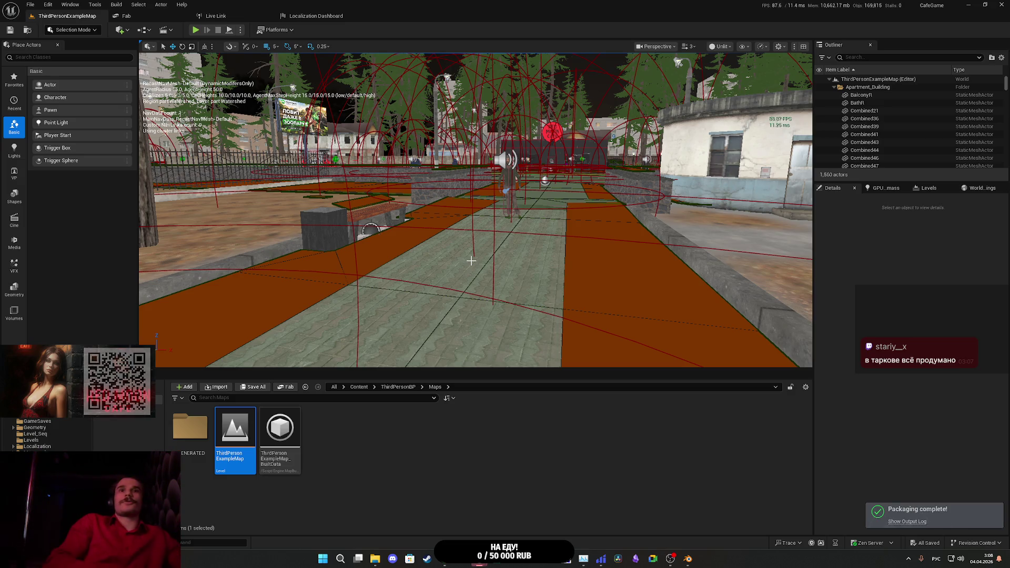
Step: Run the packaged CafeGame.exe from the Builds\Windows folder in File Explorer
click(375, 558)
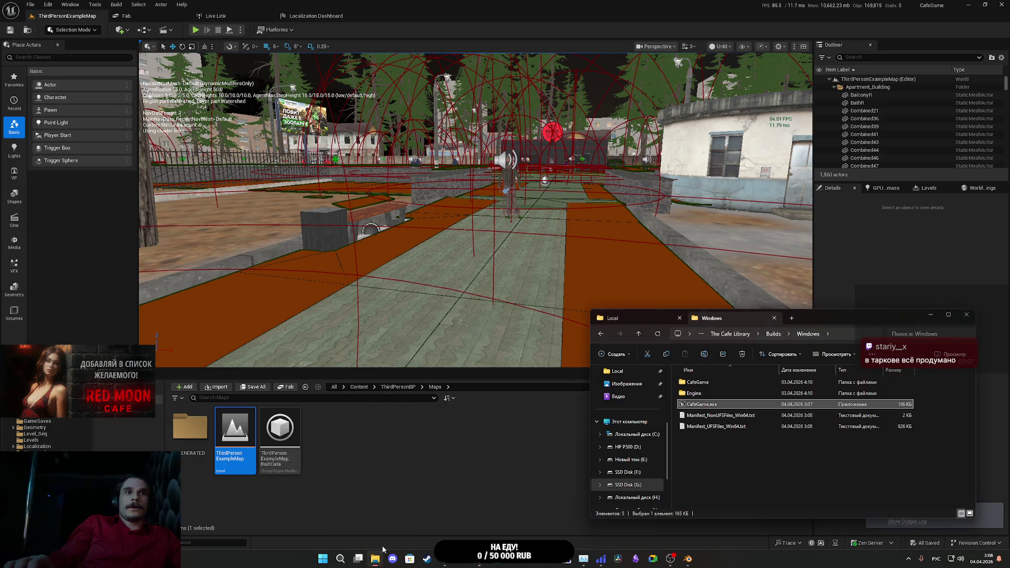
double_click(706, 407)
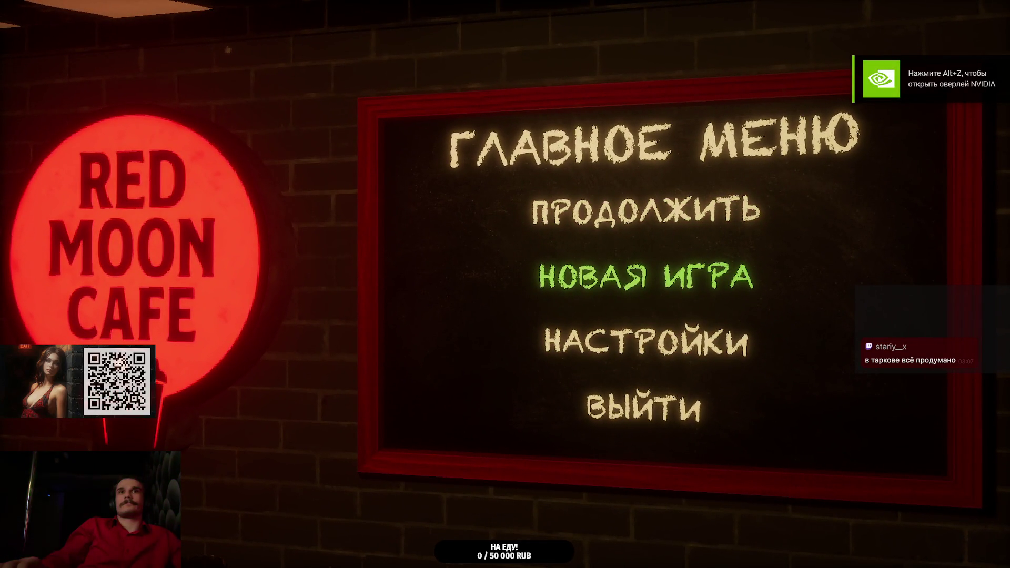
Step: Start a New Game, use the closet, toggle the inventory bar with TAB twice, then Alt+Tab out
click(645, 276)
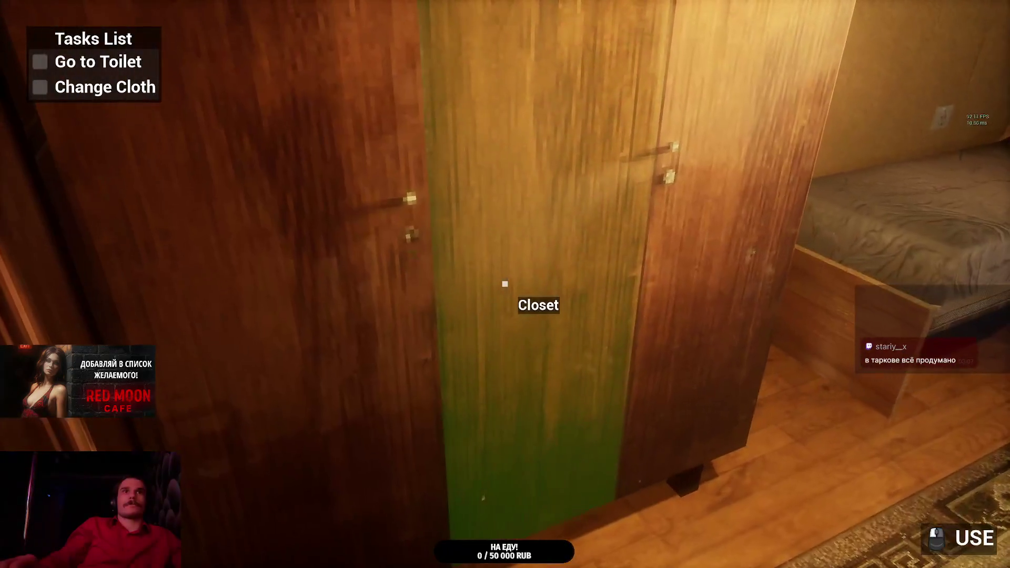
click(506, 284)
key(Tab)
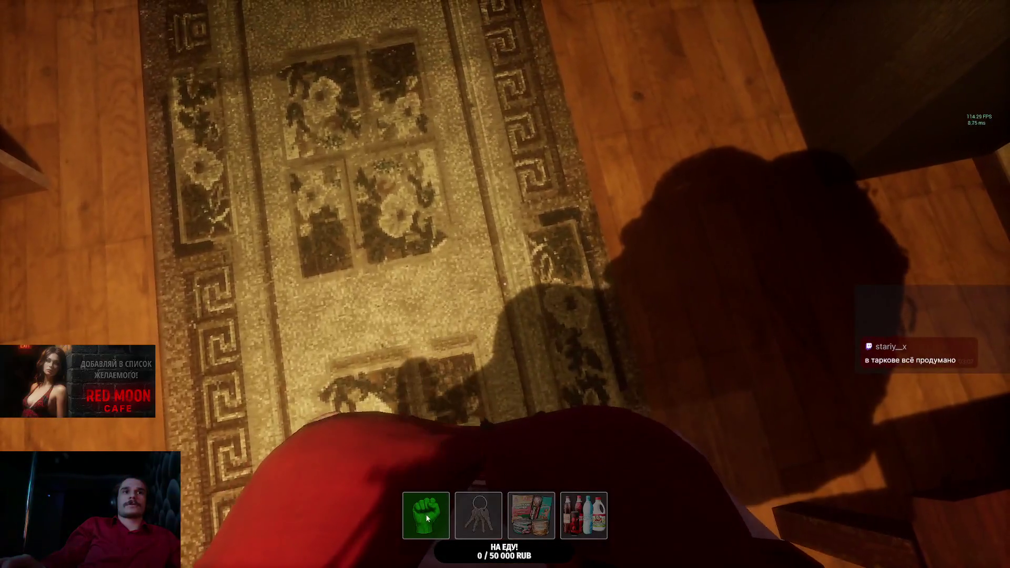
key(Tab)
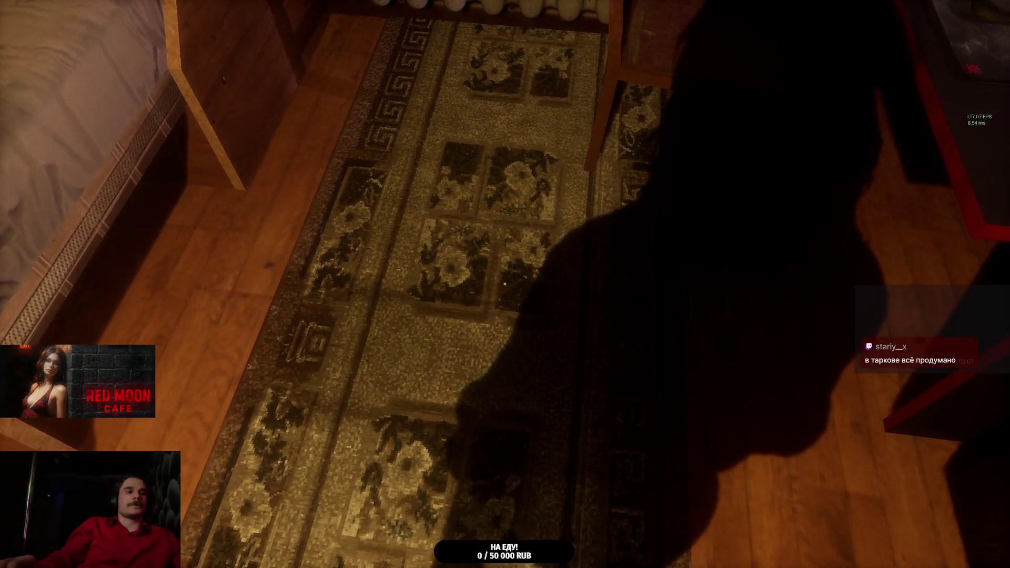
key(alt+Tab)
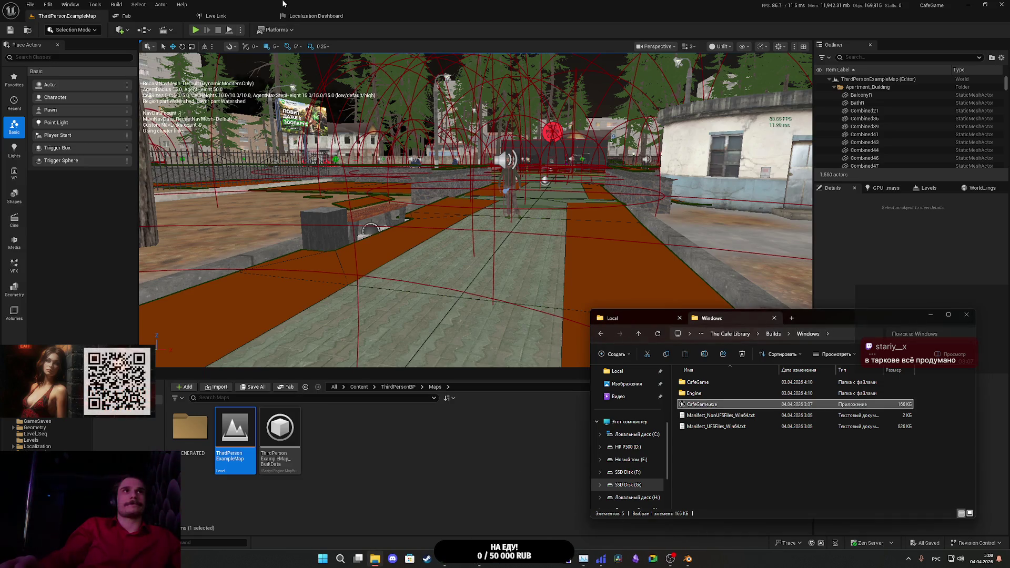
Step: In the Level Blueprint, break the In Widget to Focus link on Set Input Mode Game And UI
click(163, 30)
click(250, 112)
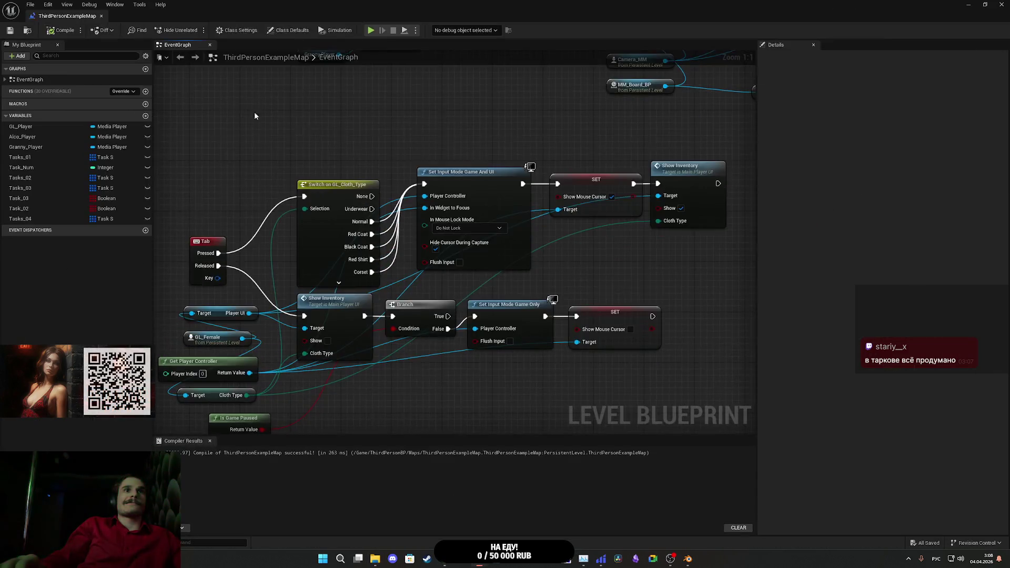
mouse_move(608, 245)
mouse_down()
mouse_move(744, 248)
mouse_move(737, 274)
mouse_move(694, 277)
mouse_up()
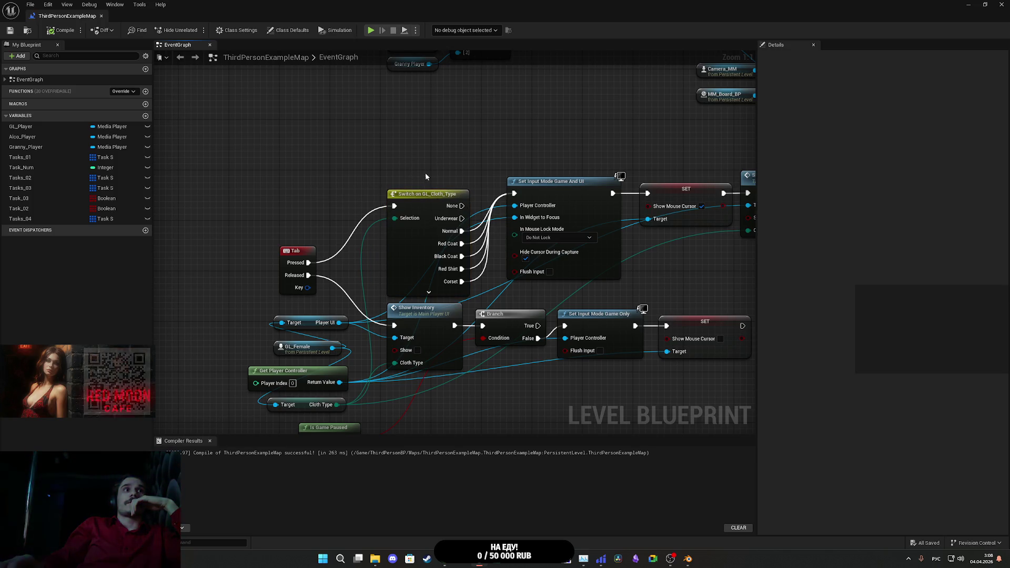
mouse_move(465, 151)
mouse_down()
mouse_move(449, 200)
mouse_move(436, 183)
mouse_move(451, 189)
mouse_move(421, 220)
mouse_up()
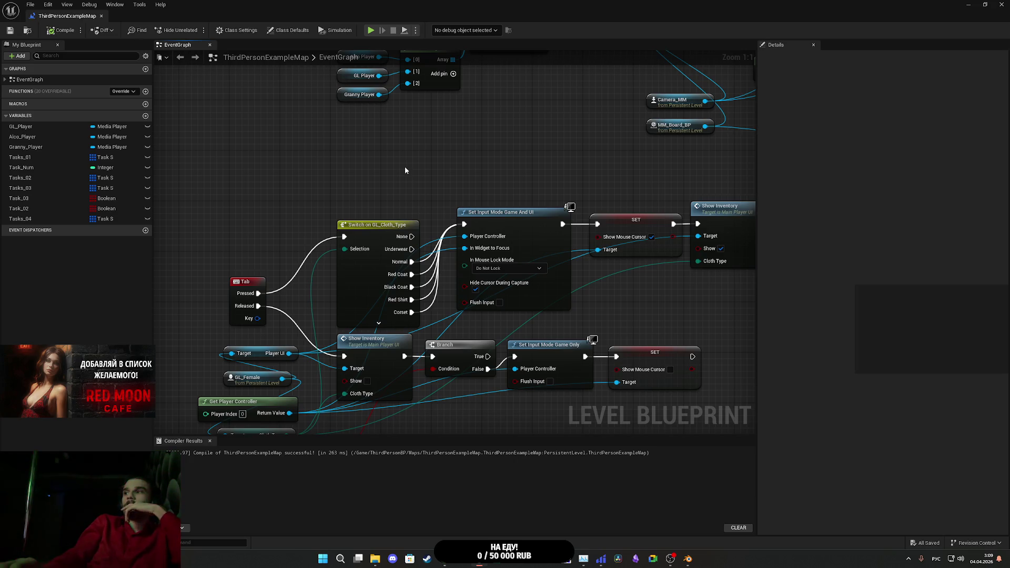
alt+click(468, 251)
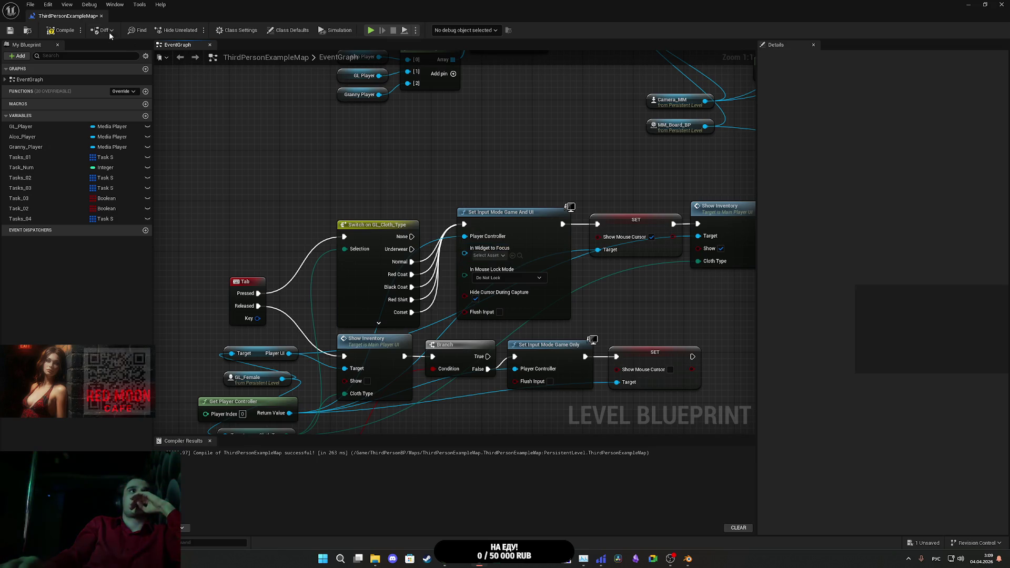
click(62, 32)
key(ctrl+s)
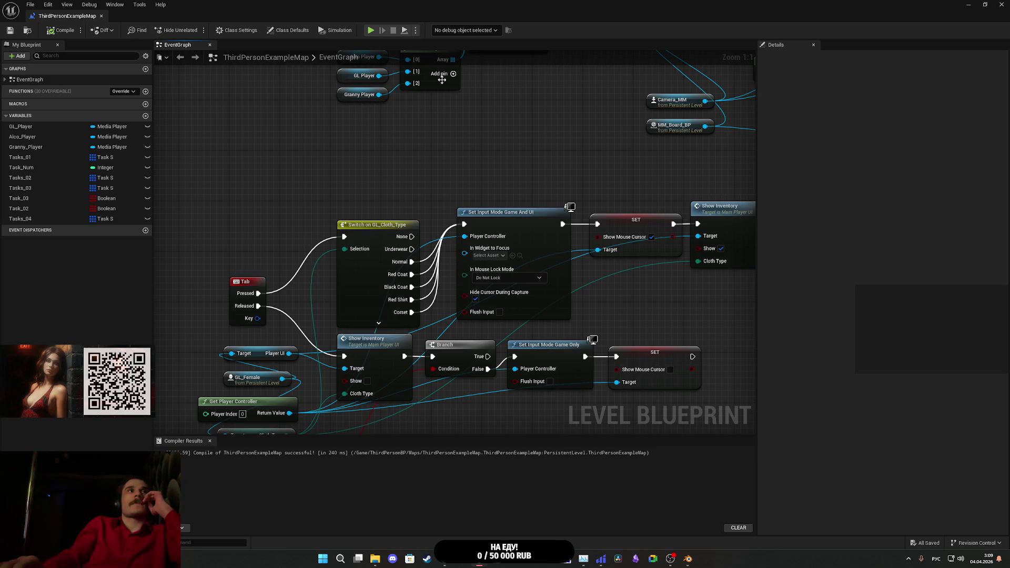
Step: Open Main_Player_UI from Content > UI, filter Details for 'is f' to check Is Focusable, then close it
click(970, 5)
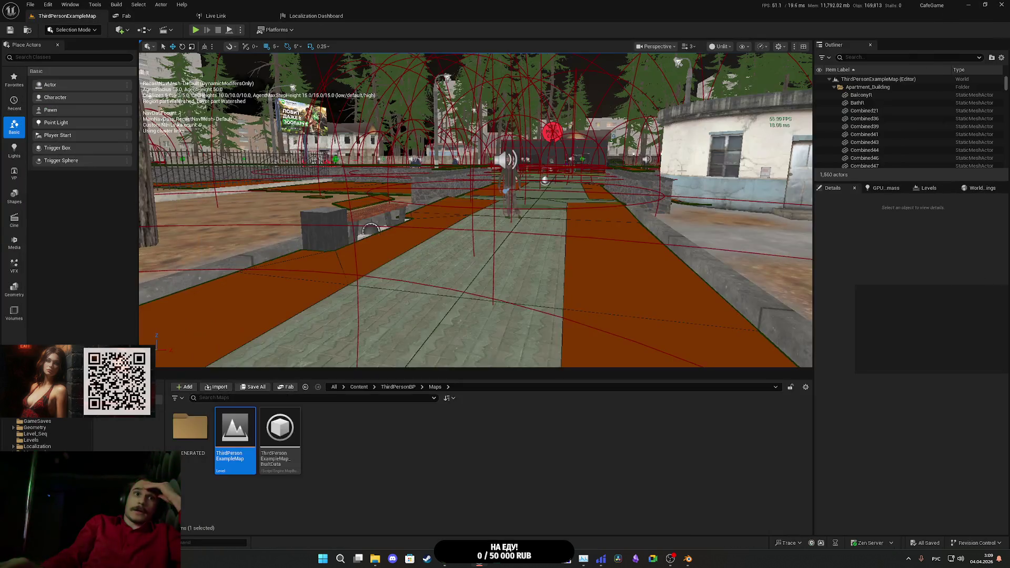
click(359, 387)
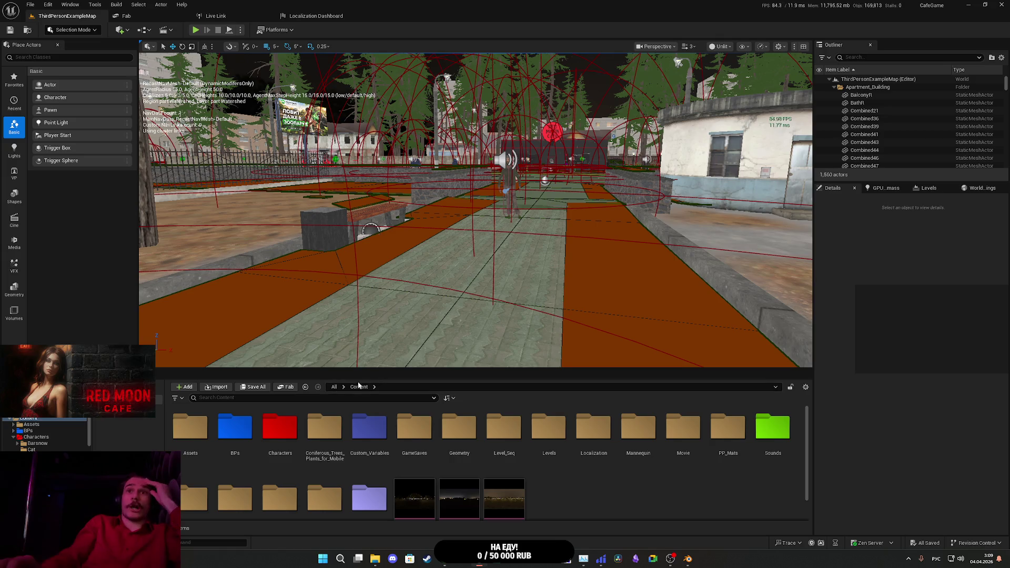
double_click(374, 487)
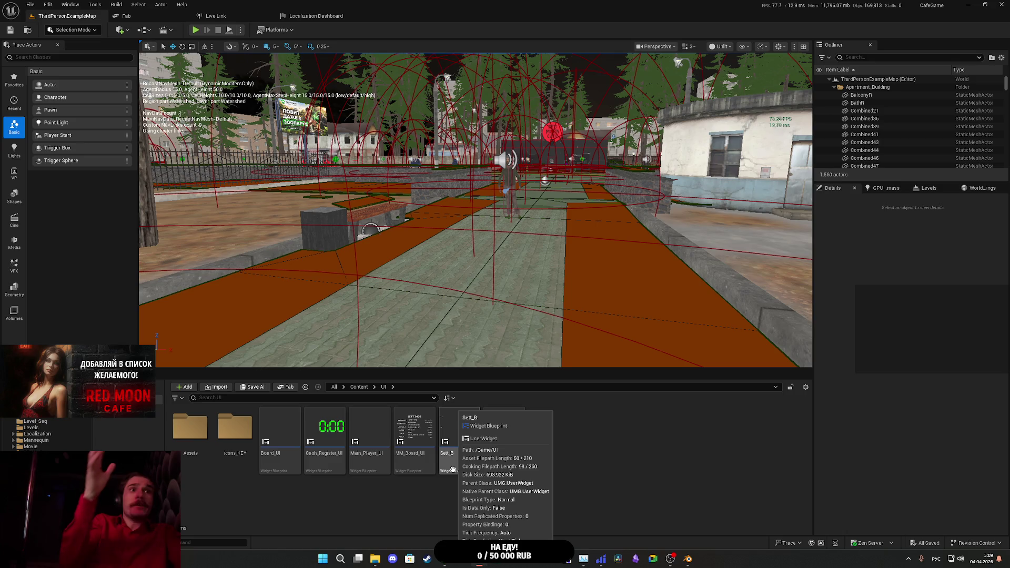
double_click(378, 434)
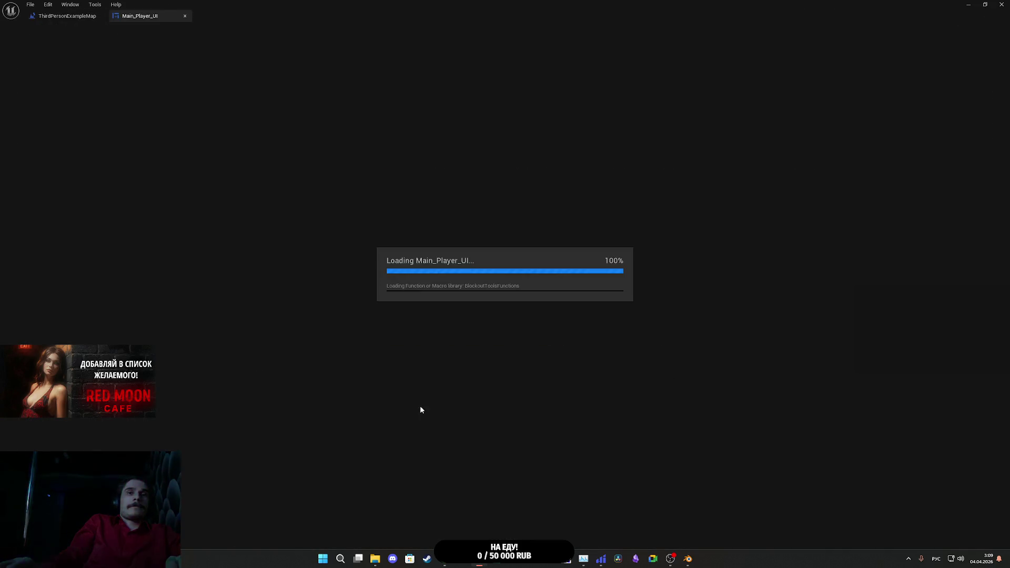
click(987, 30)
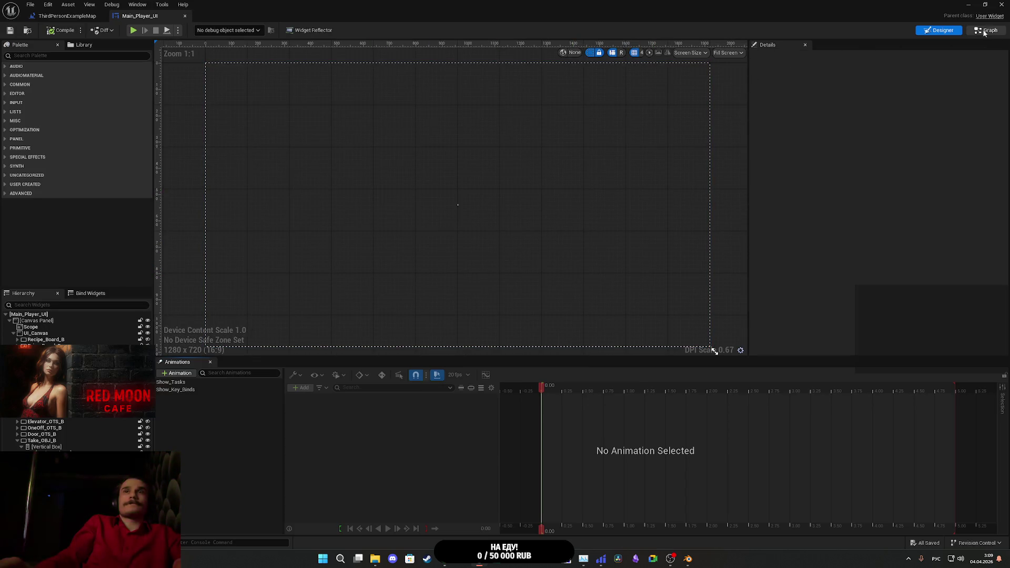
click(50, 310)
text(ш)
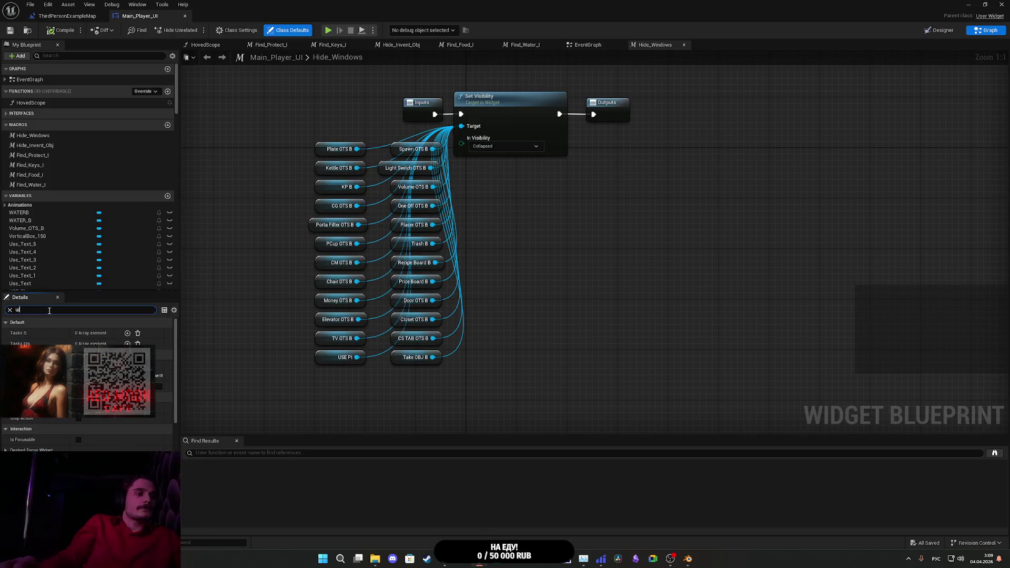
text(ы а)
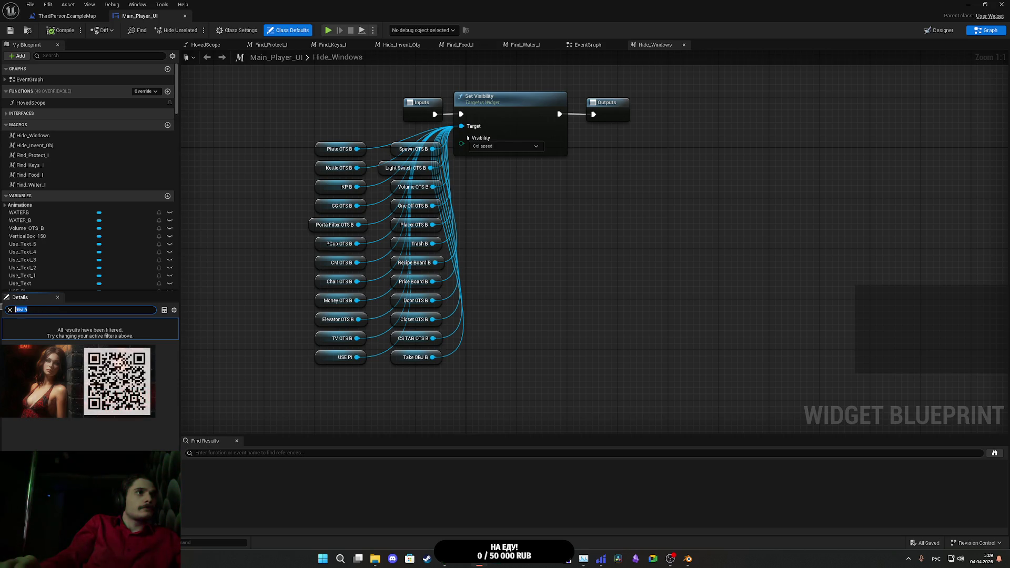
text(is f)
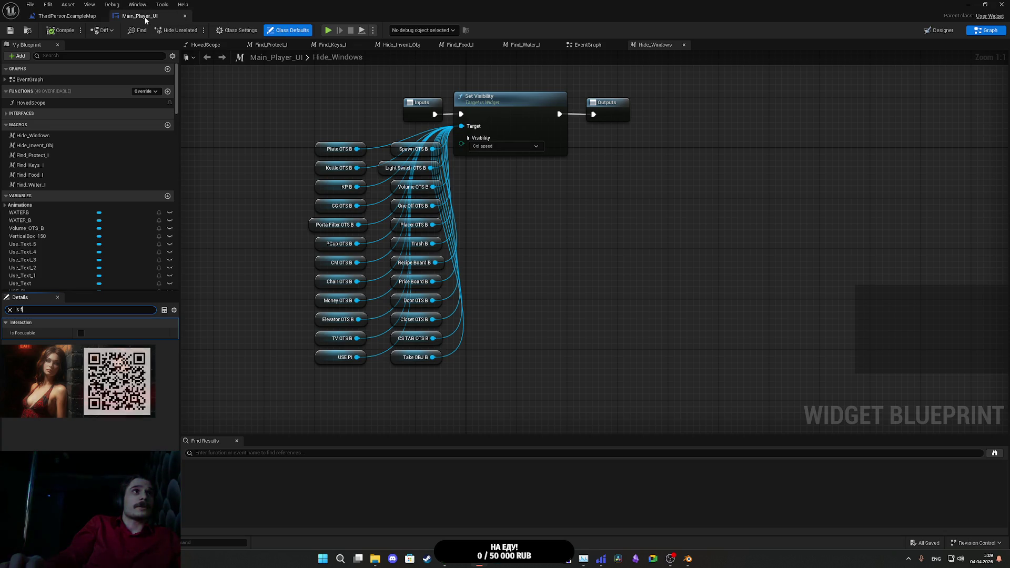
click(184, 16)
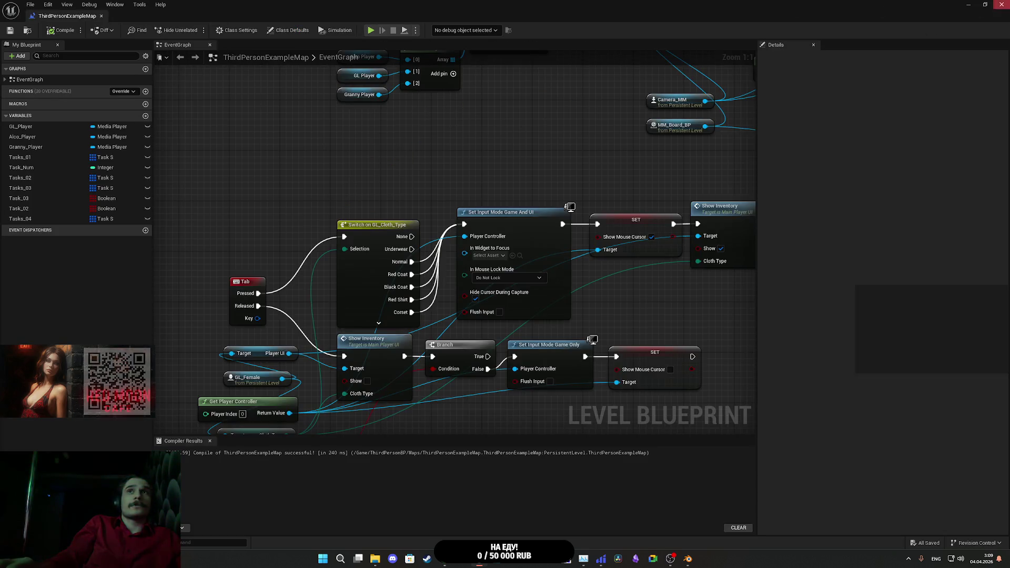
Step: Check the focus settings of MM_Board_UI by filtering its Details for 'foc', then close it
click(968, 4)
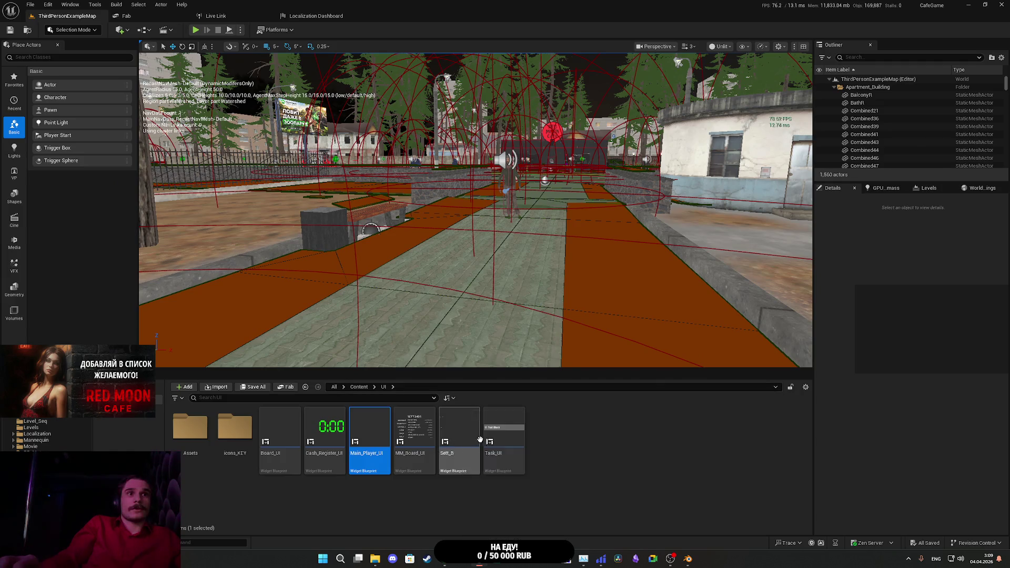
double_click(427, 434)
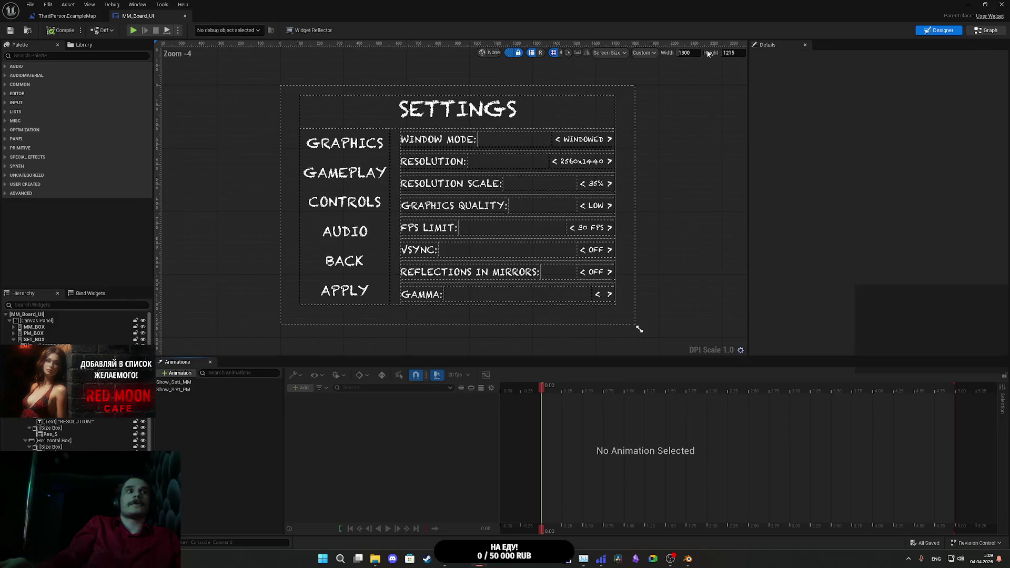
click(987, 30)
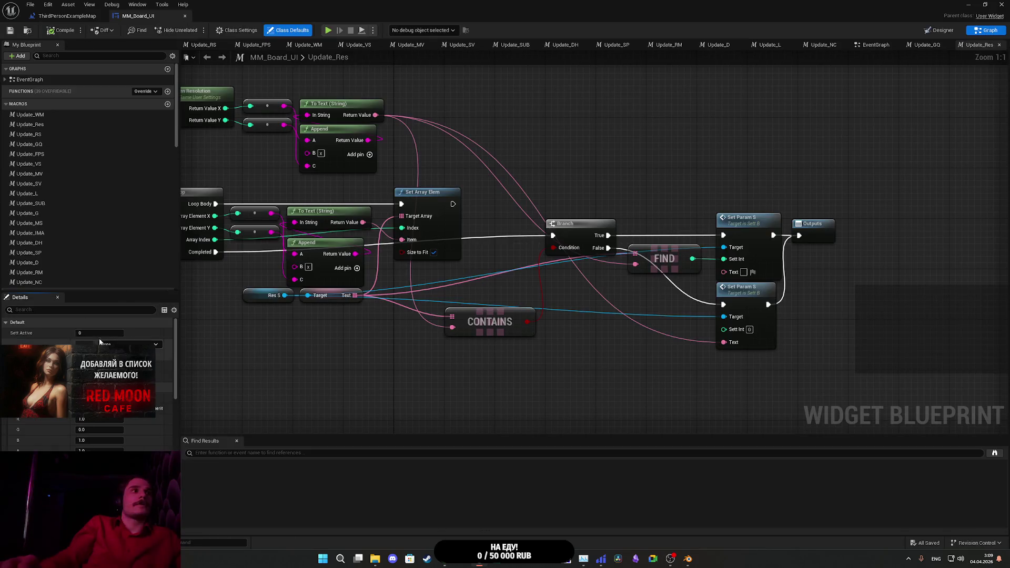
text(fo)
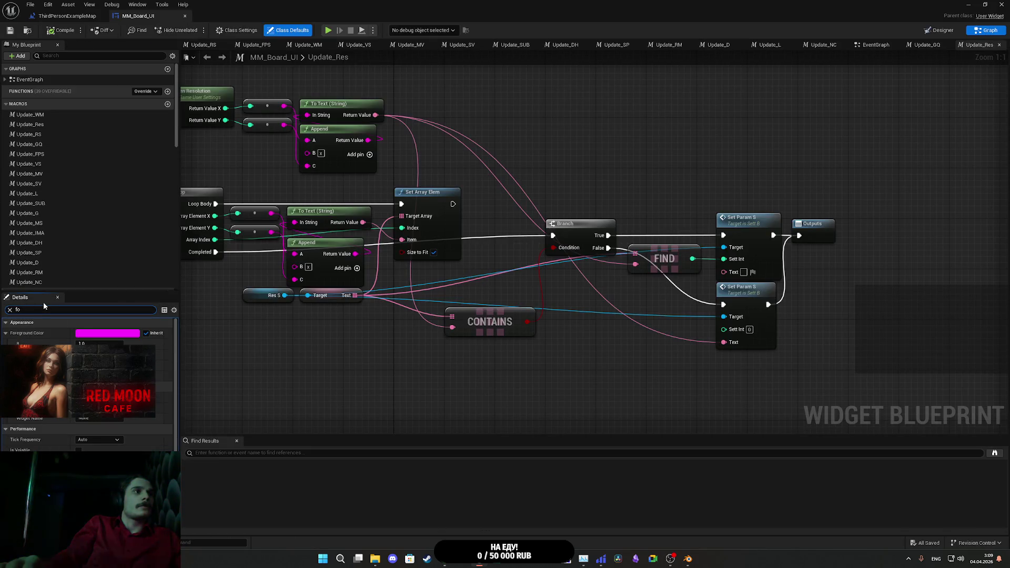
text(c)
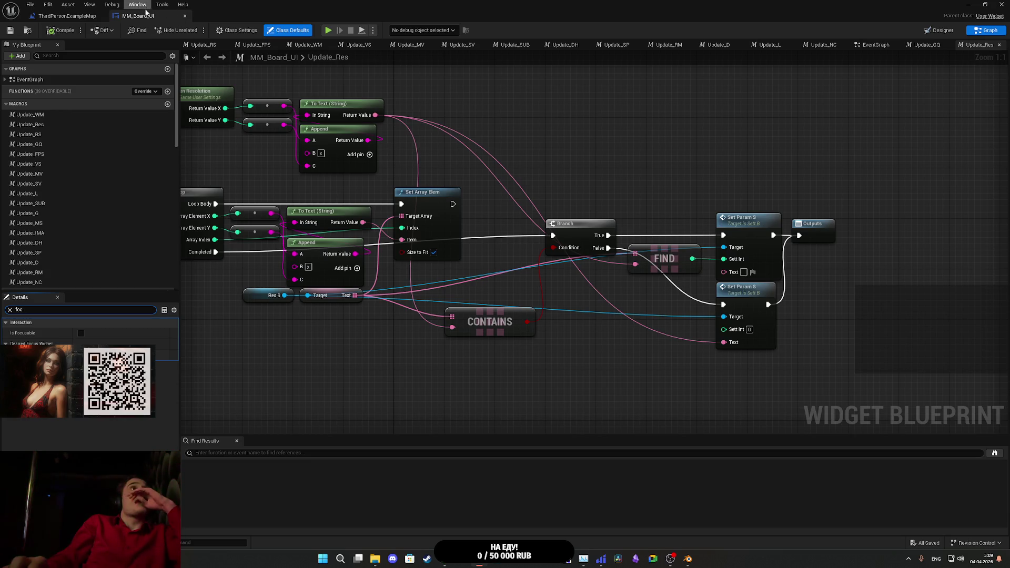
click(185, 16)
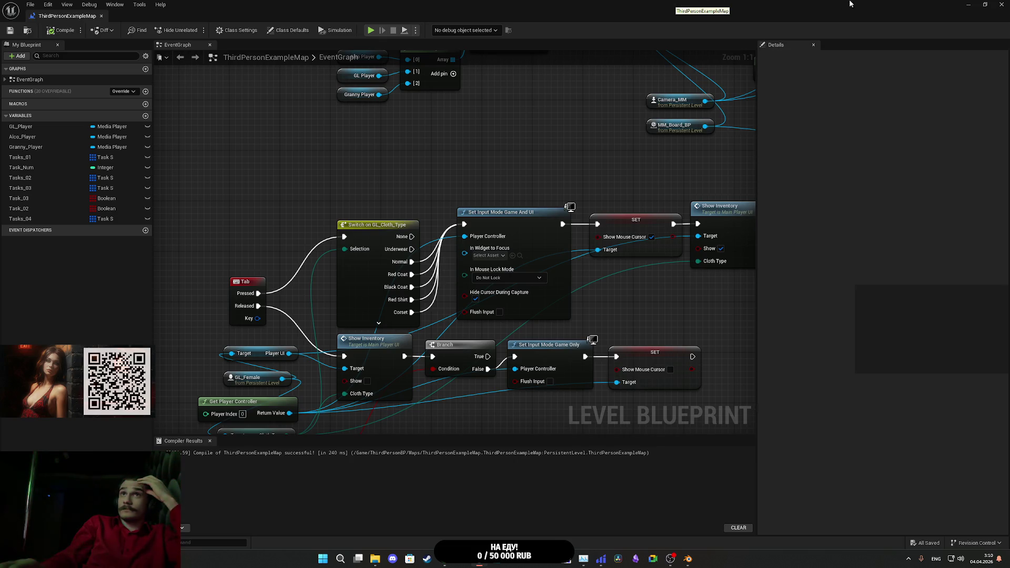
Step: Check the focus settings of Cash_Register_UI in its graph's Details, then close it
click(969, 4)
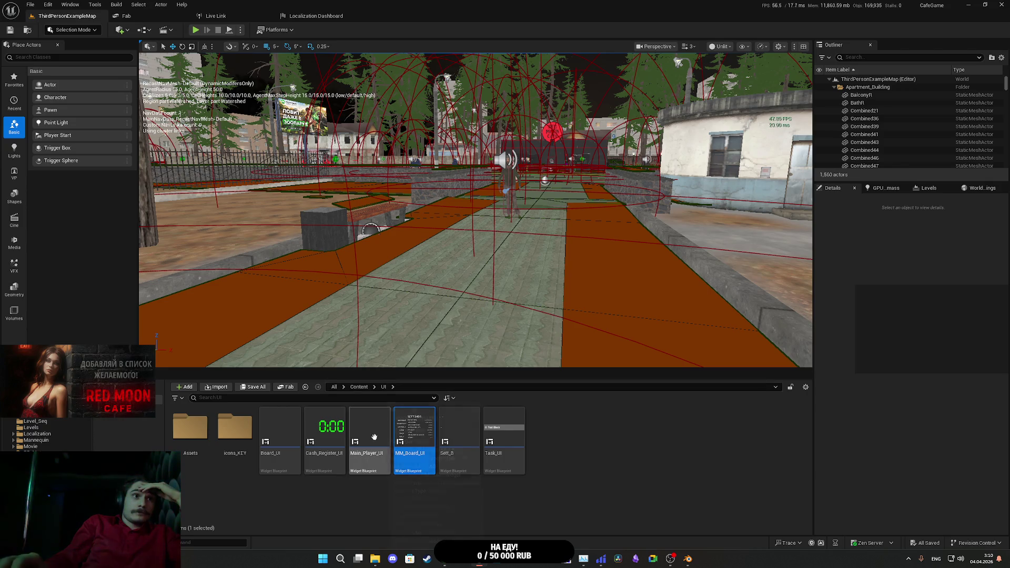
double_click(324, 429)
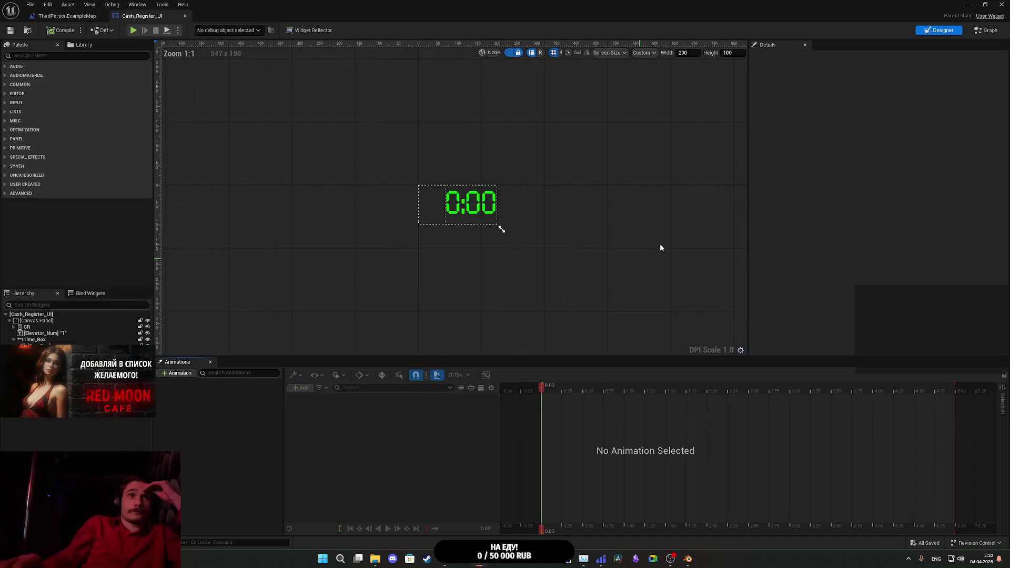
click(984, 33)
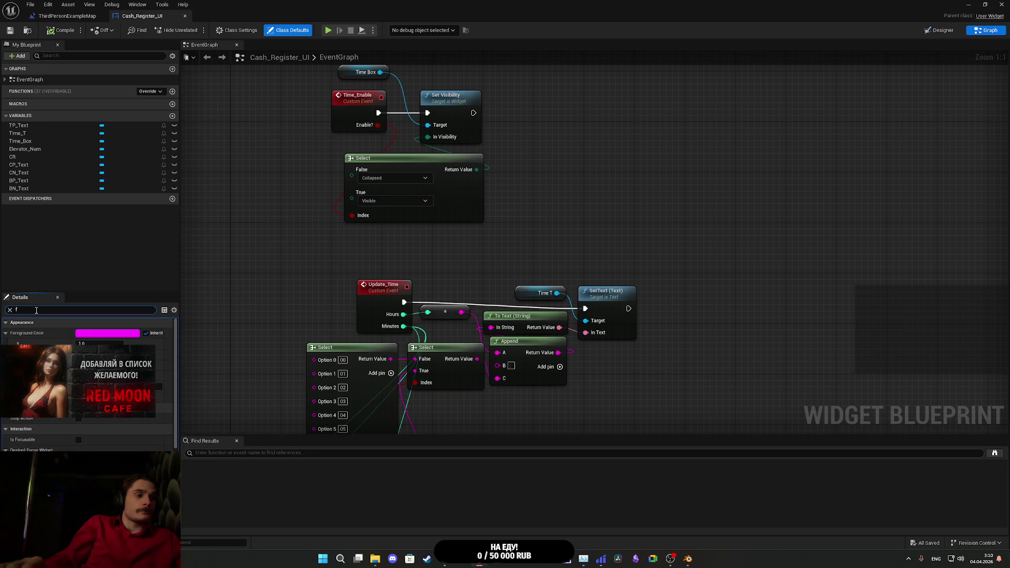
text(oc)
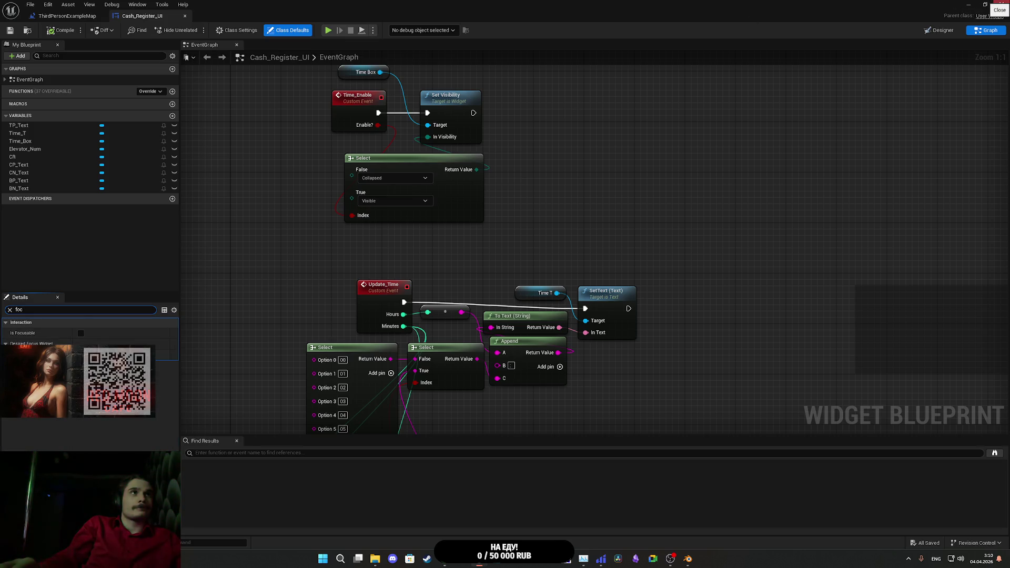
click(1001, 5)
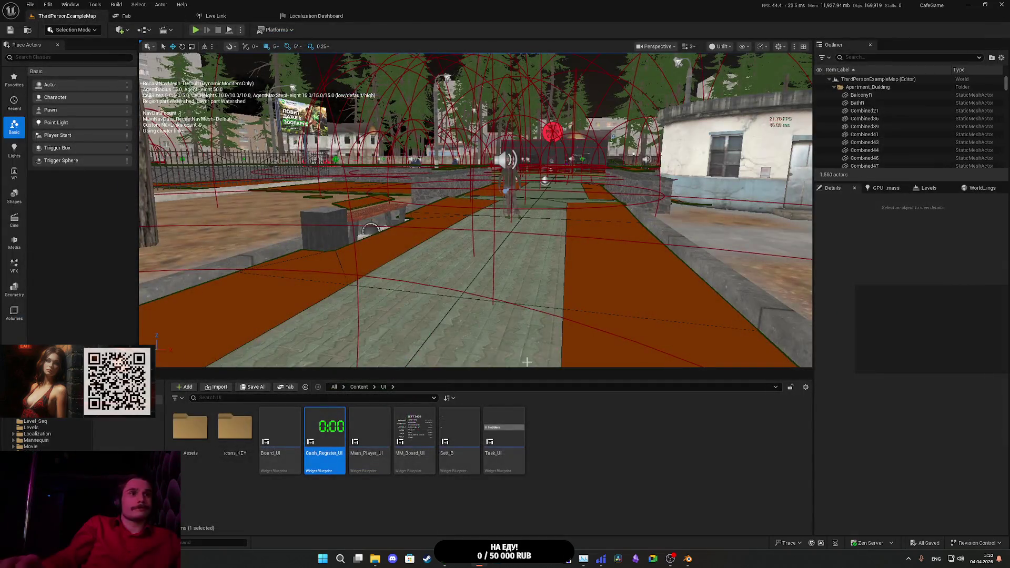
Step: Open the Board_UI graph, then return to the Grok chat about TAB in Chrome
double_click(278, 434)
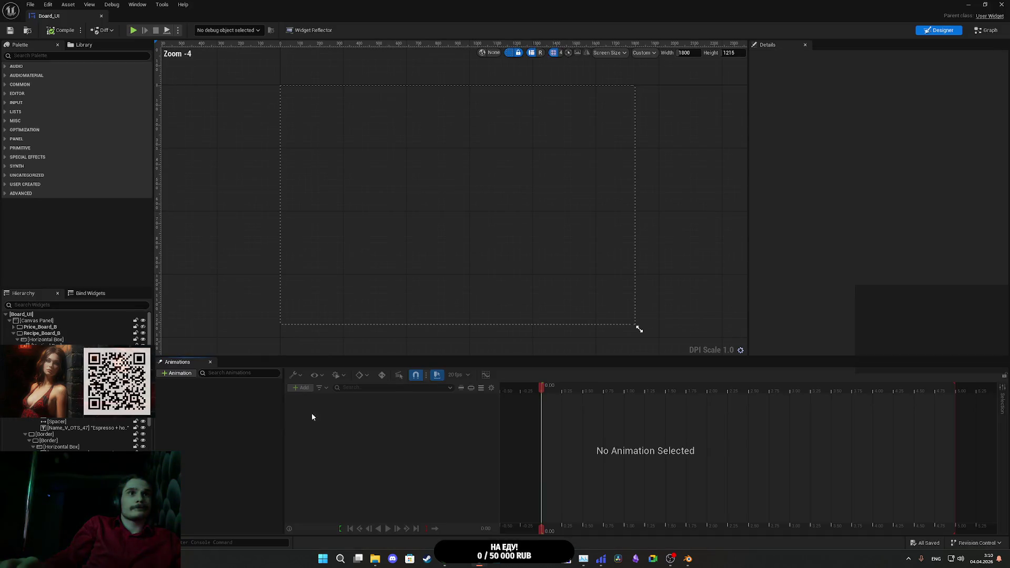
click(975, 31)
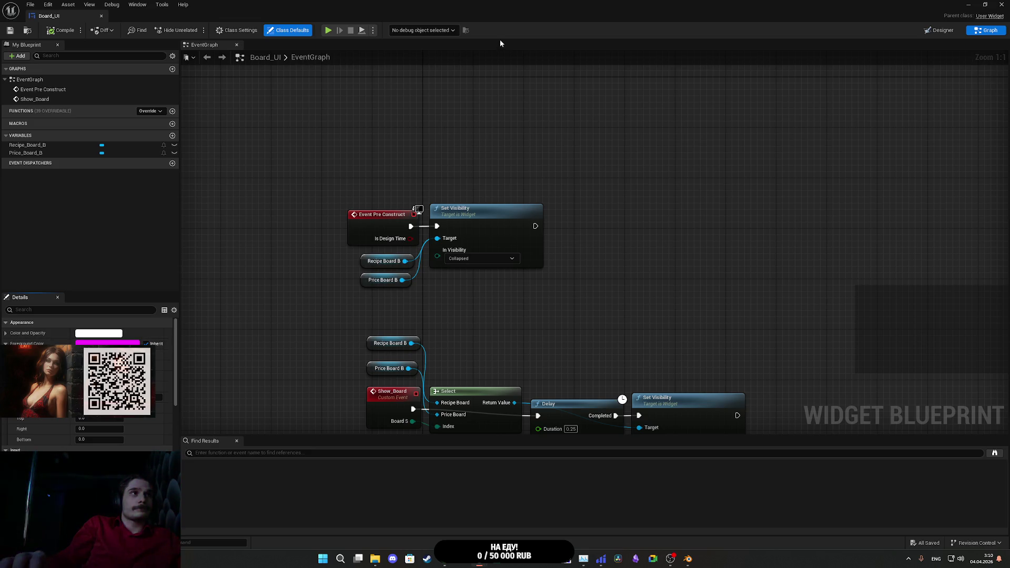
key(alt+Tab)
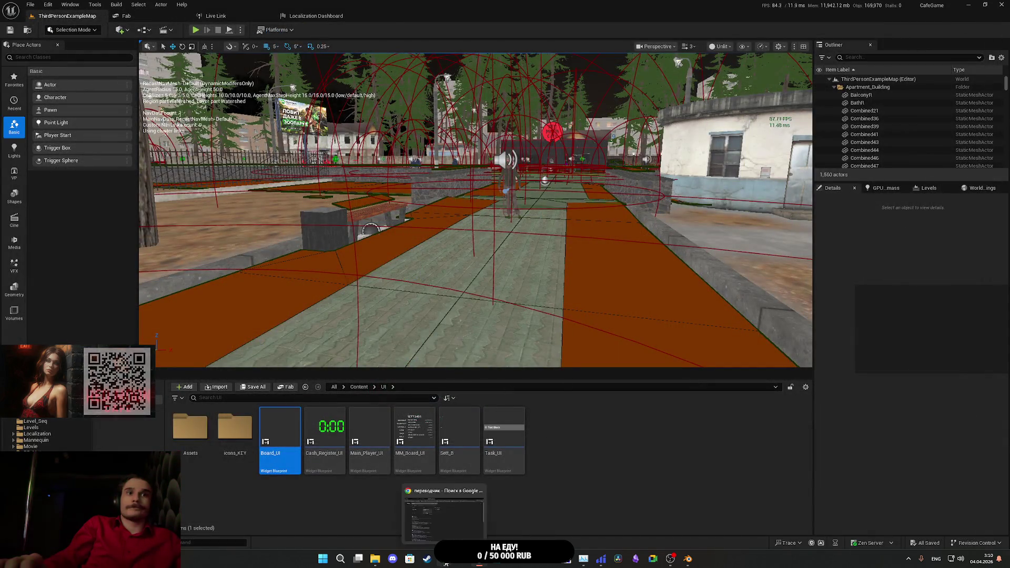
click(443, 514)
key(ctrl+shift+Tab)
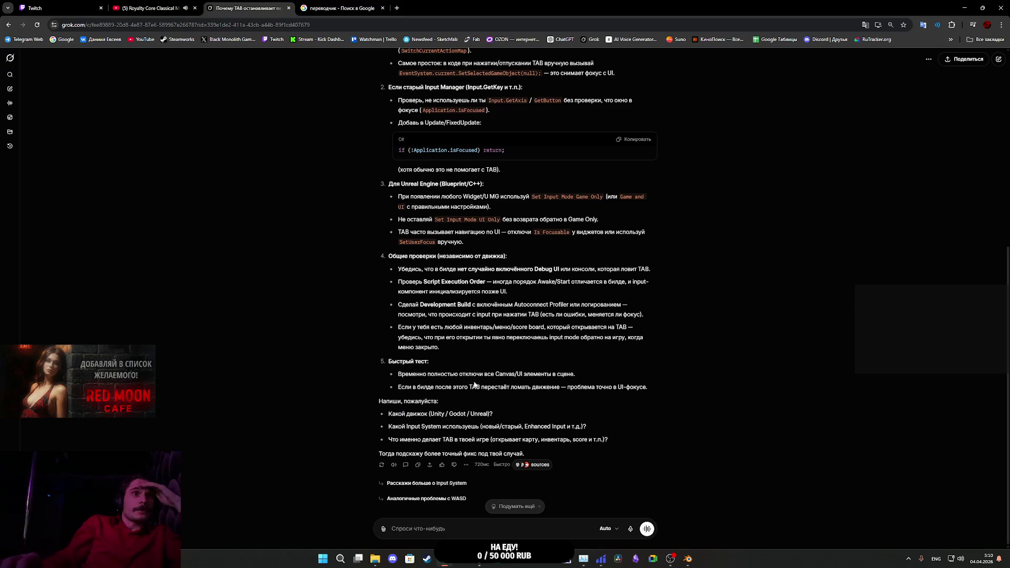
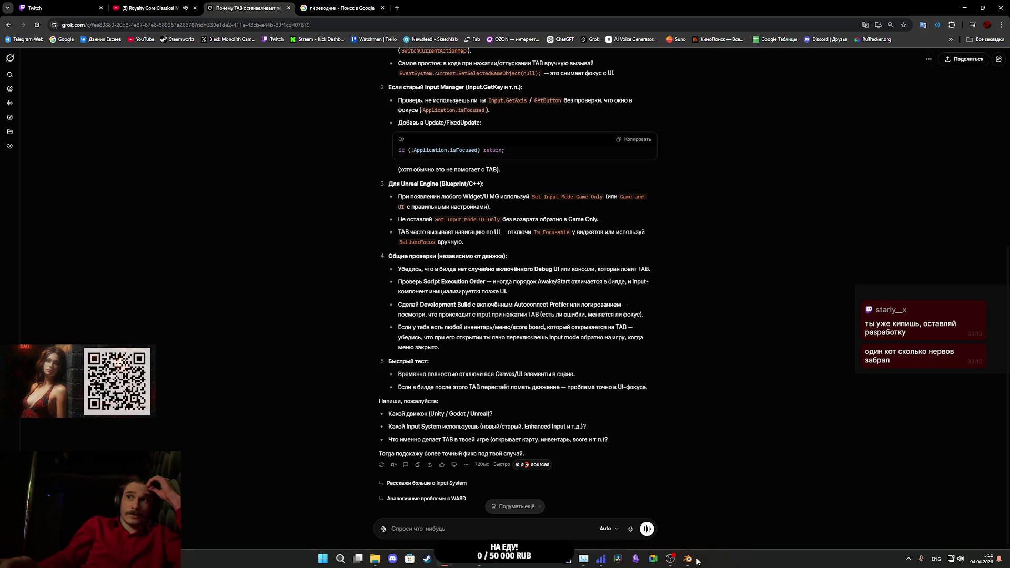
Step: Ask Grok in a two-line message why UE5.6 still grabs focus despite focus being disabled, and read the reply
mouse_move(688, 558)
mouse_move(679, 508)
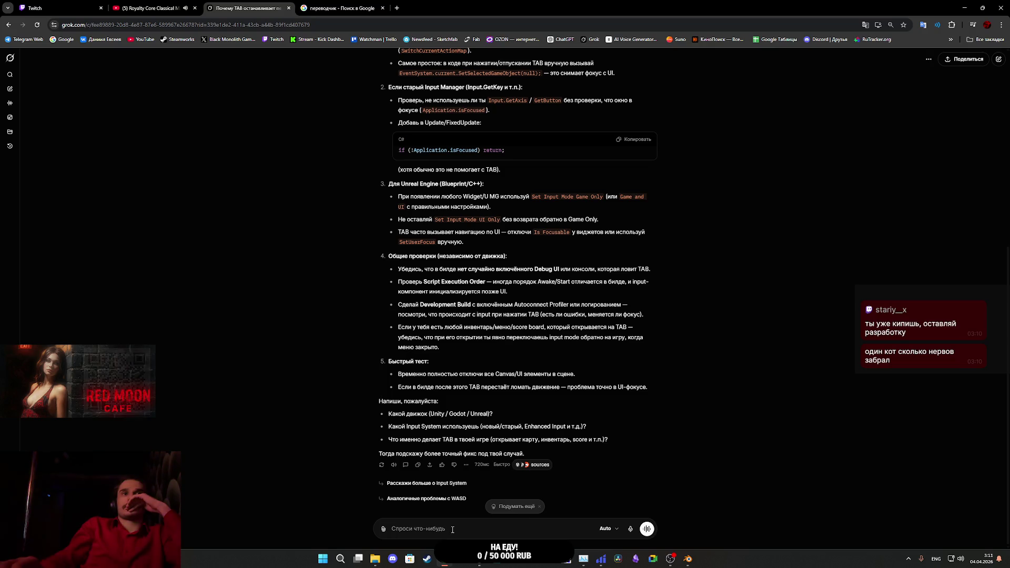
scroll(445, 532, up, 2)
text(и)
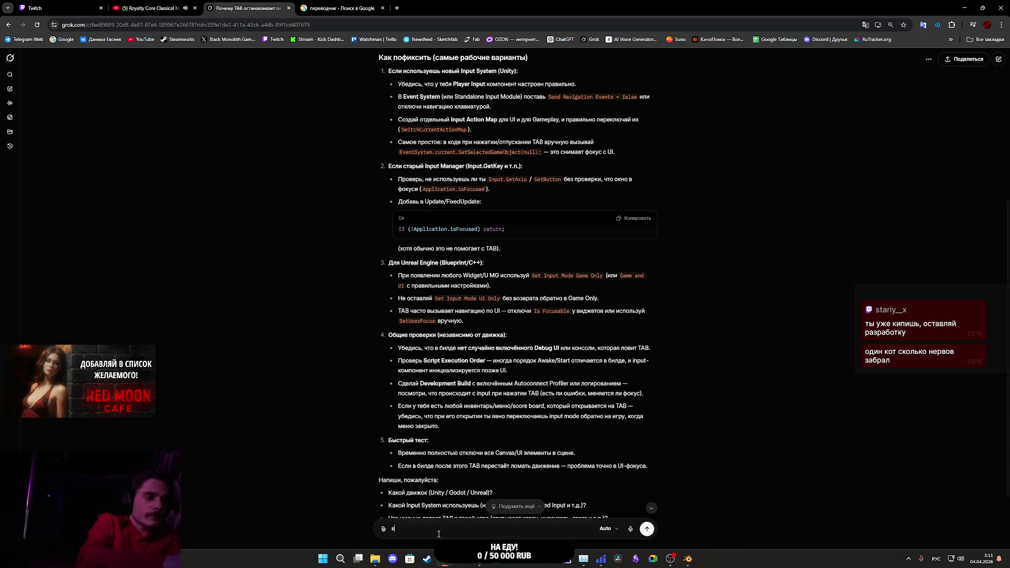
text(на ue5)
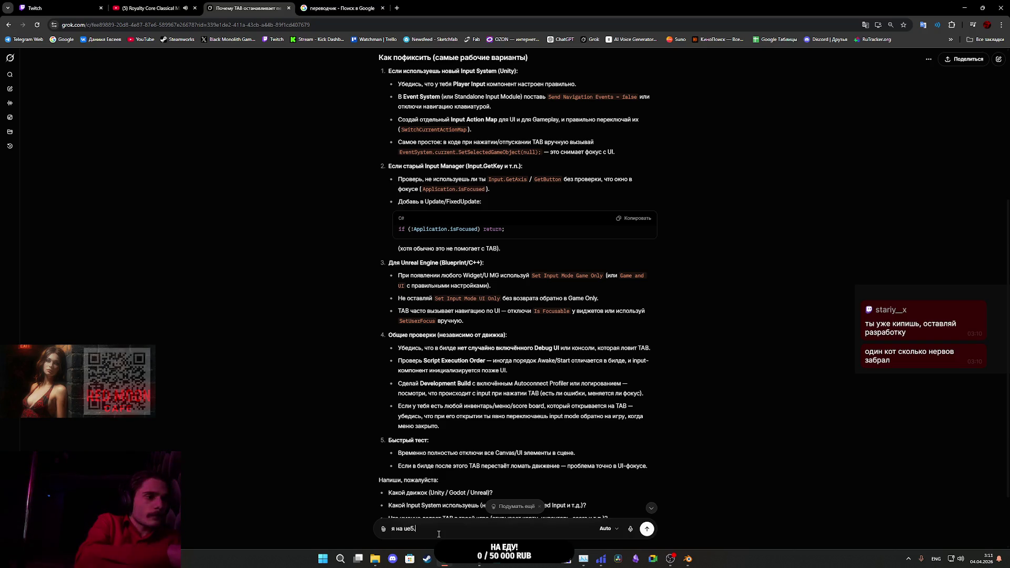
text(.6 )
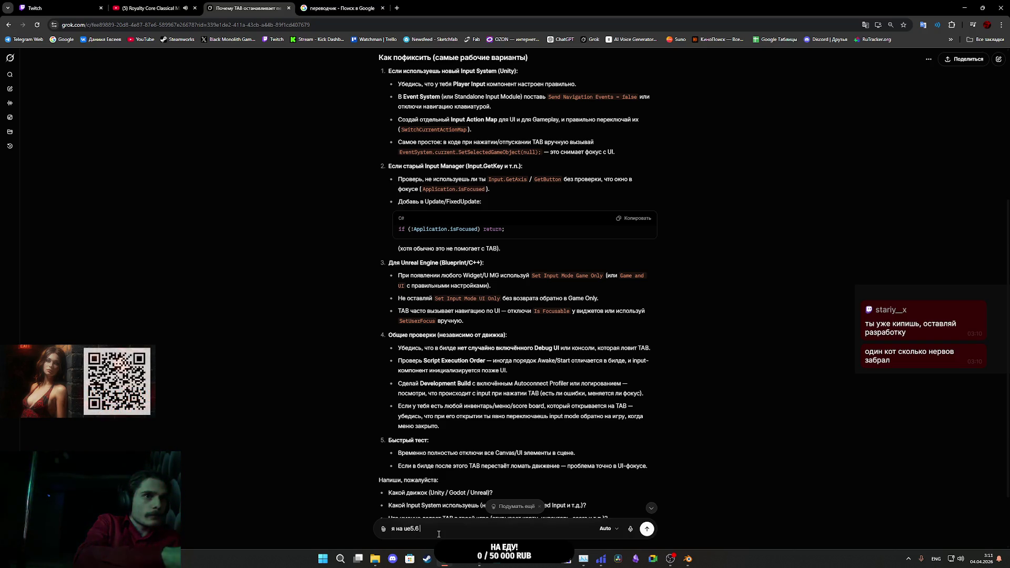
text(работаю и он)
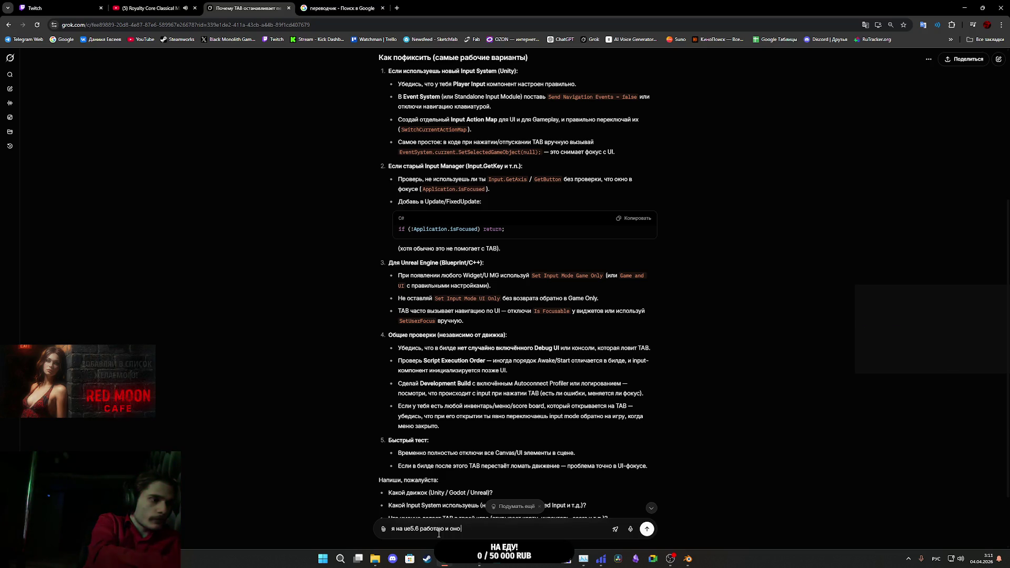
text(о-то фокусиру)
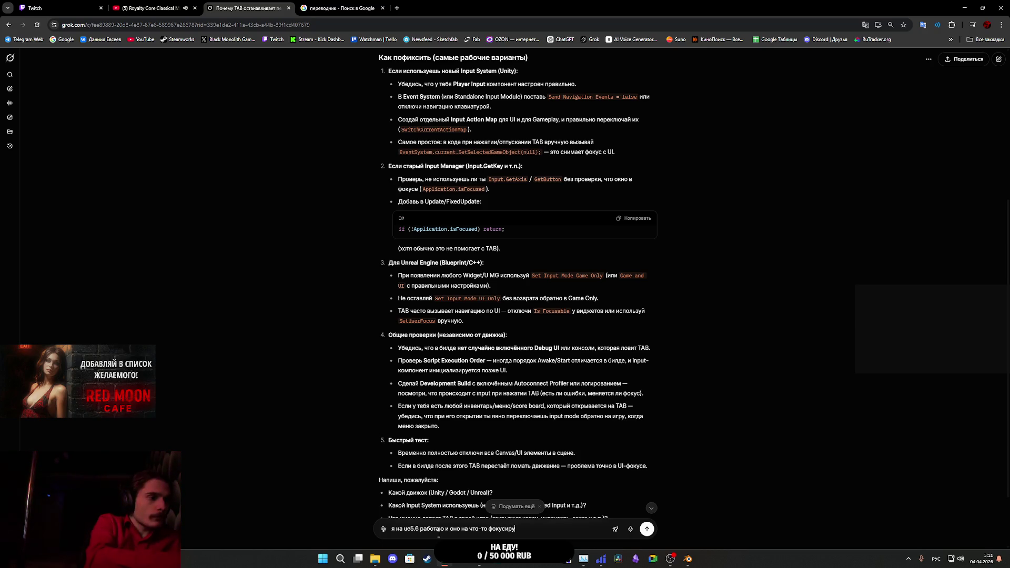
text(ется?)
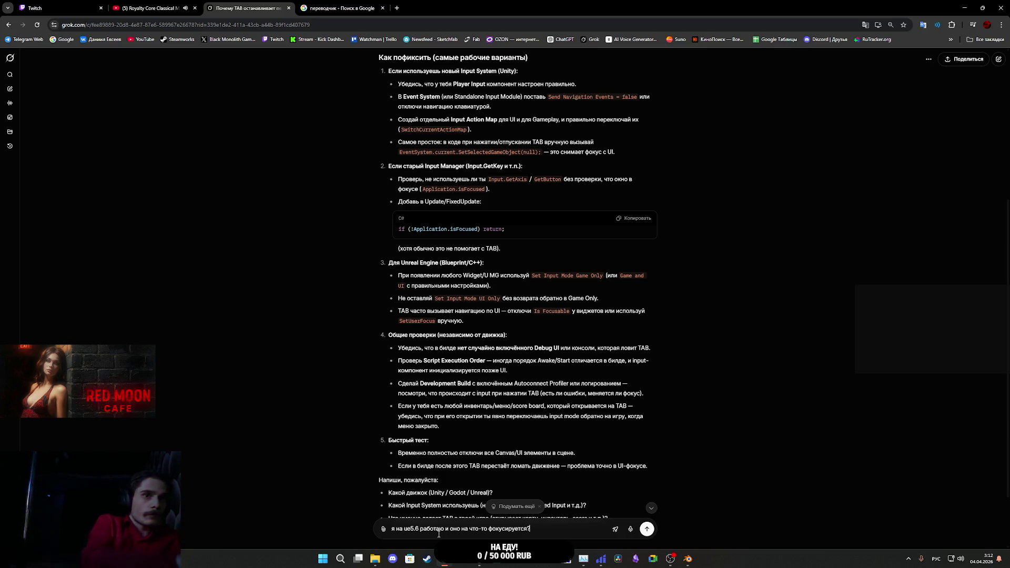
key(shift+Return)
text(Но)
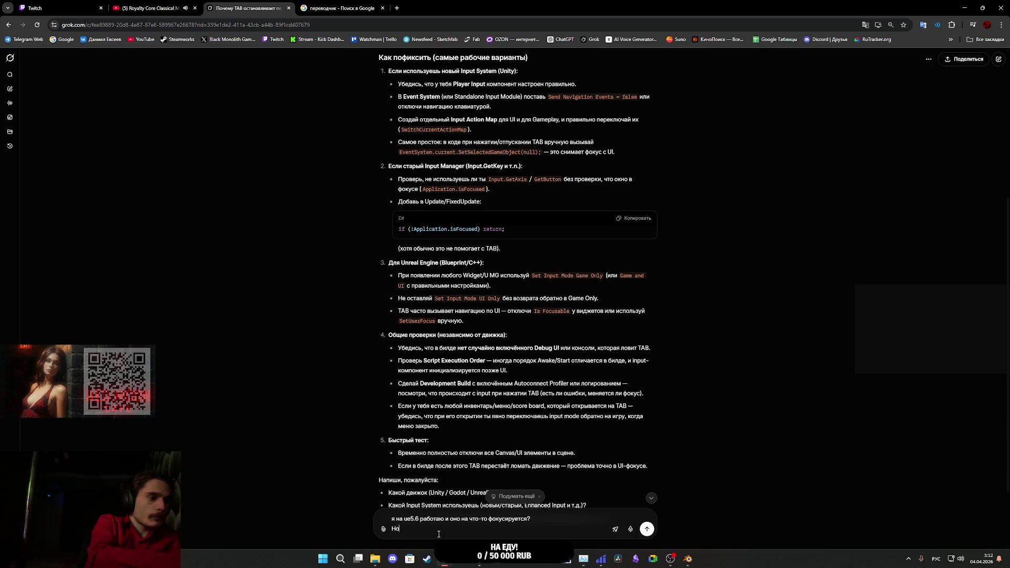
text( я везде отключил фо)
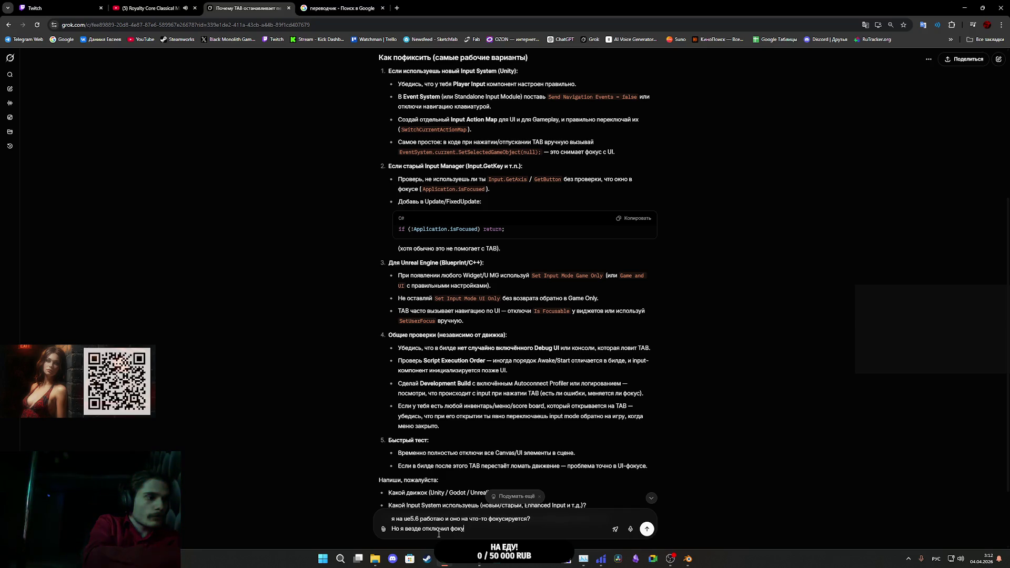
text(ку)
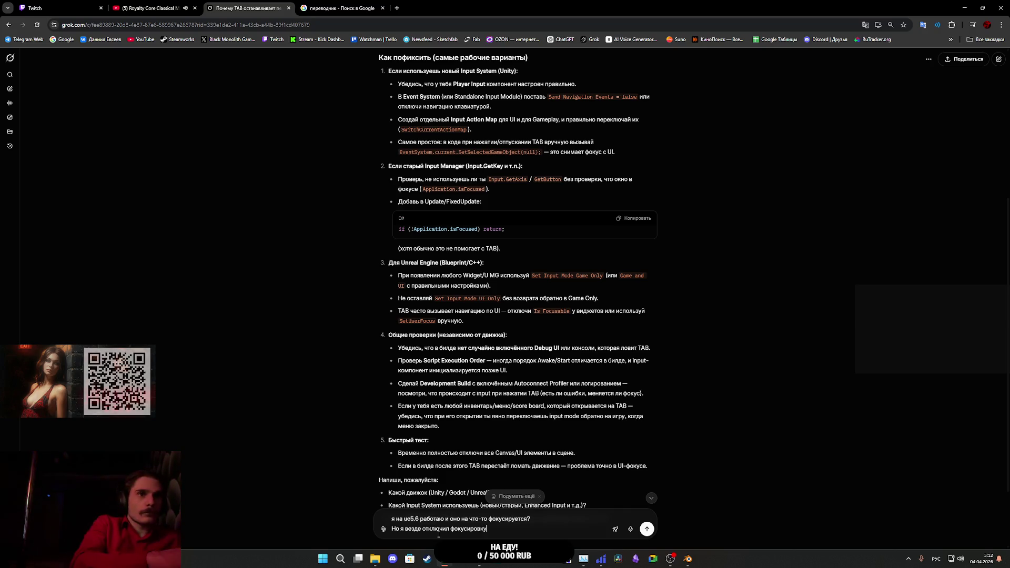
key(Return)
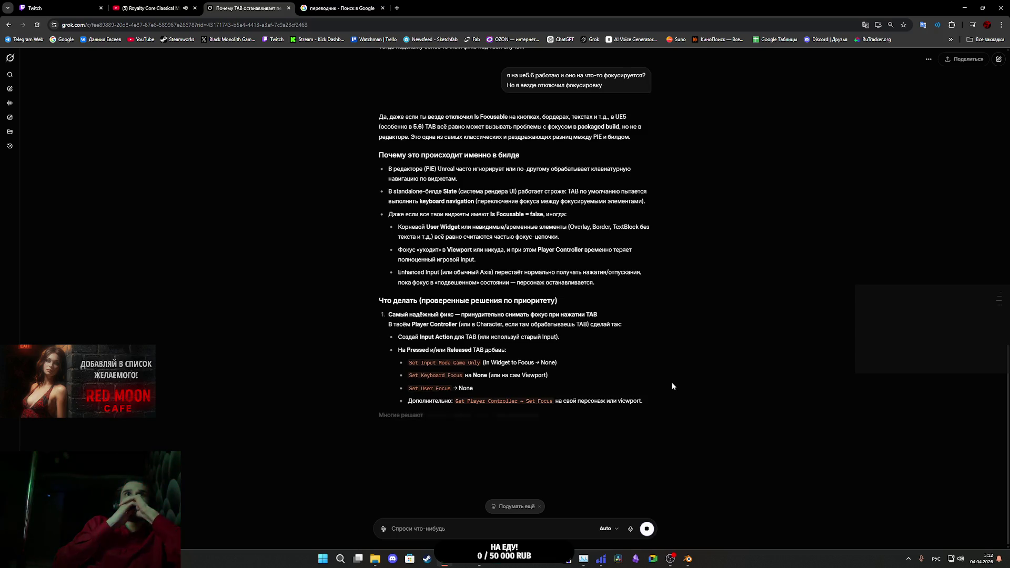
scroll(673, 387, up, 5)
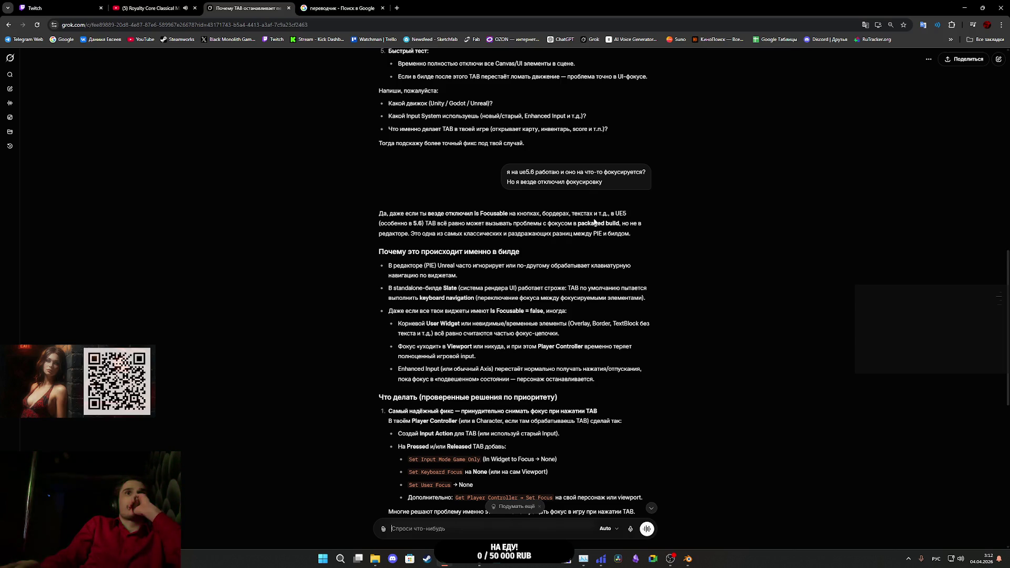
click(479, 564)
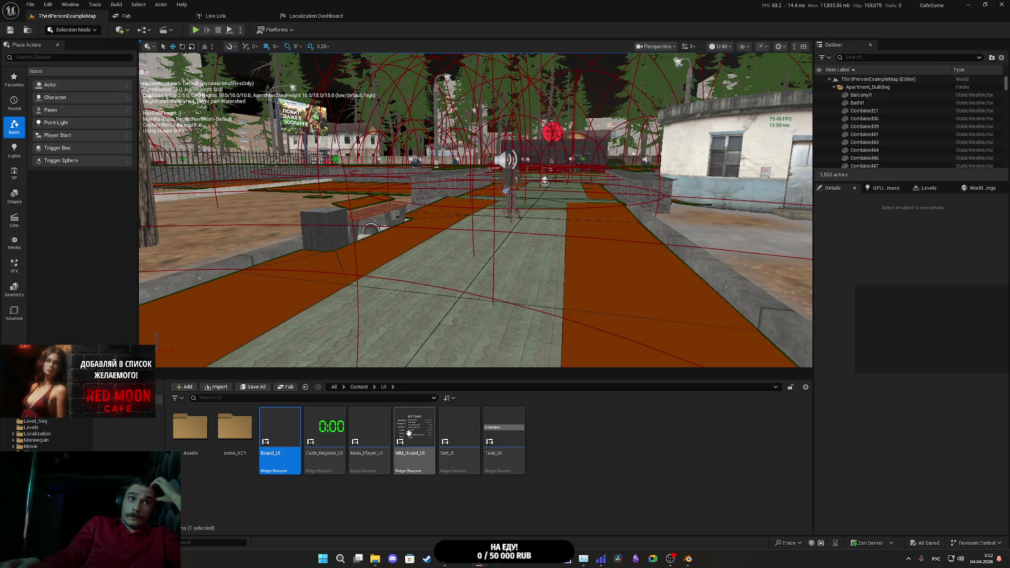
Step: Open the Main_Player_UI widget blueprint from the UI folder in the Content Browser
click(425, 437)
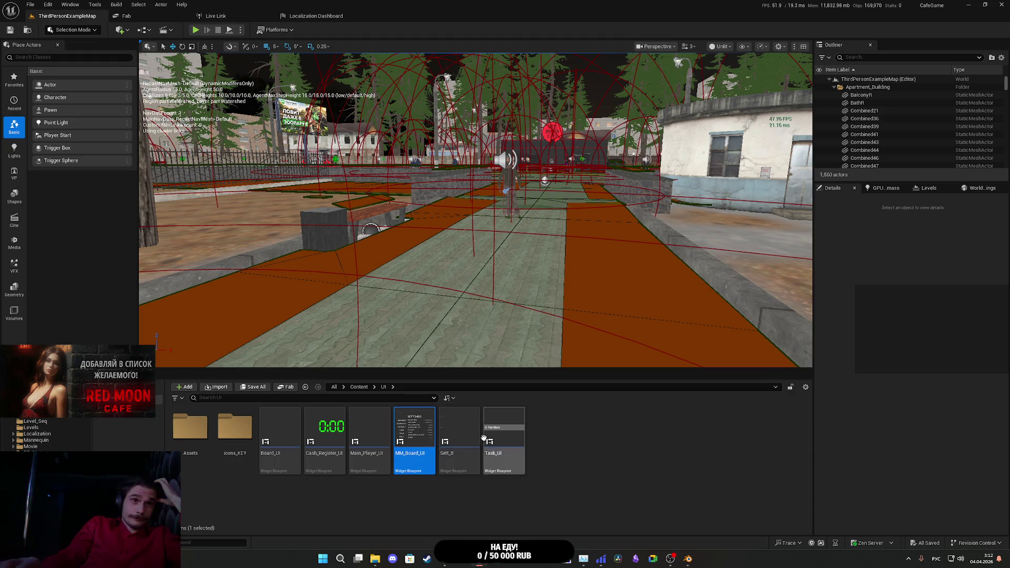
double_click(383, 437)
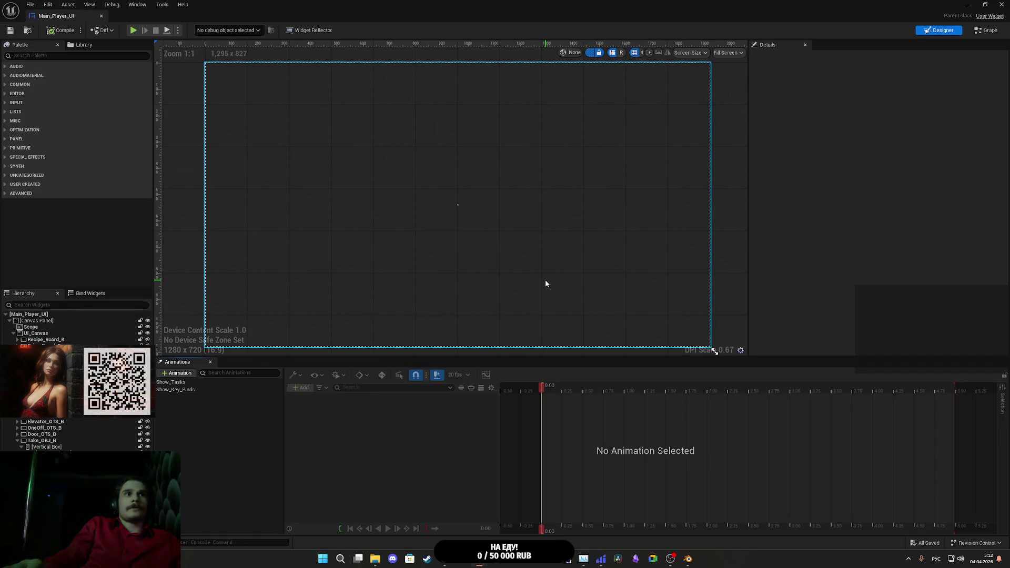
Step: Select Recipe_Board_B and the widgets below it, and filter their Details by 'foc'
click(37, 333)
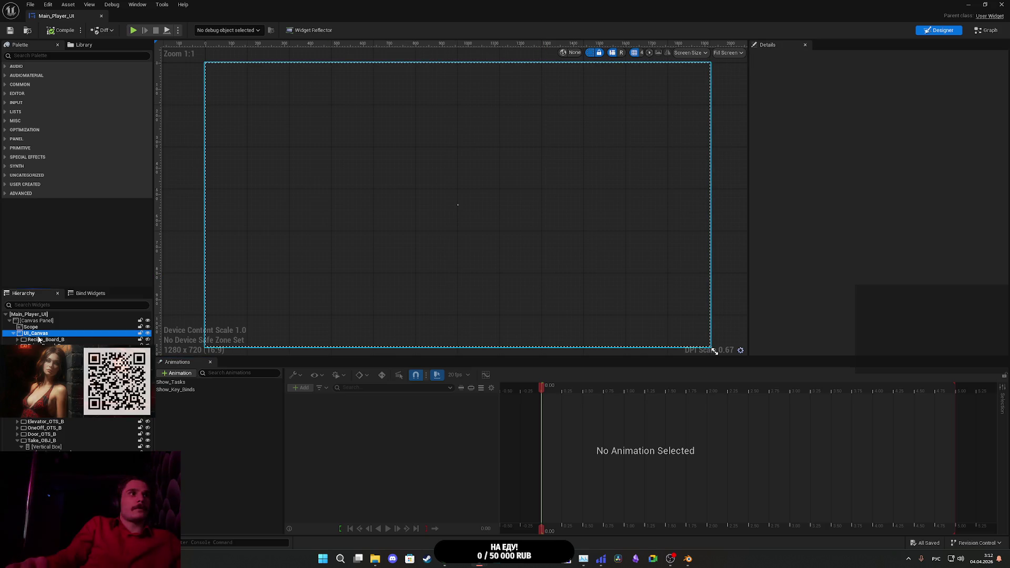
click(38, 339)
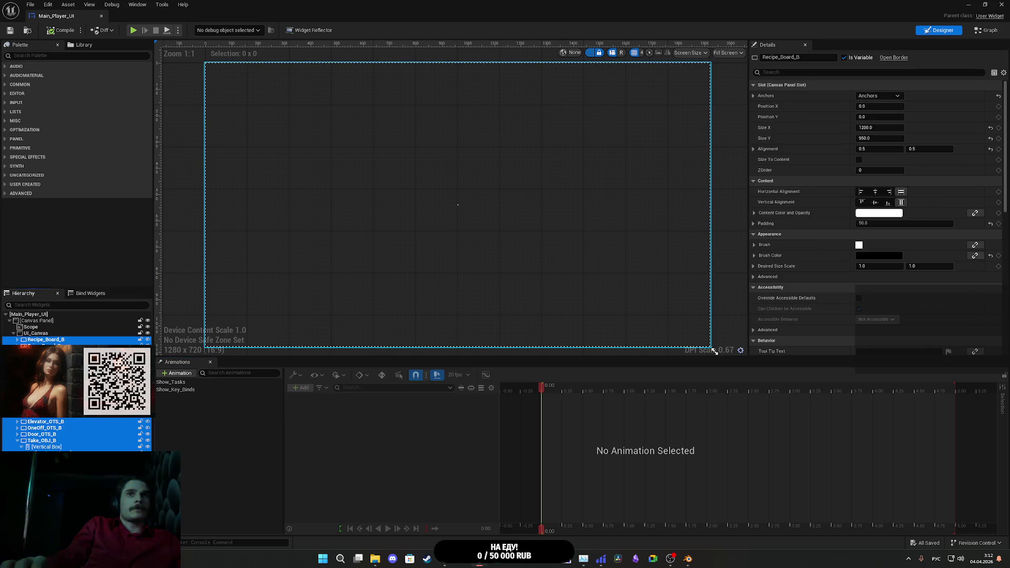
click(785, 71)
text(ы)
key(alt+shift)
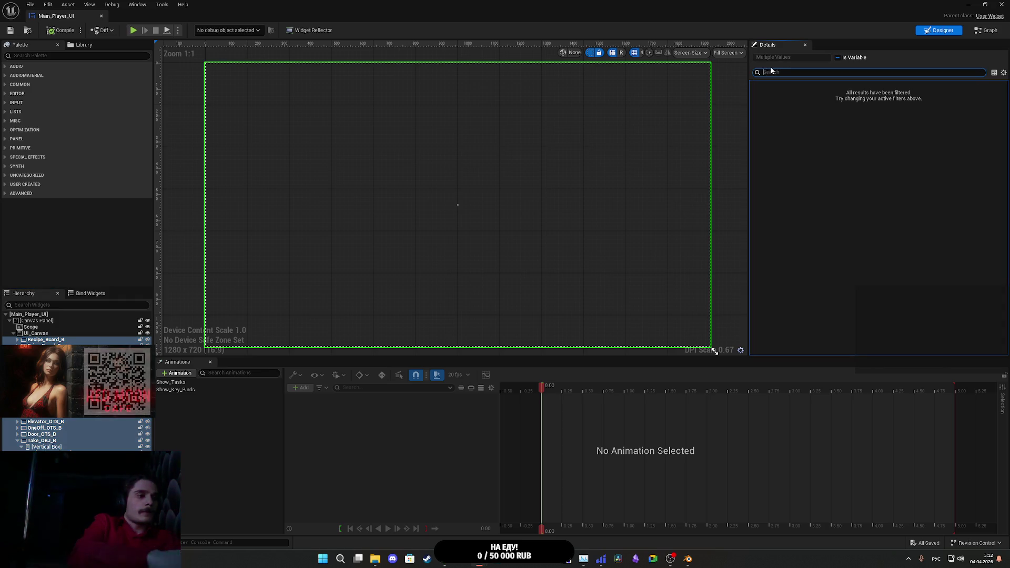
key(BackSpace)
text(f)
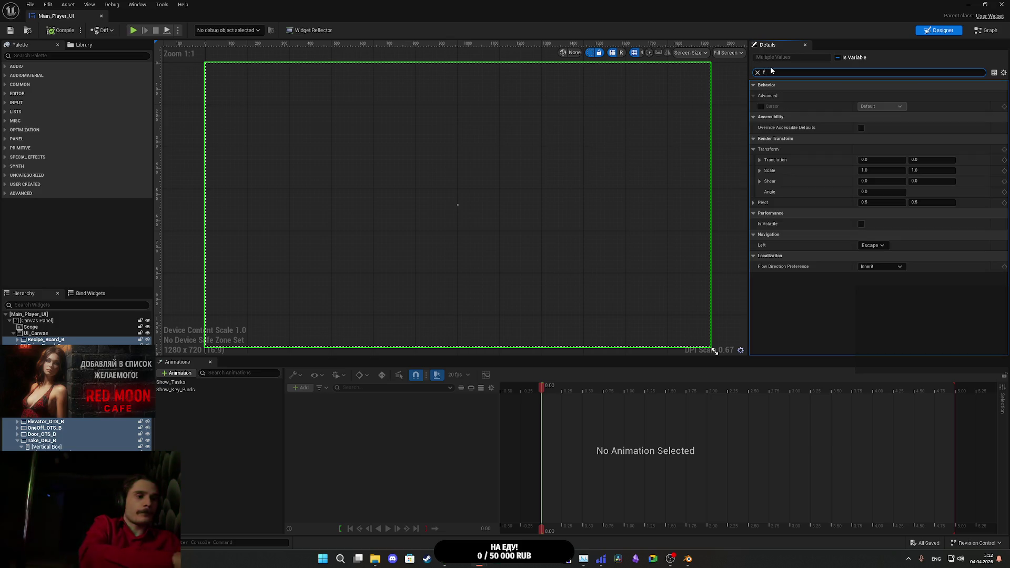
text(oc)
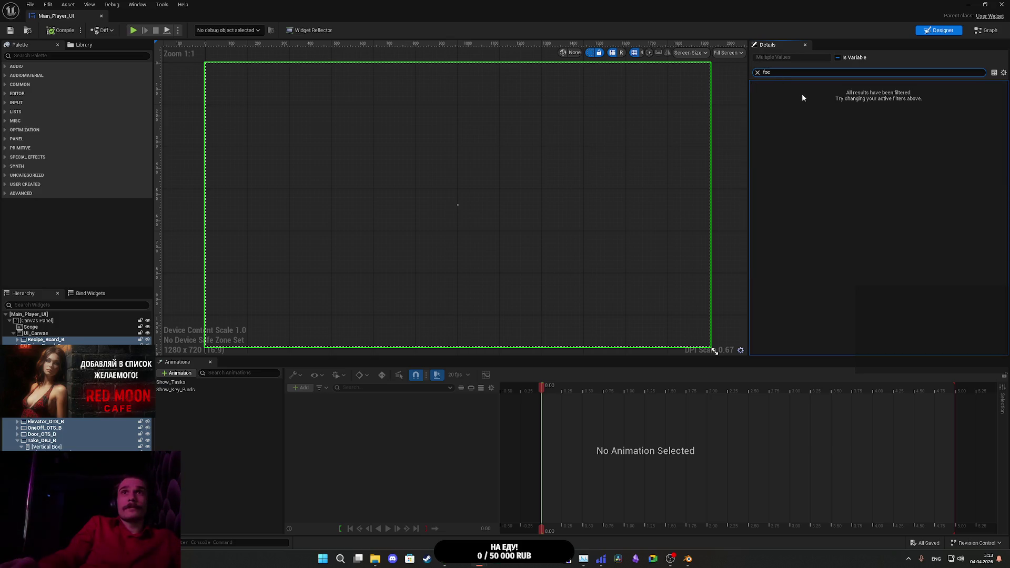
key(BackSpace)
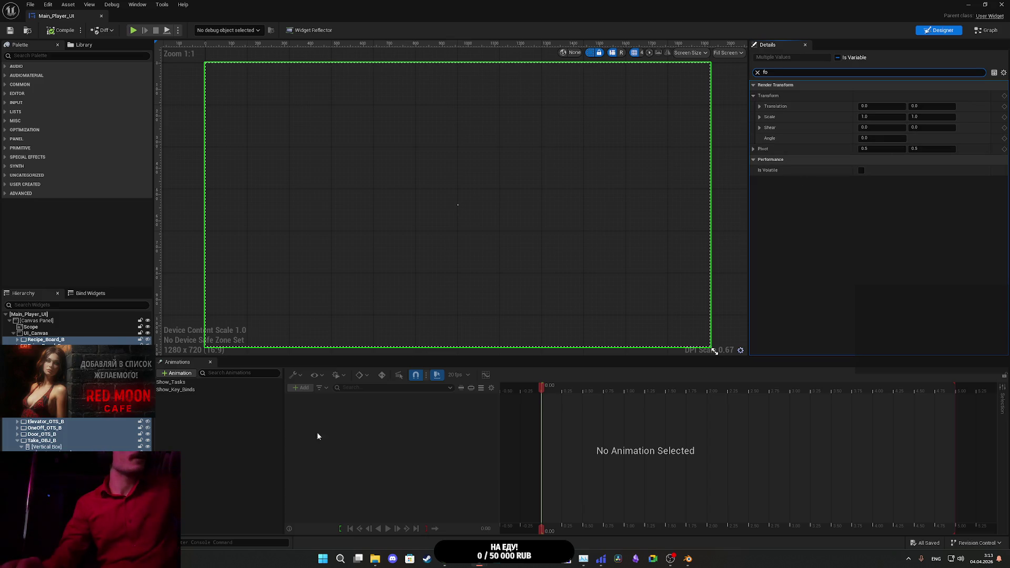
Step: Select only Recipe_Board_B, try a 'co' property search, then clear the filter
click(56, 340)
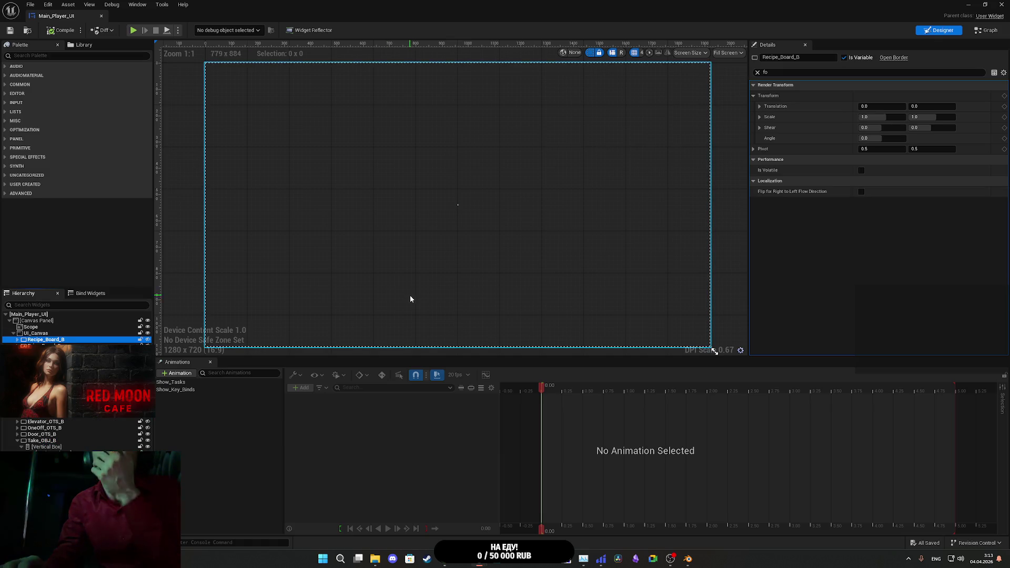
double_click(777, 72)
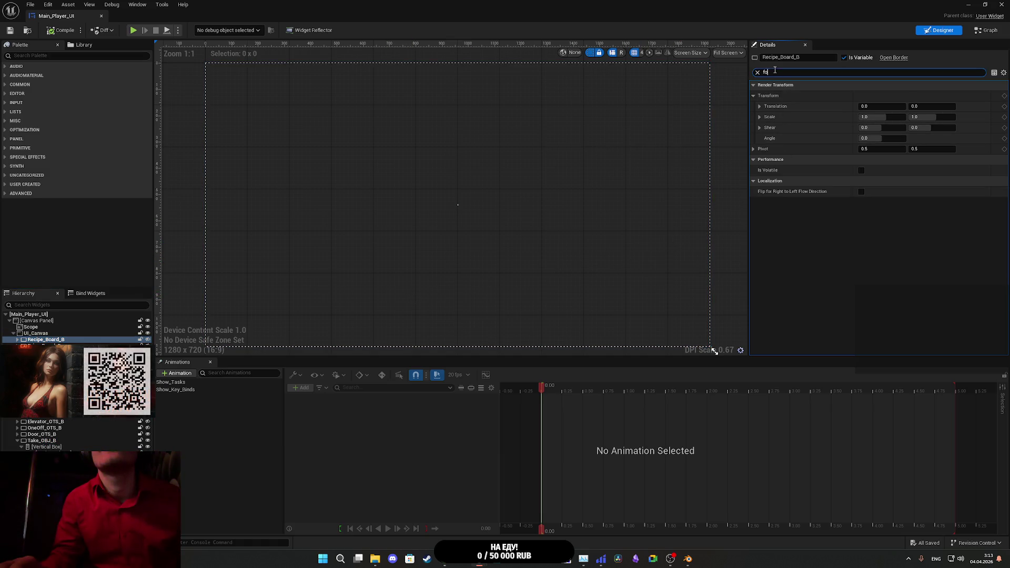
text(c)
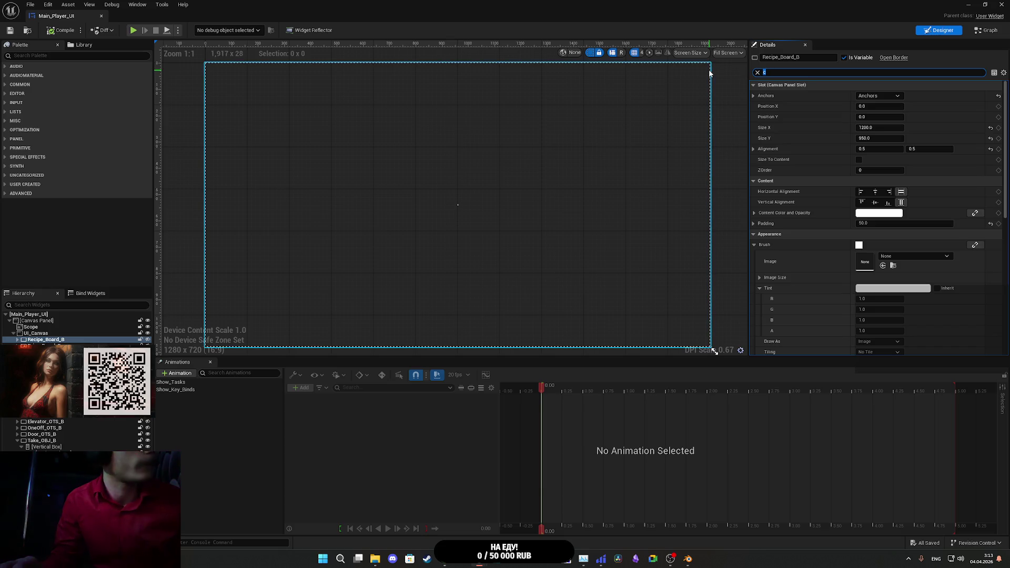
text(oc)
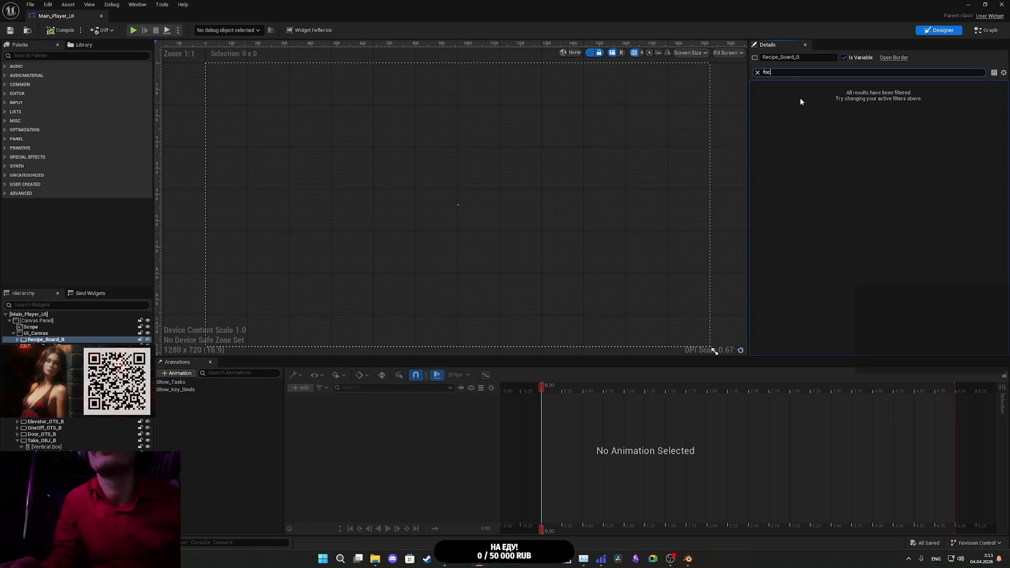
key(BackSpace)
key(BackSpace)
key(BackSpace)
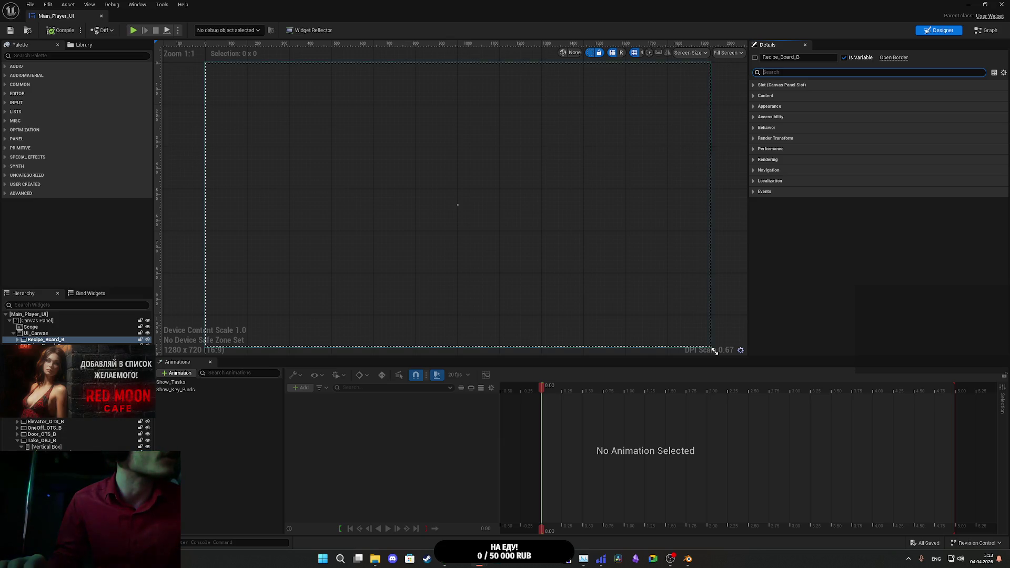
Step: Check PROTECT_B's 'foc' properties, then select the widgets from FightBb through FOODB
scroll(79, 326, down, 10)
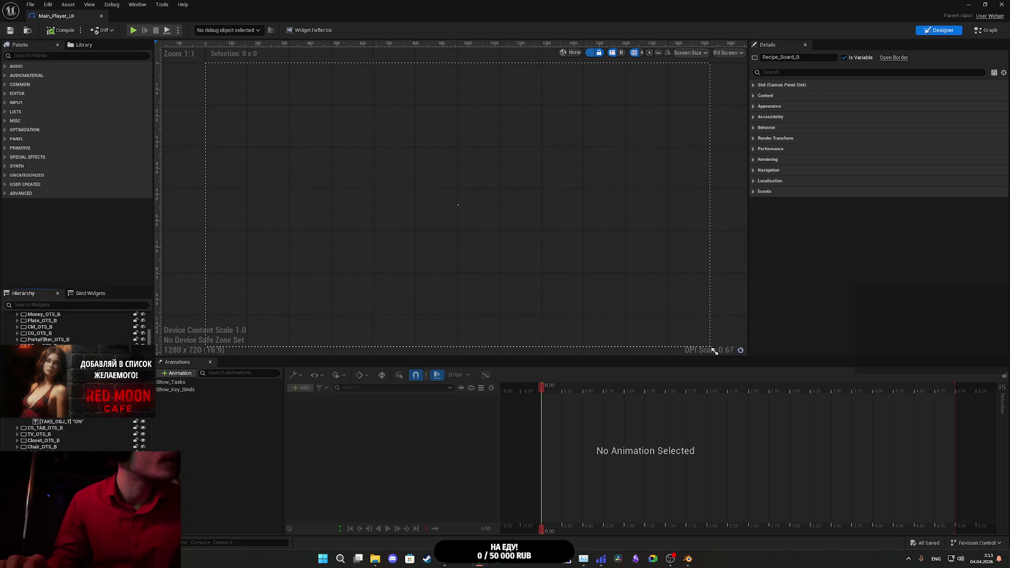
click(715, 352)
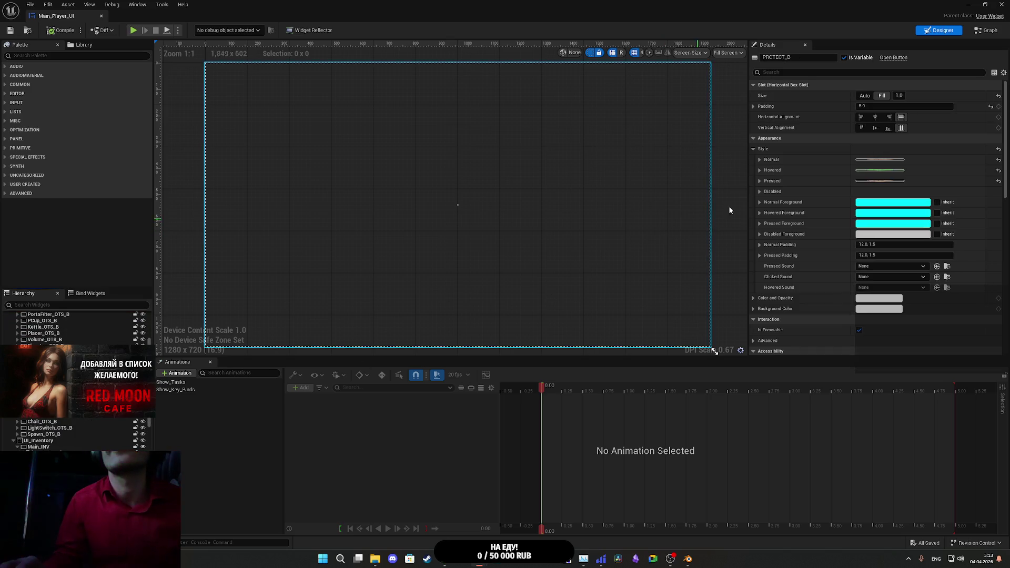
click(784, 74)
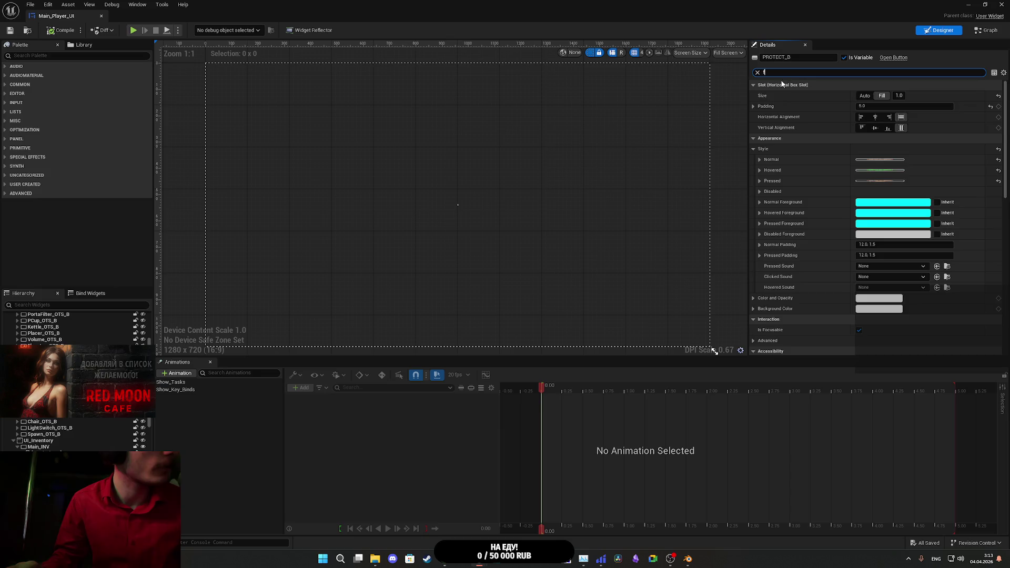
text(foc)
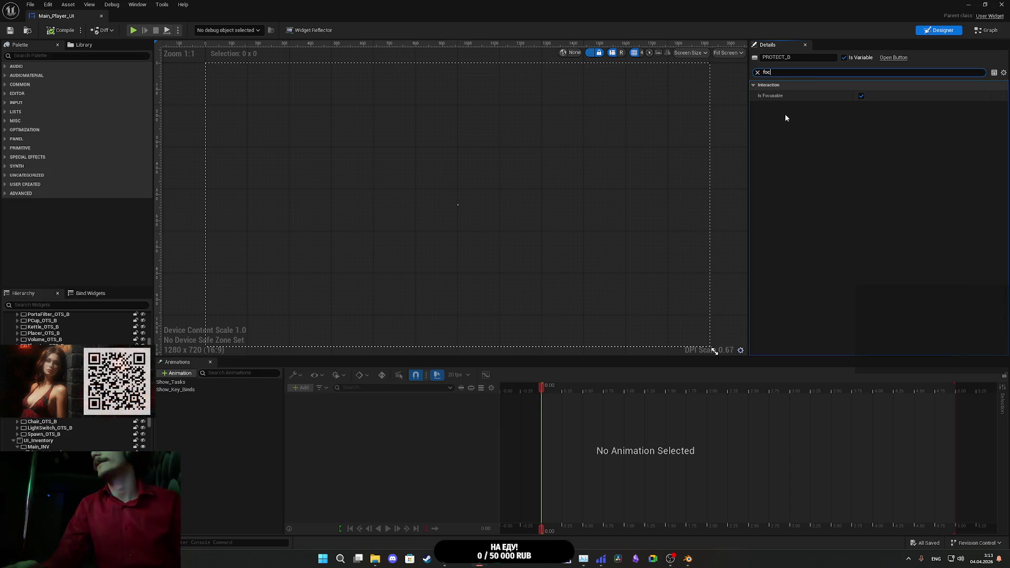
scroll(81, 429, down, 5)
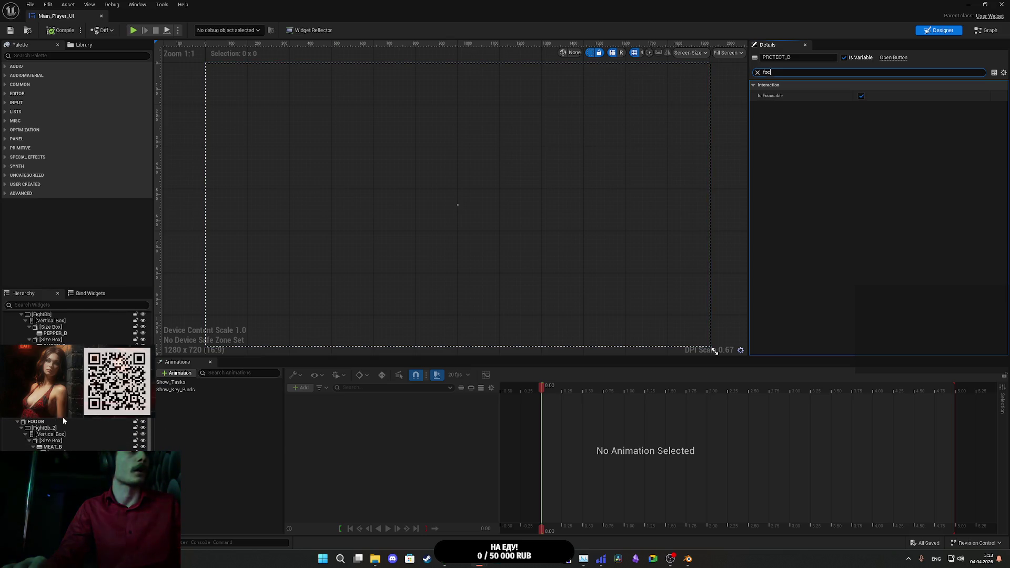
shift+click(62, 419)
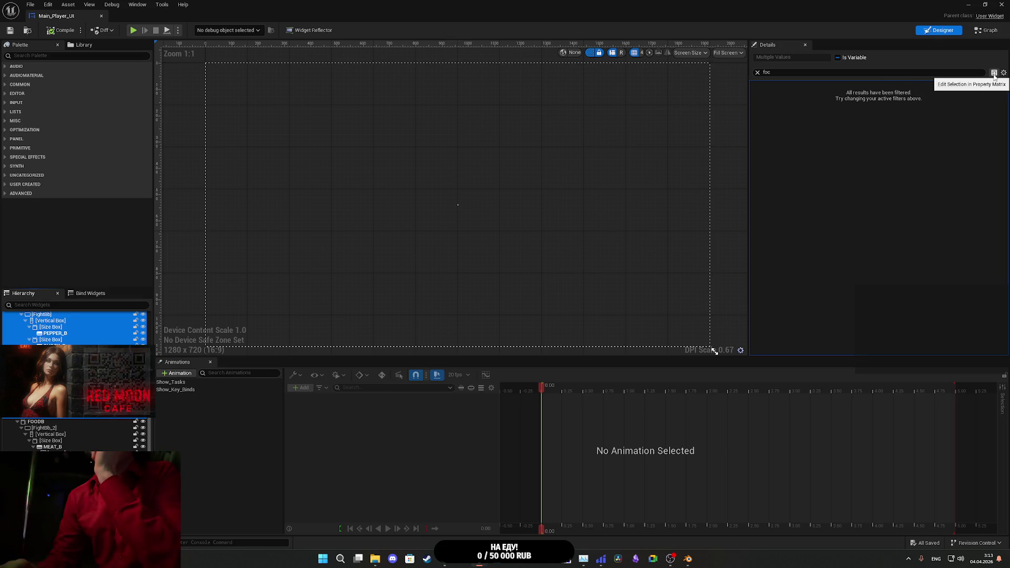
click(994, 73)
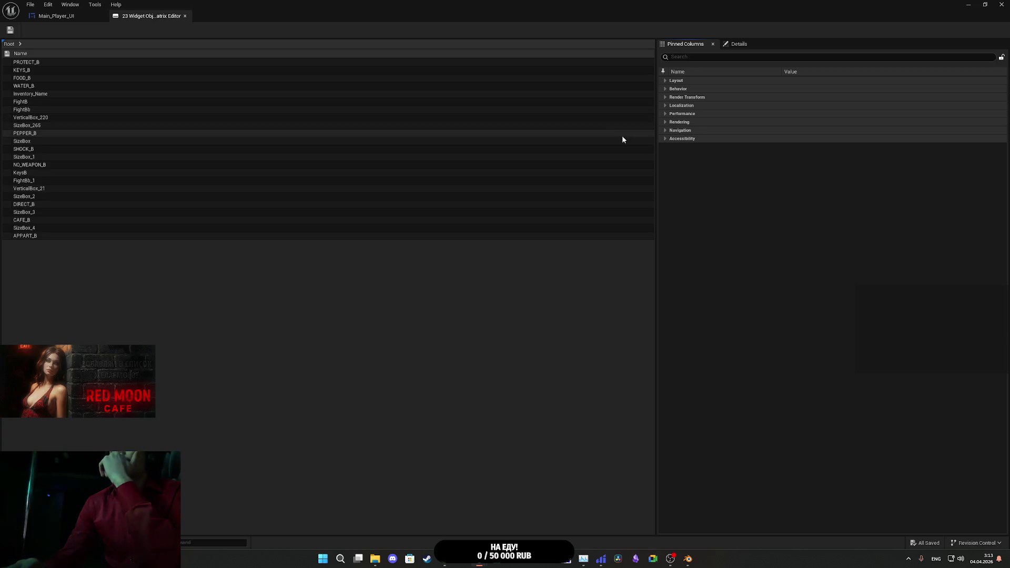
click(684, 58)
text(fo)
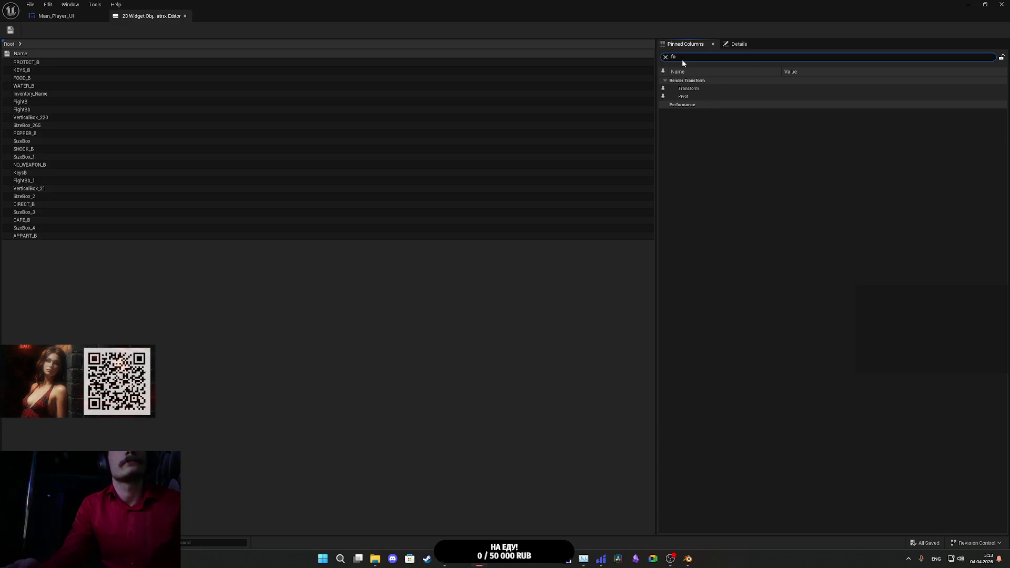
text(c)
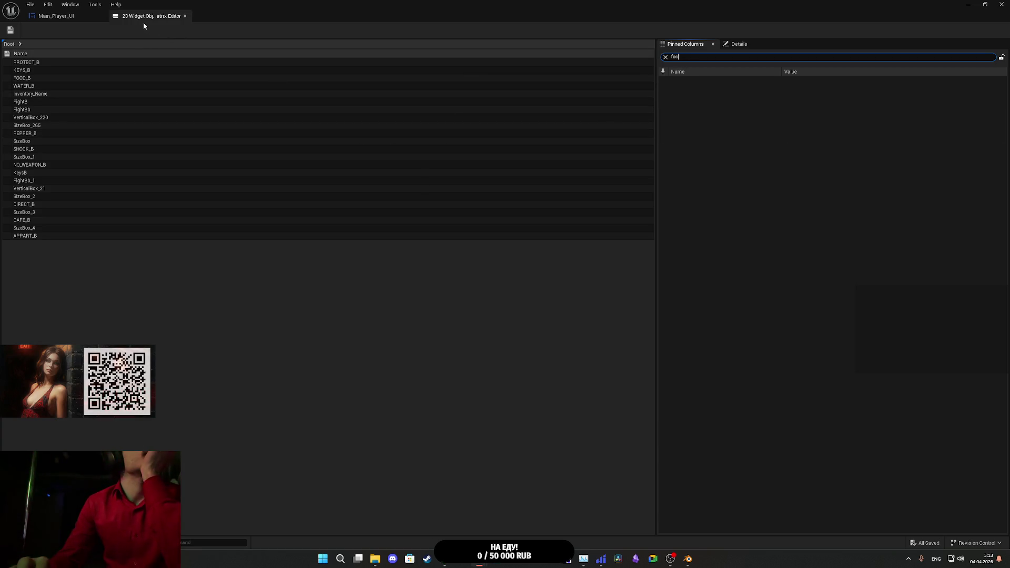
middle_click(144, 22)
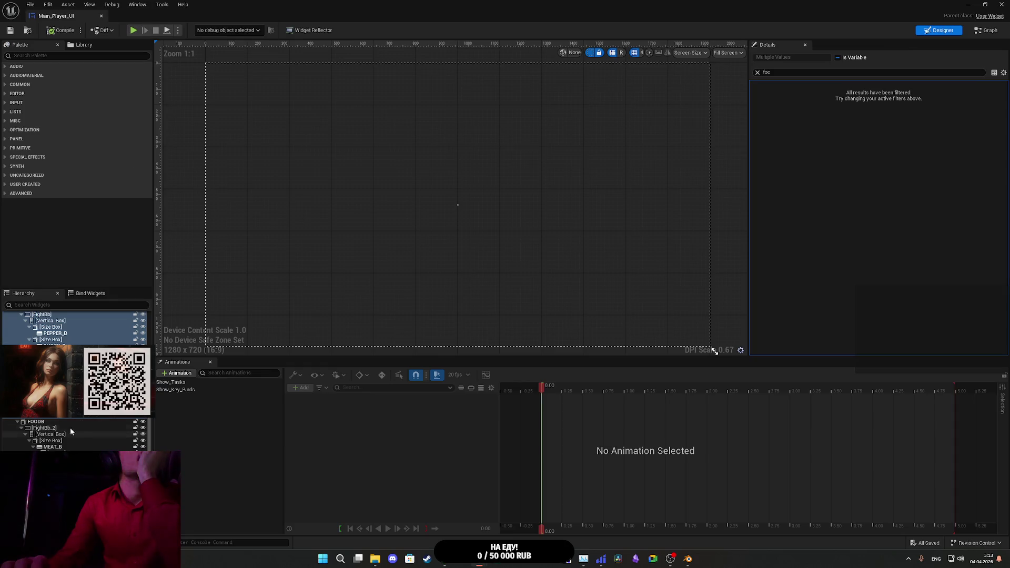
scroll(71, 431, down, 5)
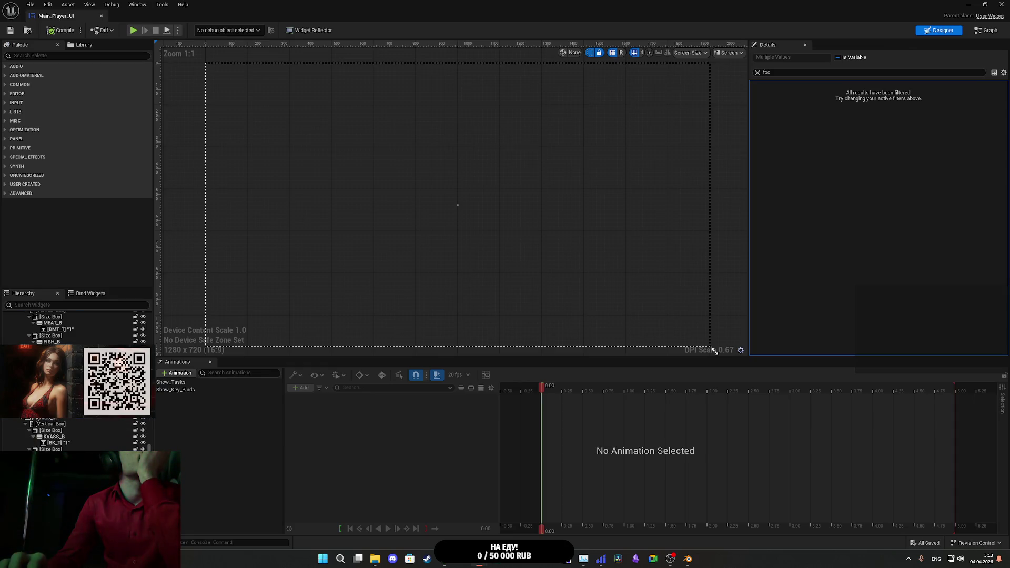
click(714, 352)
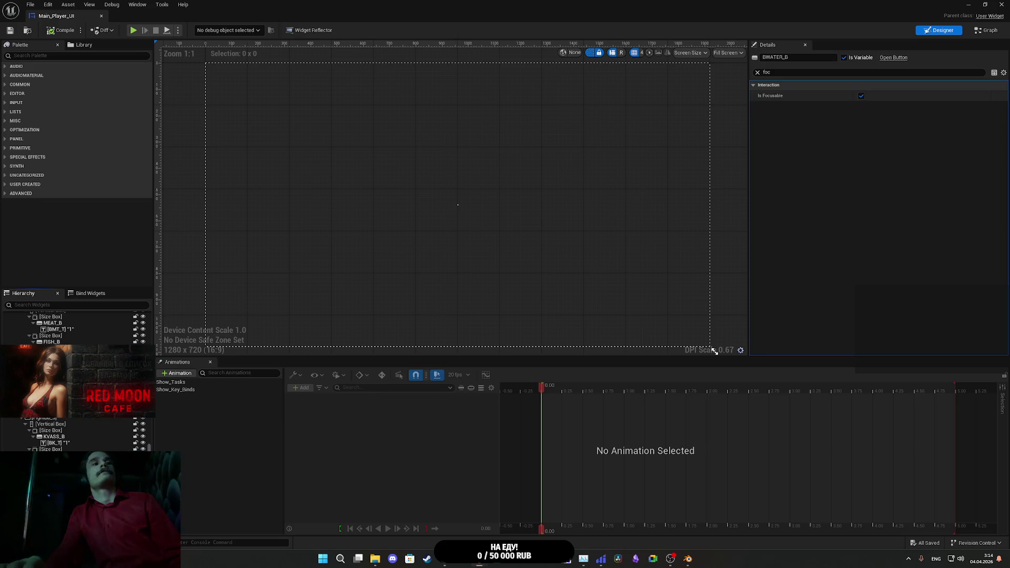
click(714, 351)
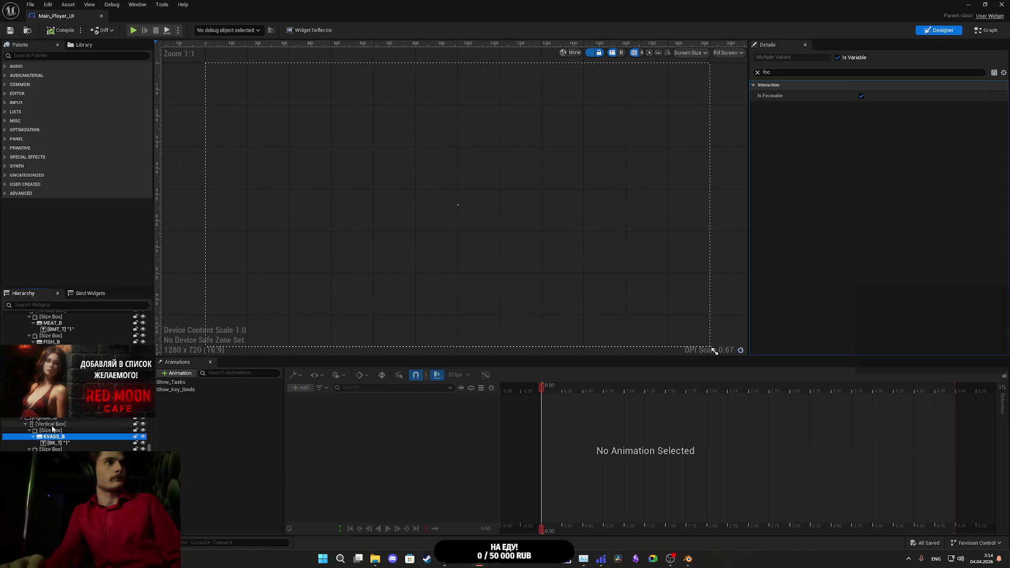
click(48, 430)
click(55, 419)
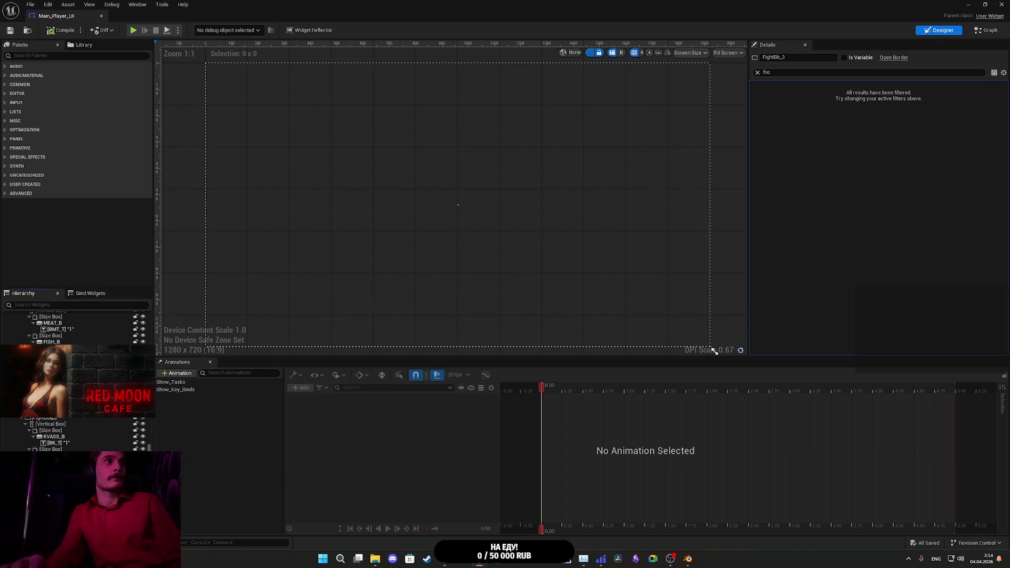
click(52, 437)
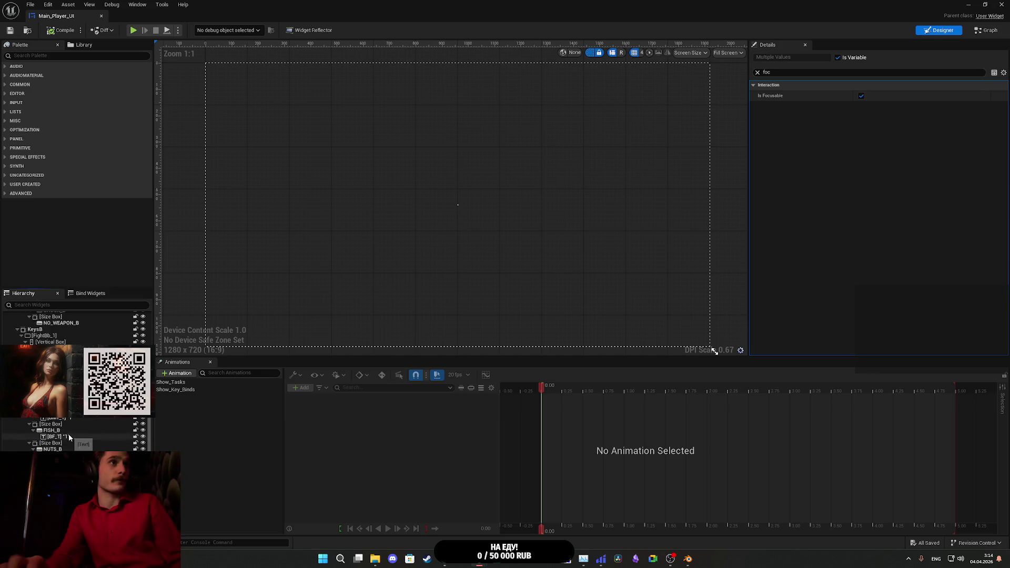
click(71, 294)
click(60, 294)
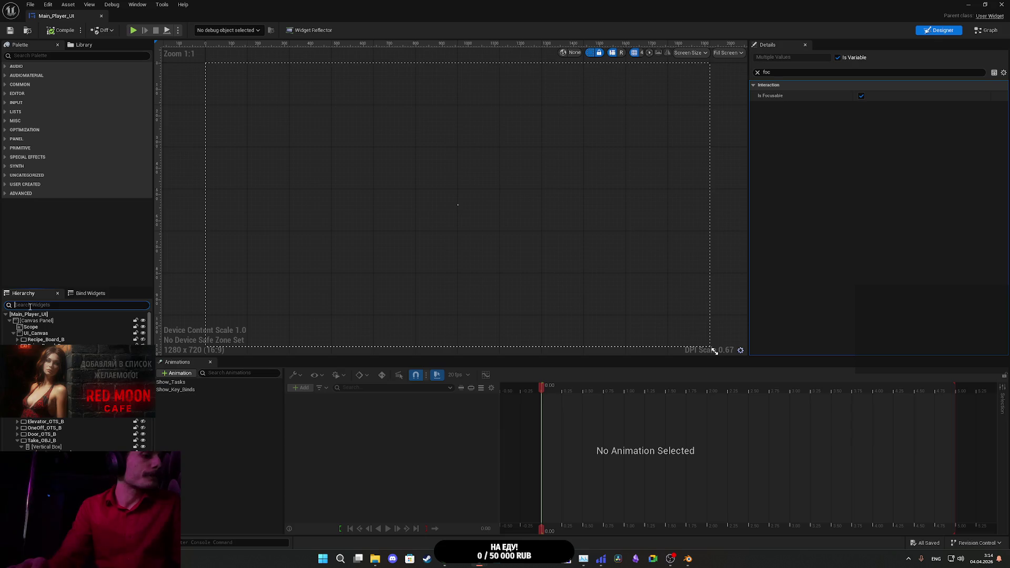
text(b)
Step: Filter the Hierarchy for buttons and select PROTECT_B, NO_WEAPON_B, DIRECT_B, NUTS_B and EBAR_B
click(30, 305)
text(butt)
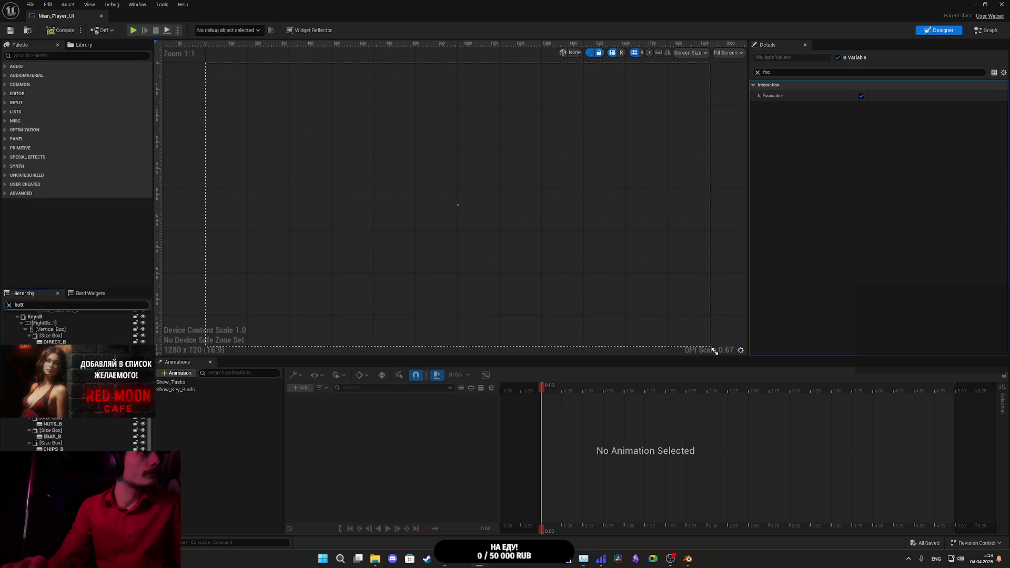
scroll(76, 379, up, 3)
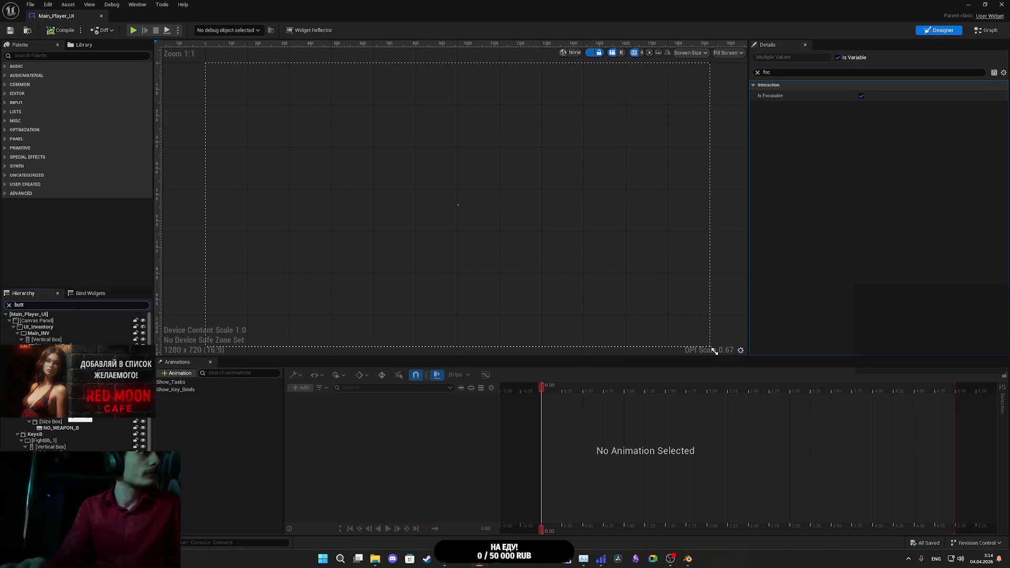
scroll(76, 379, up, 3)
text(on)
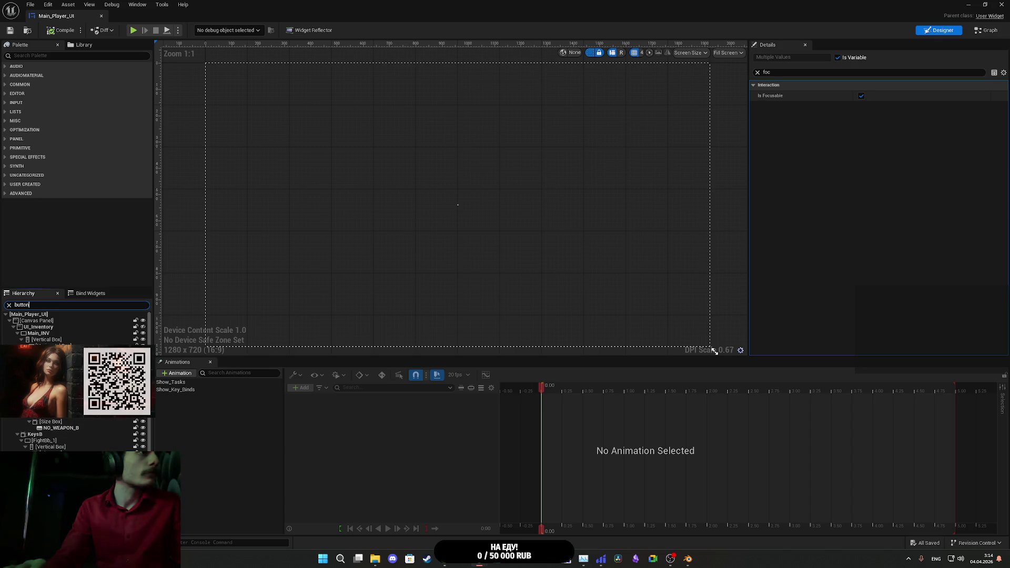
click(58, 389)
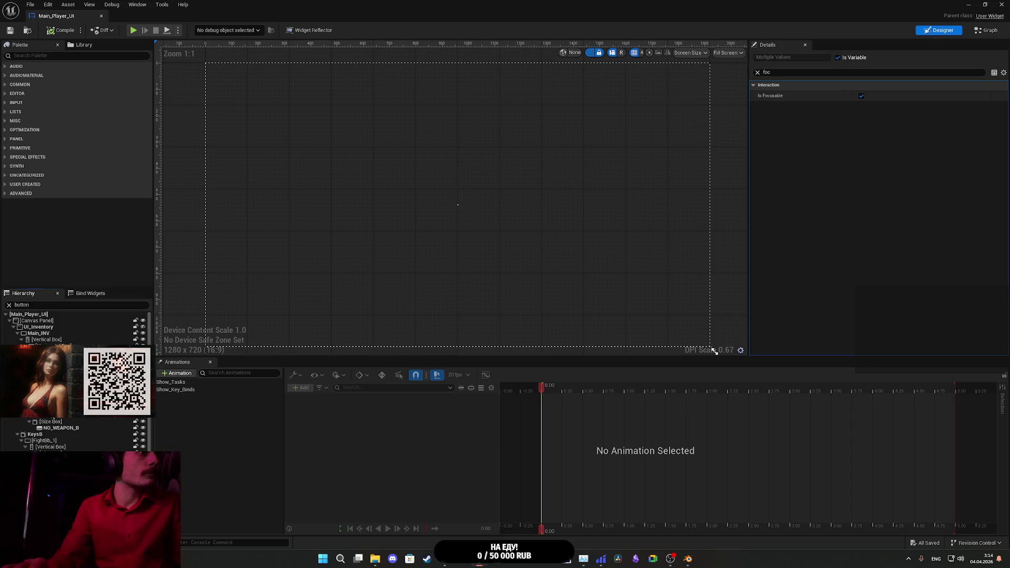
click(58, 428)
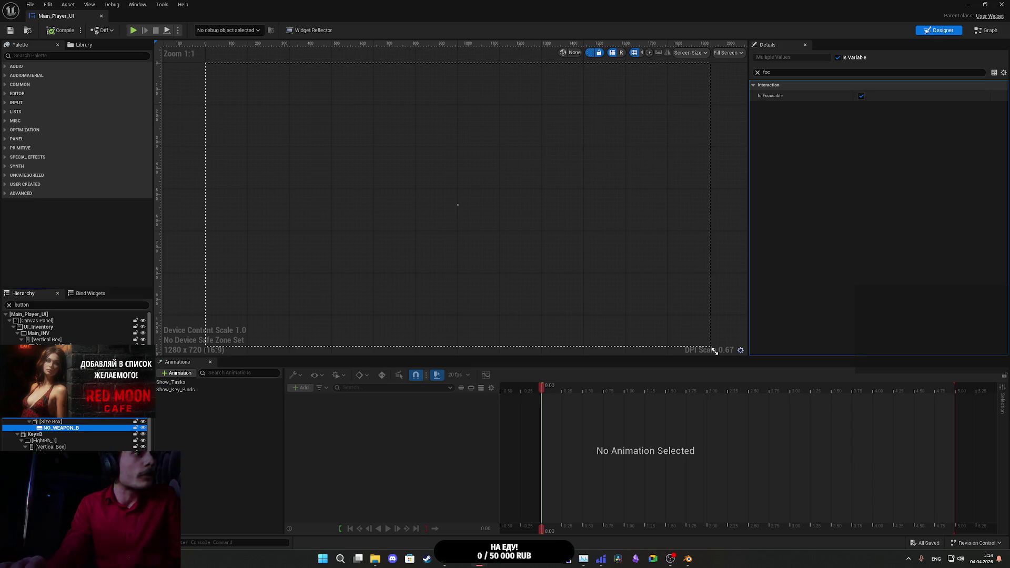
key(Down)
key(Down)
key(Down)
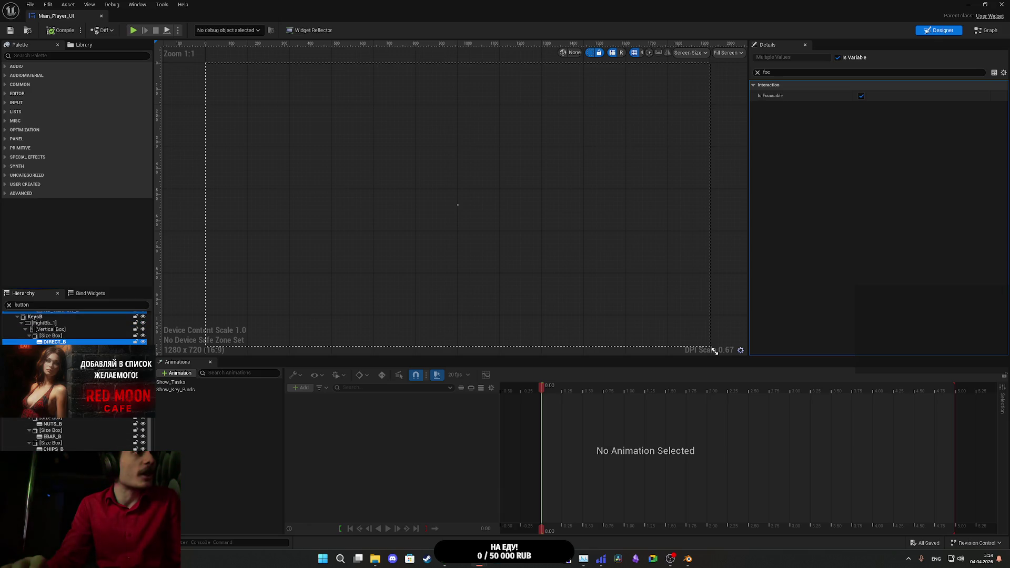
ctrl+click(52, 425)
ctrl+click(52, 436)
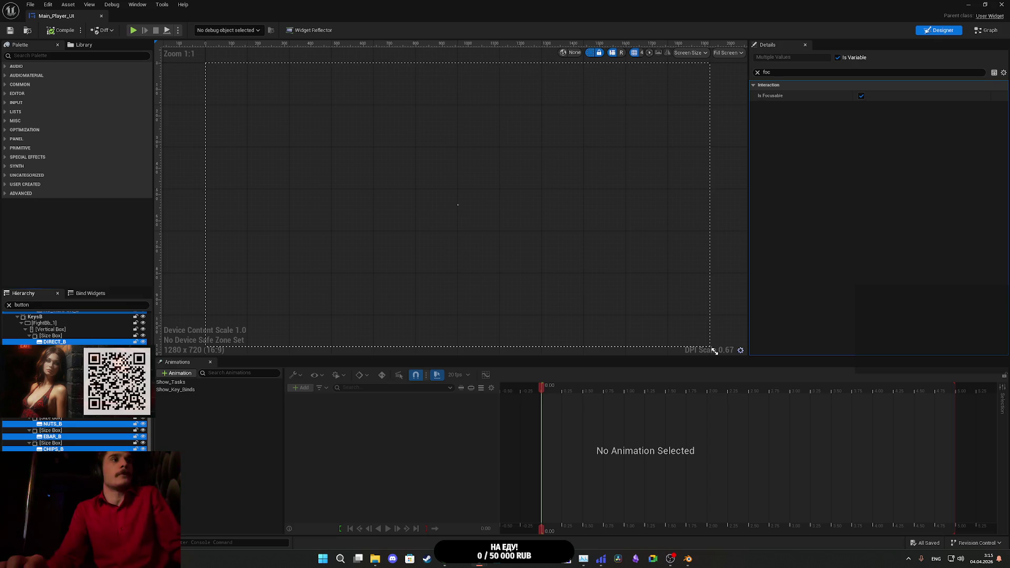
Step: Untick Is Focusable on those buttons, compile and save Main_Player_UI, and close it
click(862, 96)
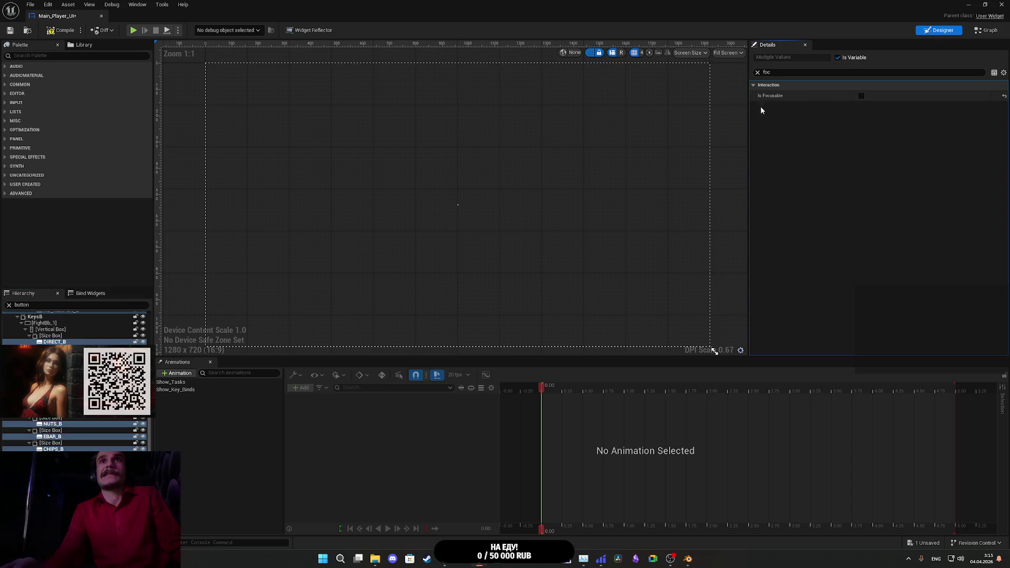
click(62, 31)
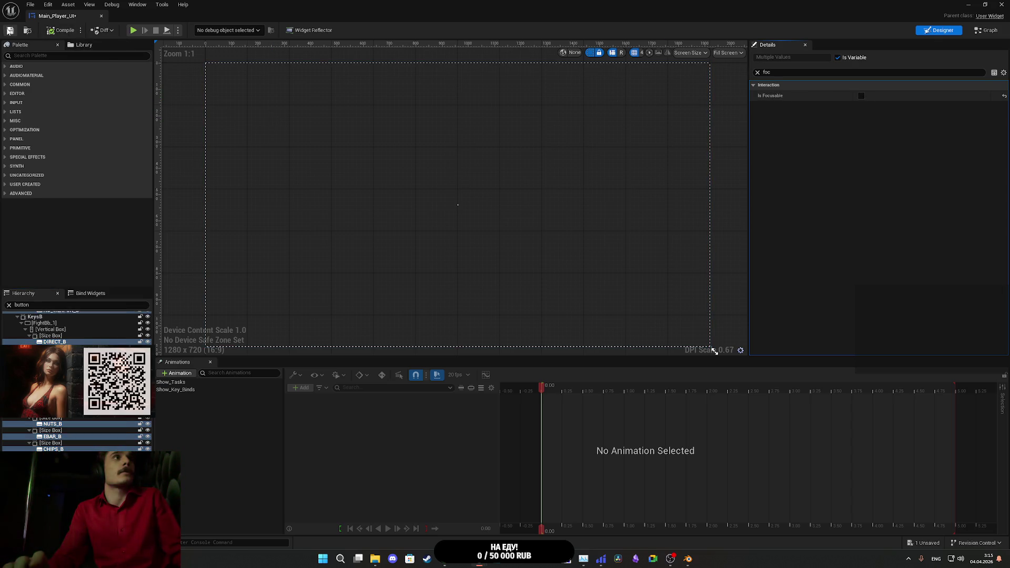
click(1002, 4)
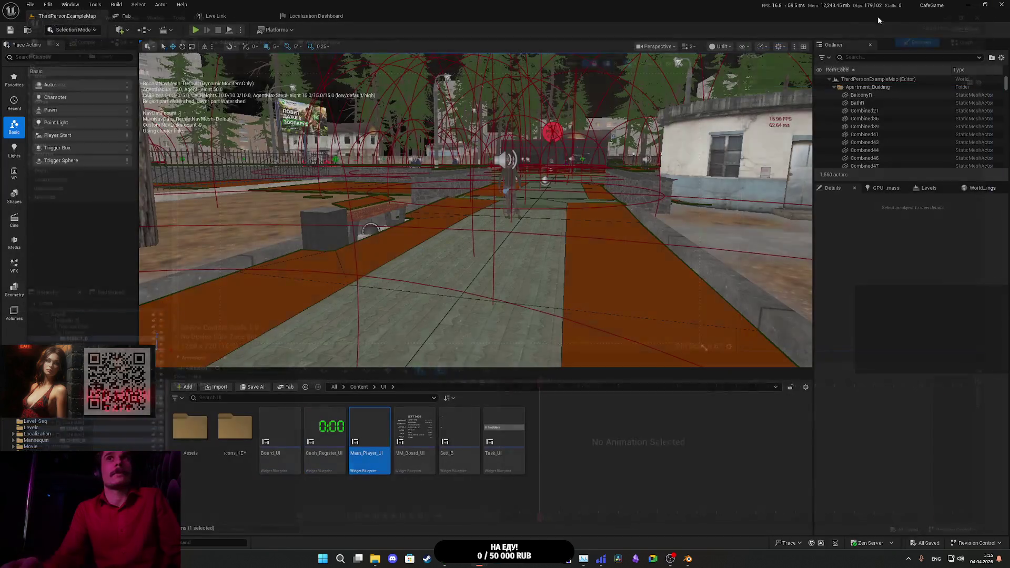
Step: In MM_Board_UI, untick Is Focusable on CONT_MMB, NG_MMB, A_SB, B_SB and Apply_SB
double_click(423, 431)
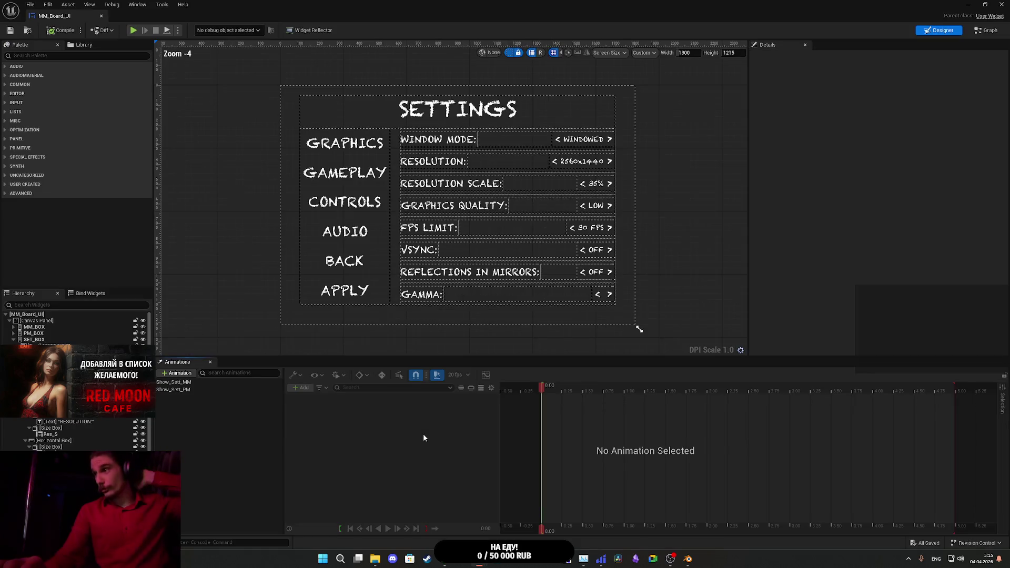
click(13, 327)
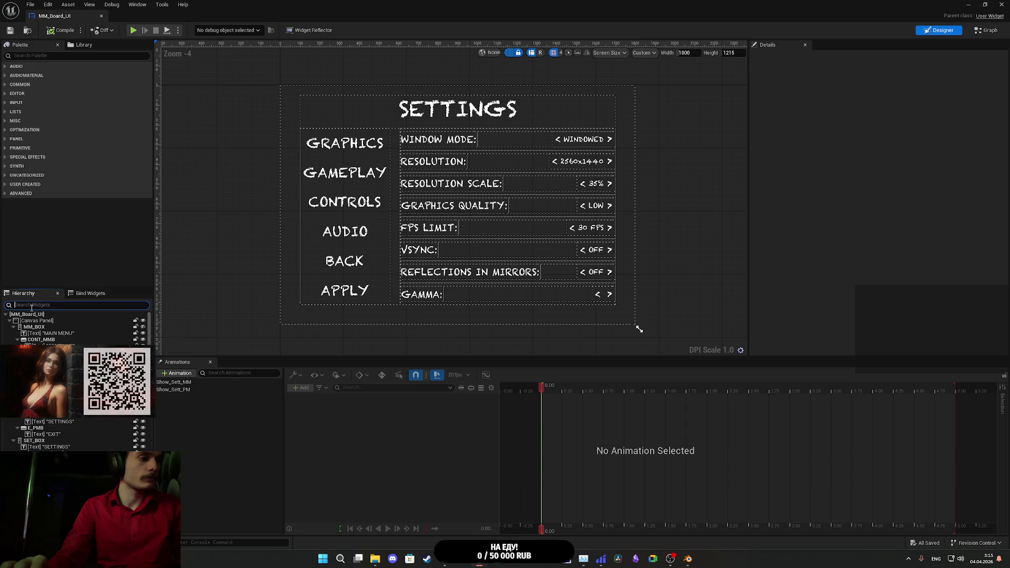
text(butt)
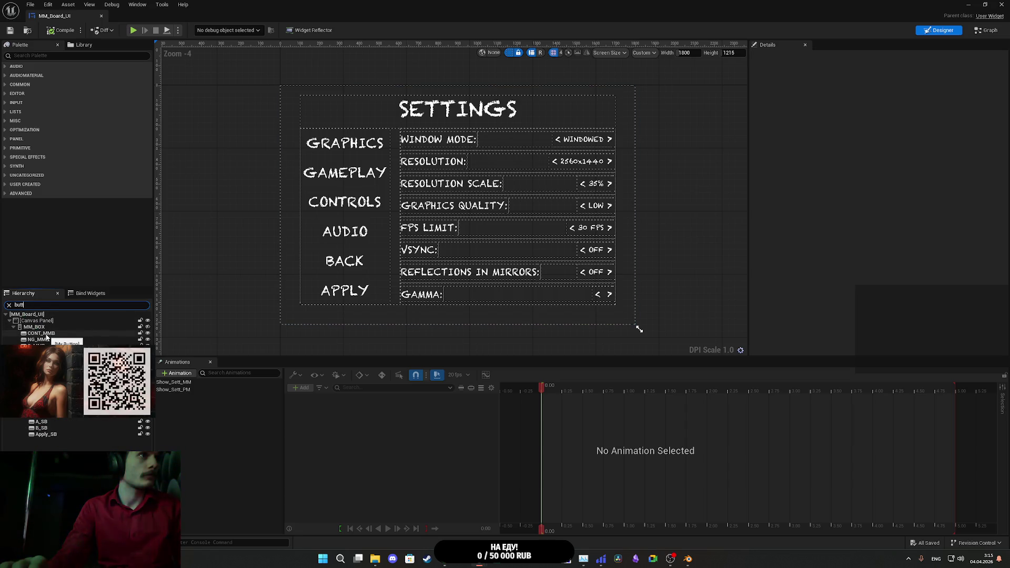
click(42, 333)
shift+click(39, 340)
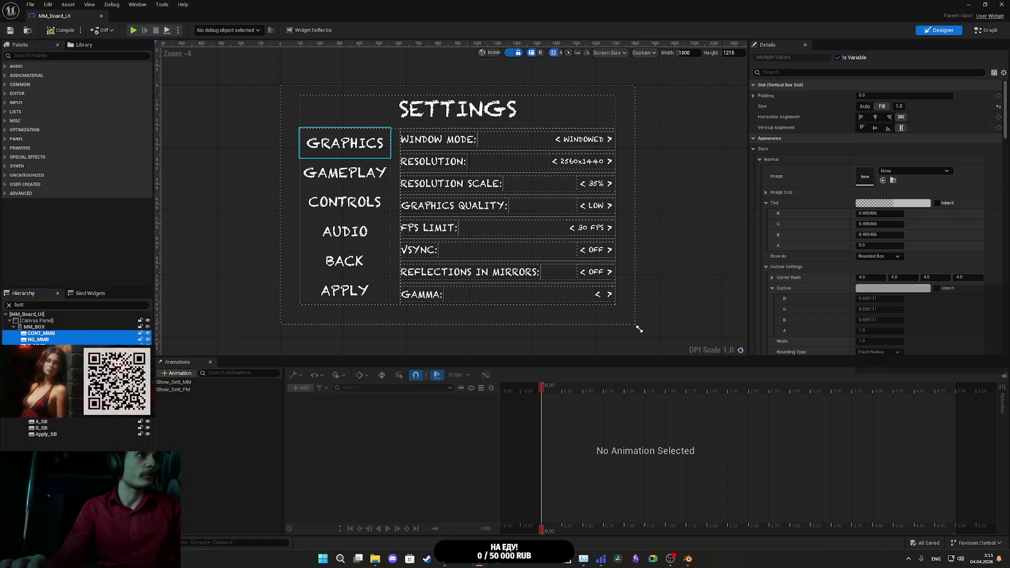
ctrl+click(41, 422)
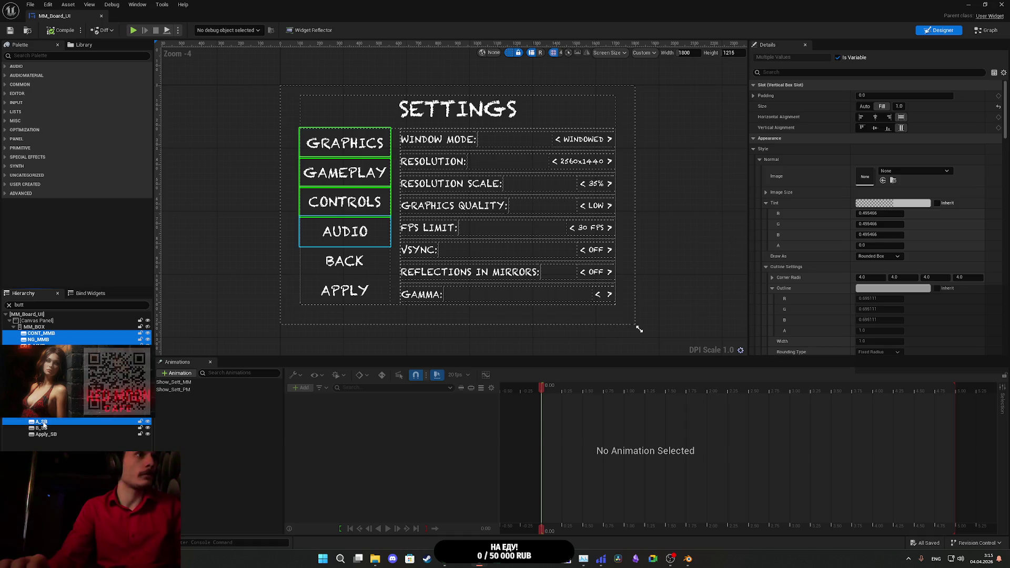
ctrl+click(42, 428)
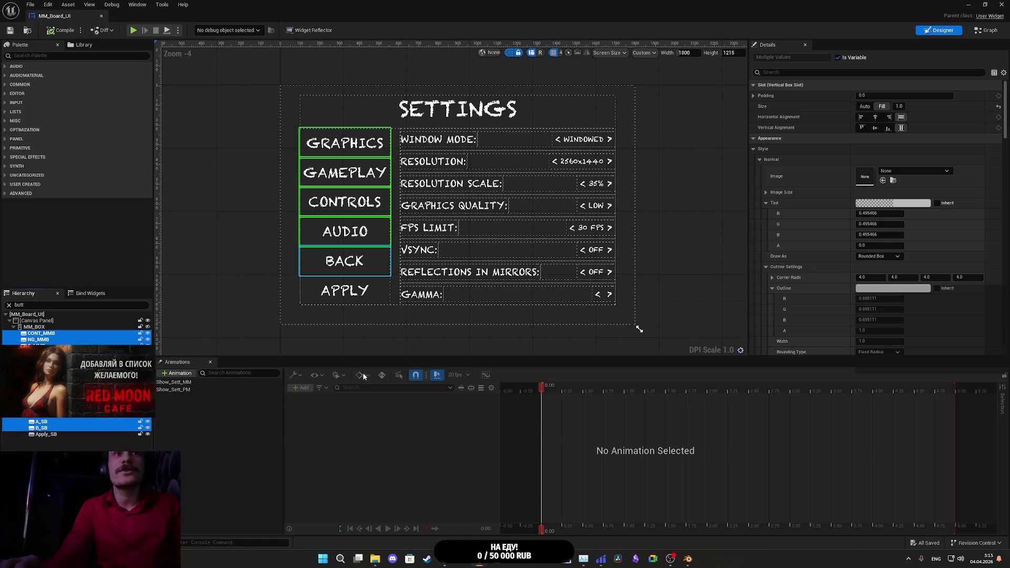
key(shift+Down)
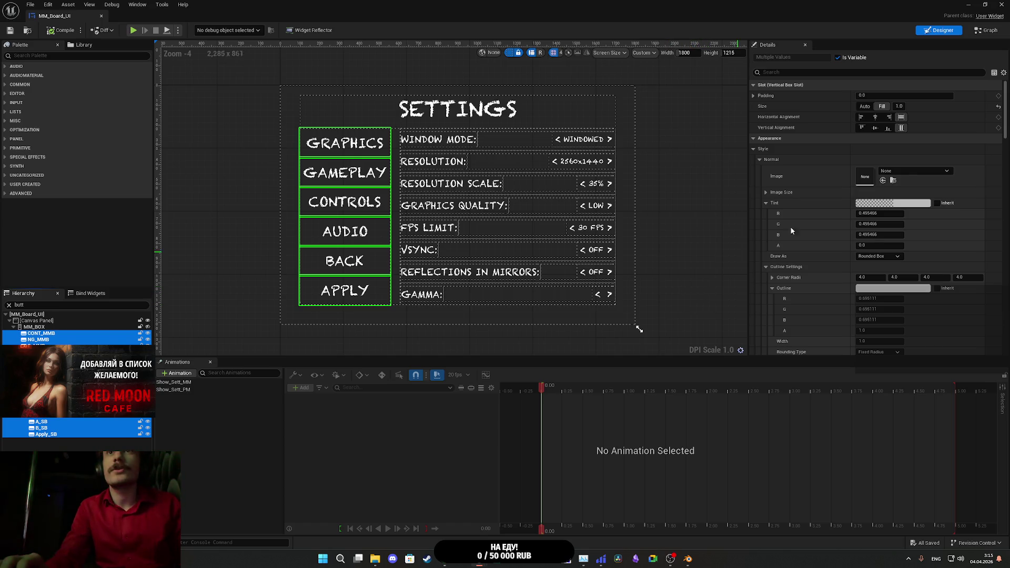
click(794, 73)
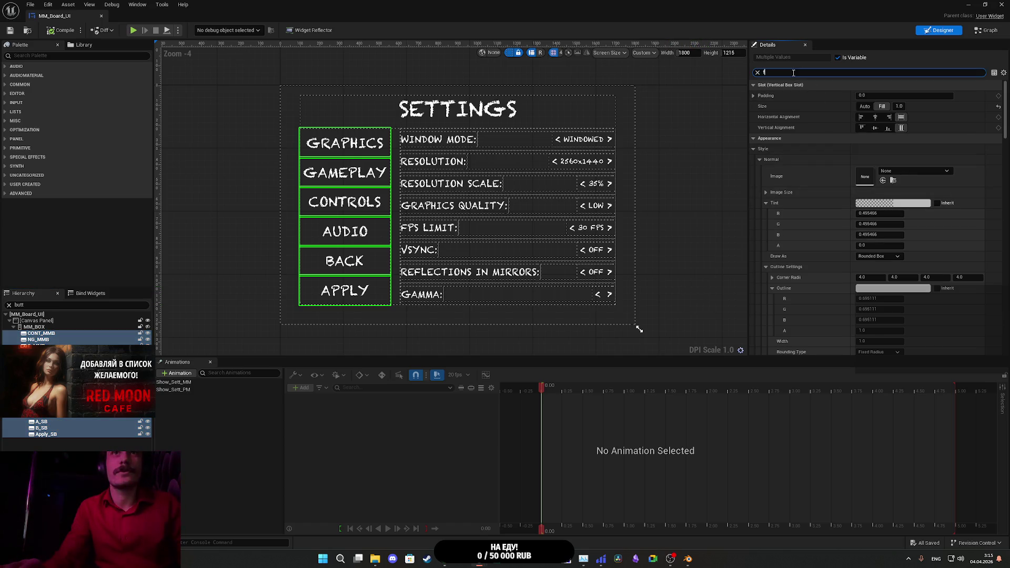
text(foc)
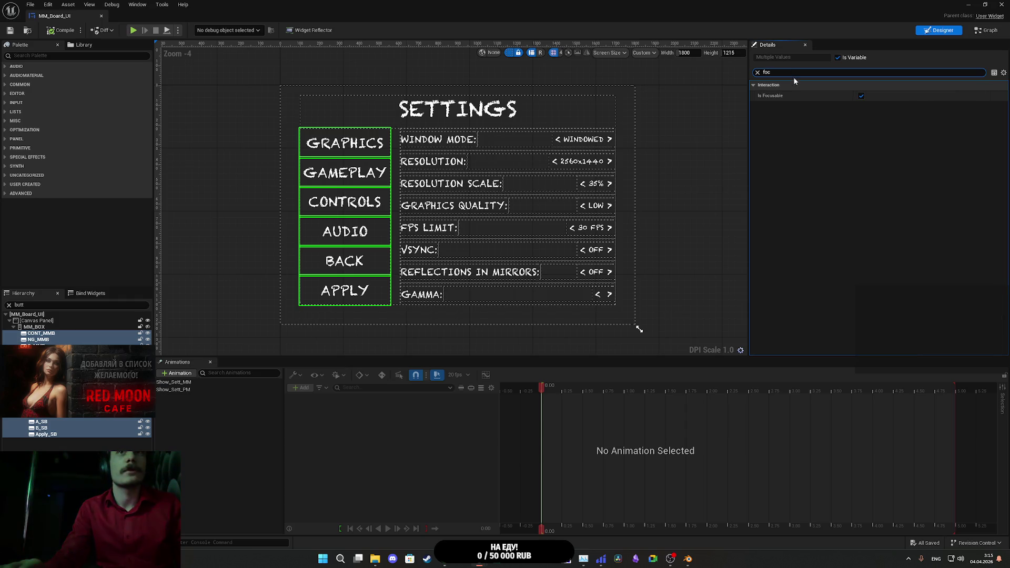
click(861, 96)
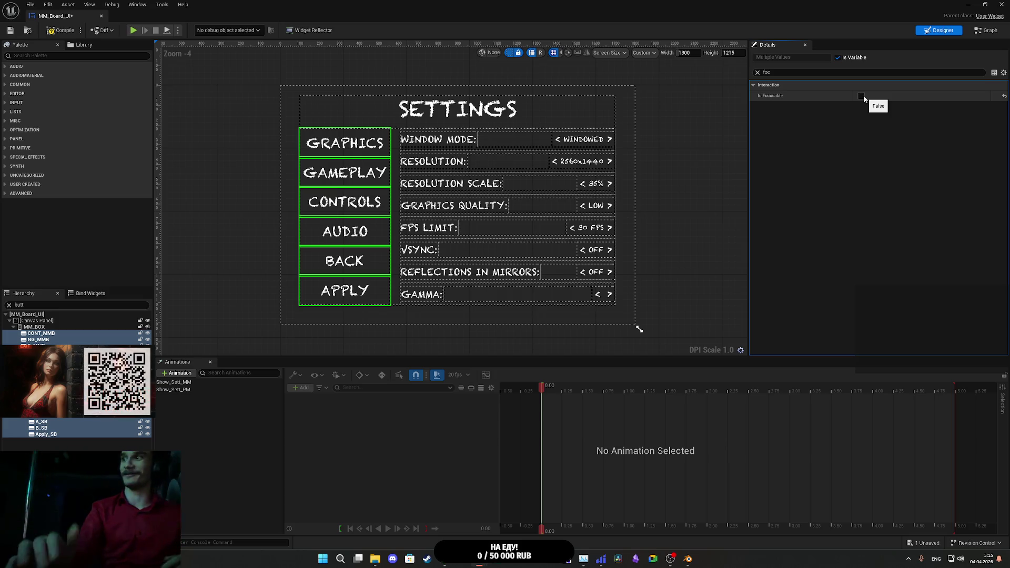
Step: Handle the window mode, resolution and resolution scale selectors, then save and close MM_Board_UI
click(586, 146)
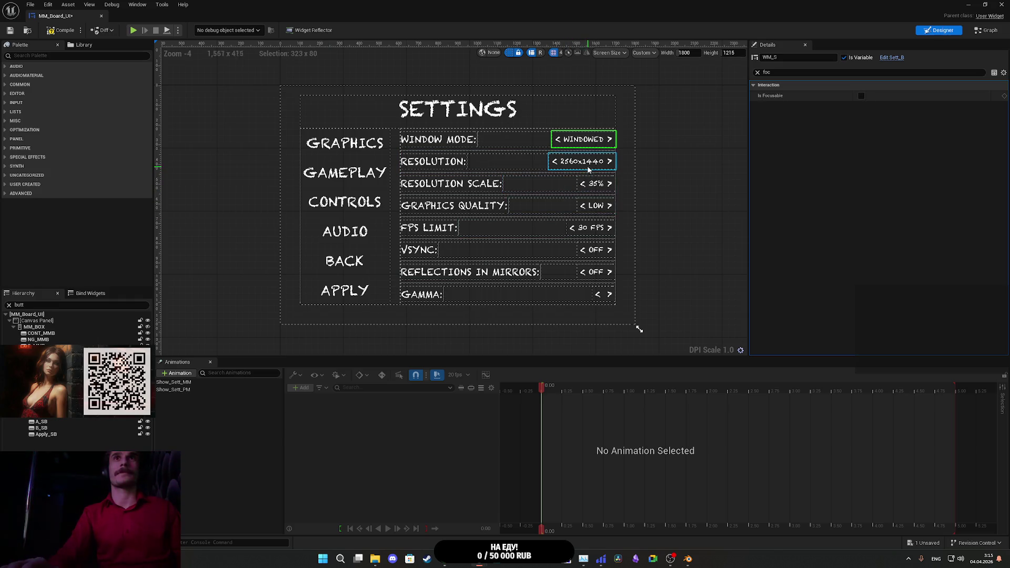
click(584, 165)
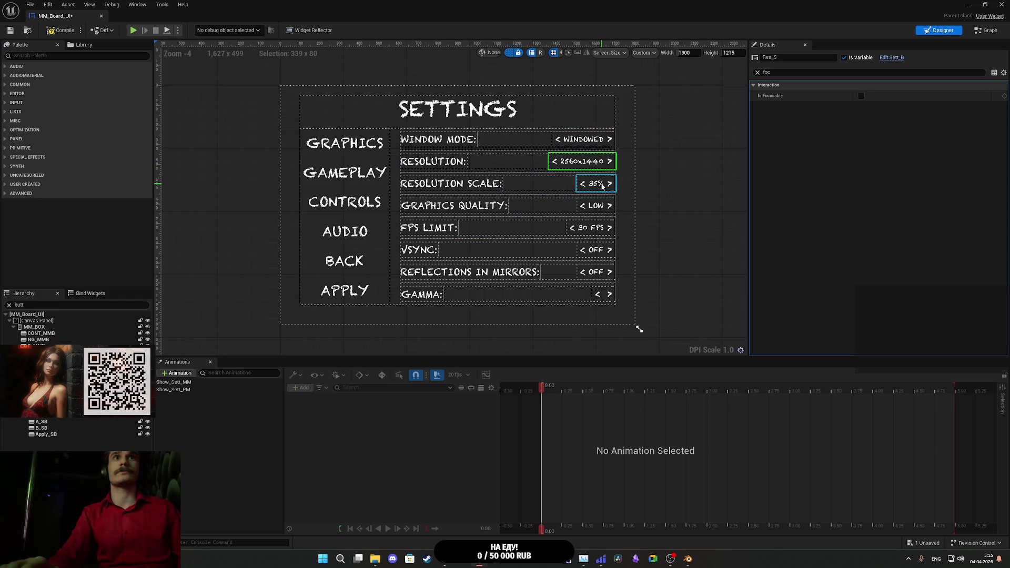
click(603, 186)
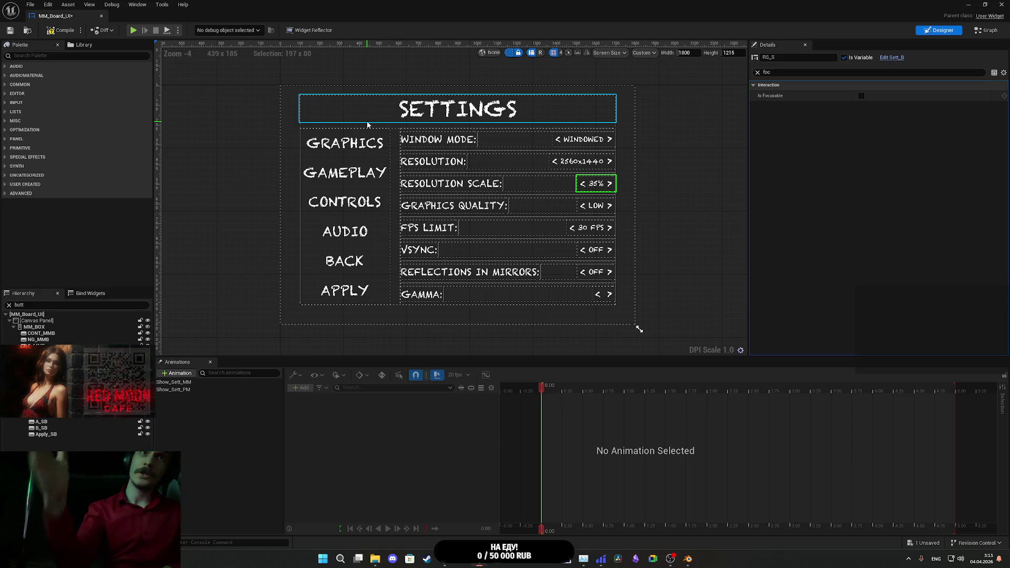
click(9, 31)
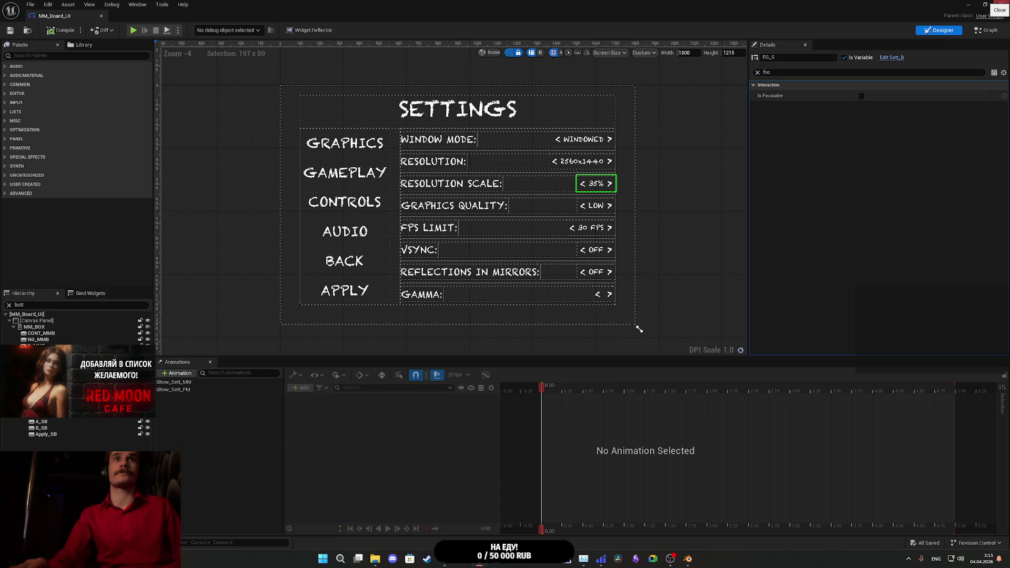
click(1002, 4)
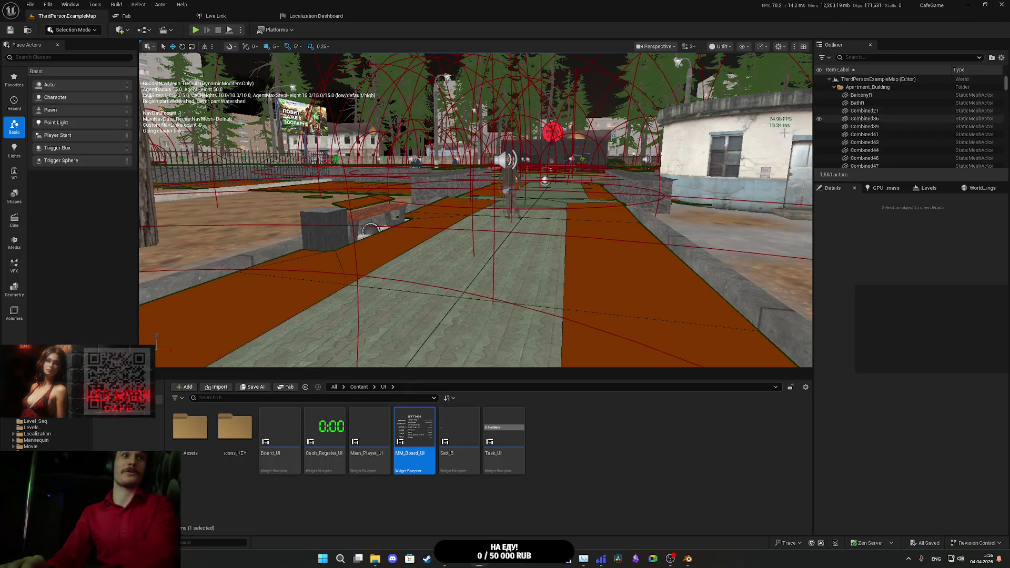
Step: Open Sett_B and untick Is Focusable on both arrow buttons using a 'foc' Details search
click(457, 428)
double_click(457, 428)
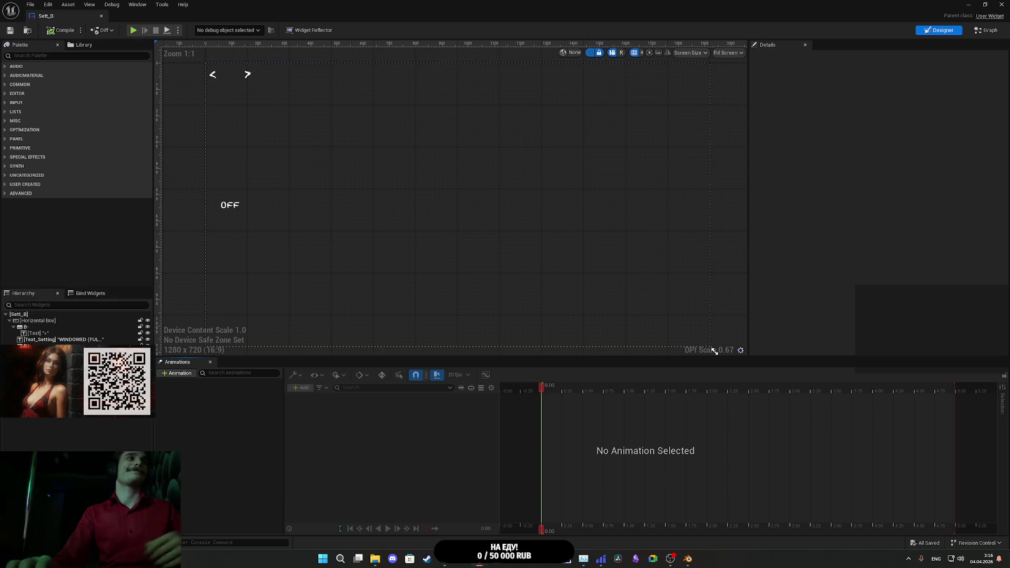
click(32, 343)
ctrl+click(27, 326)
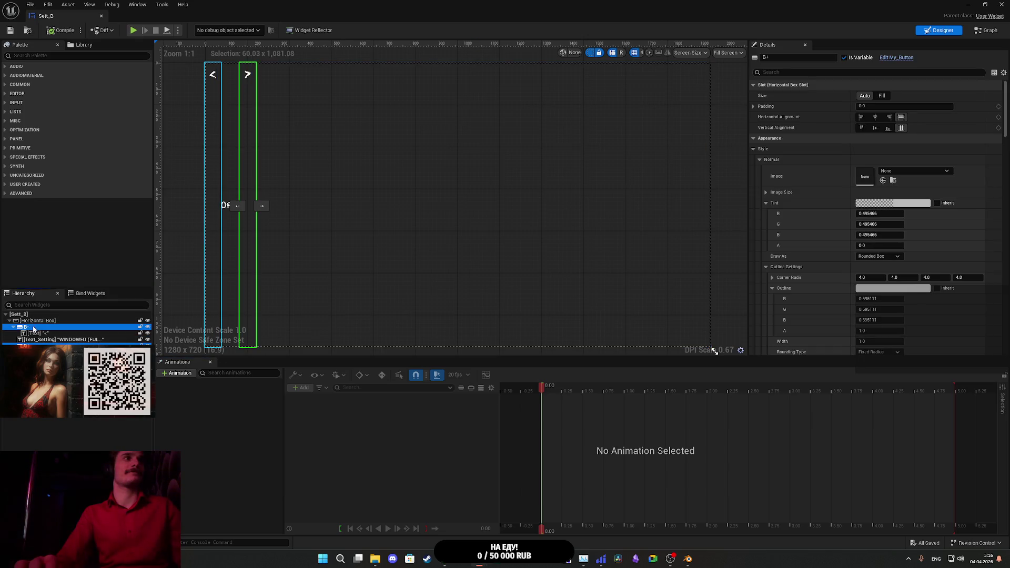
click(779, 73)
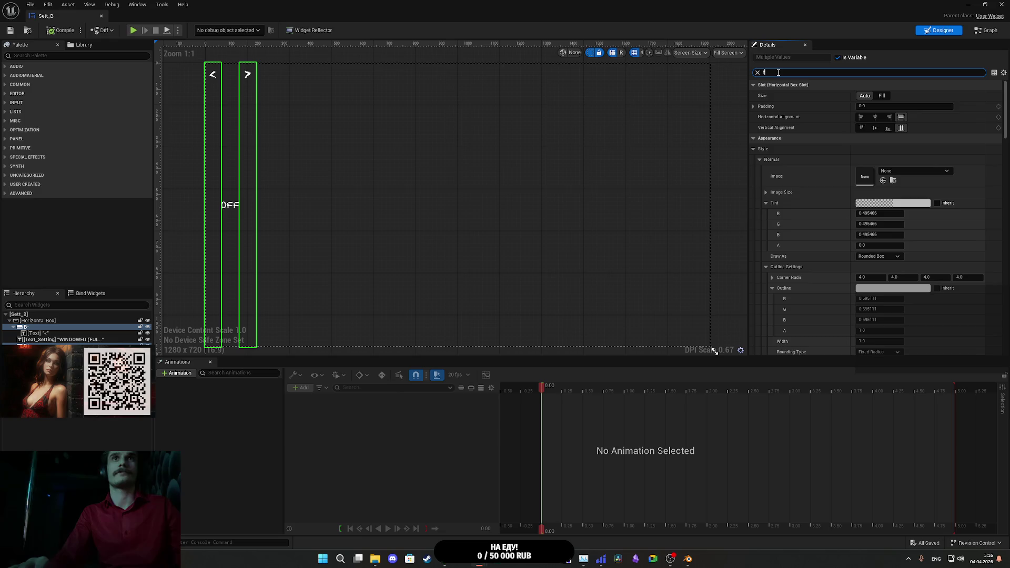
text(fo)
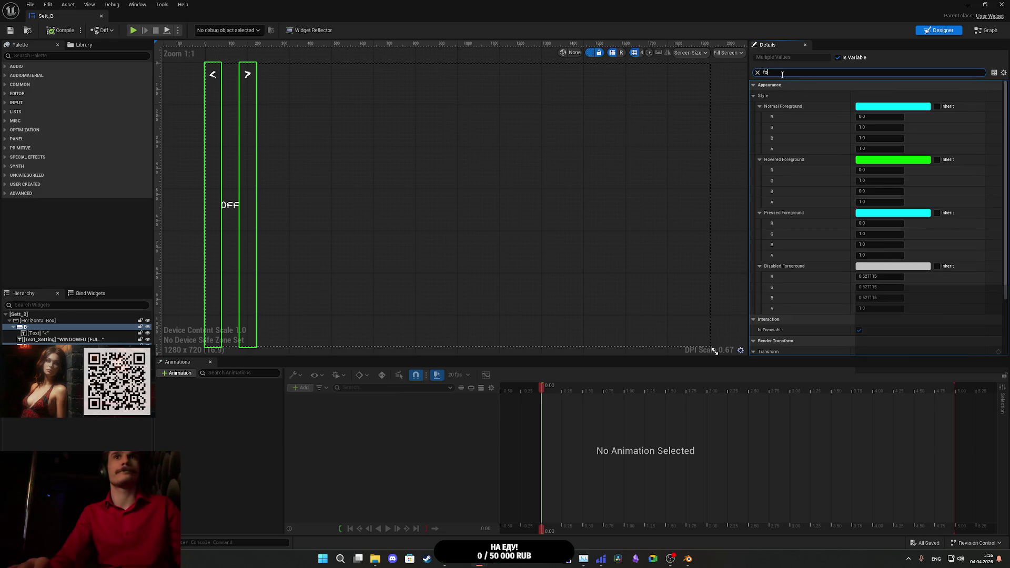
text(c)
click(861, 97)
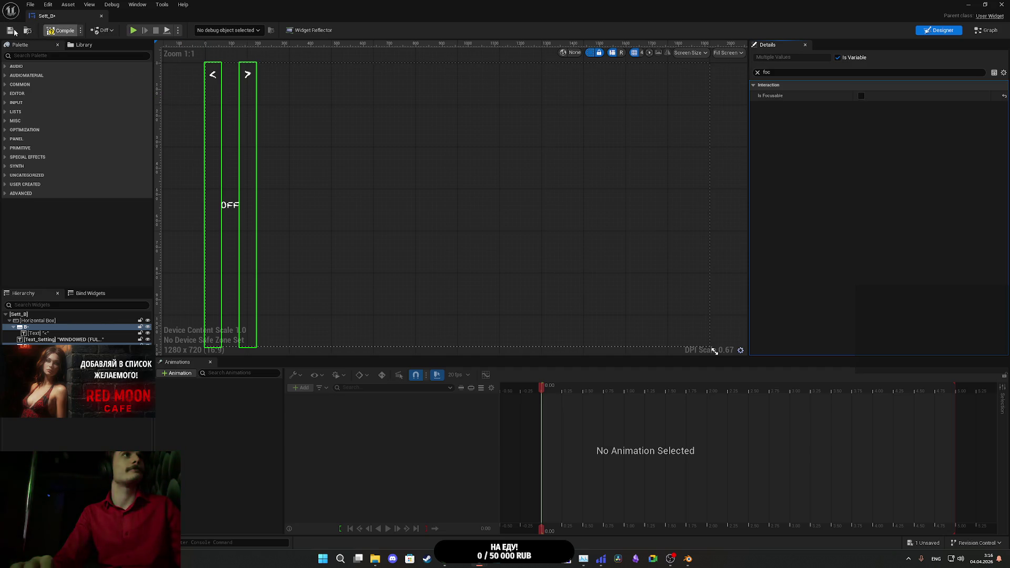
Step: Untick Is Focusable on Task_UI's CheckBox_0, then compile, save and close the widget
click(1001, 4)
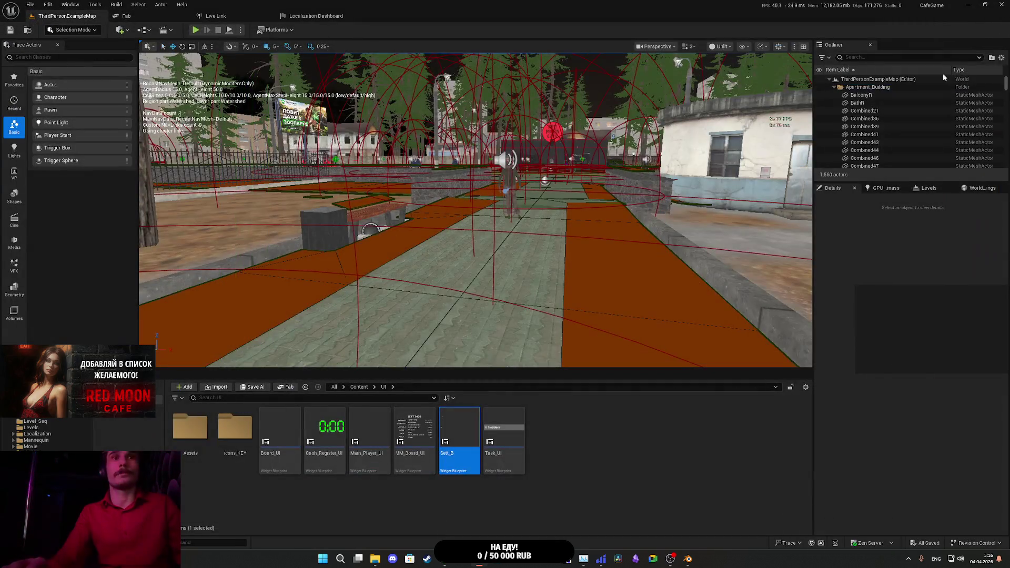
double_click(503, 440)
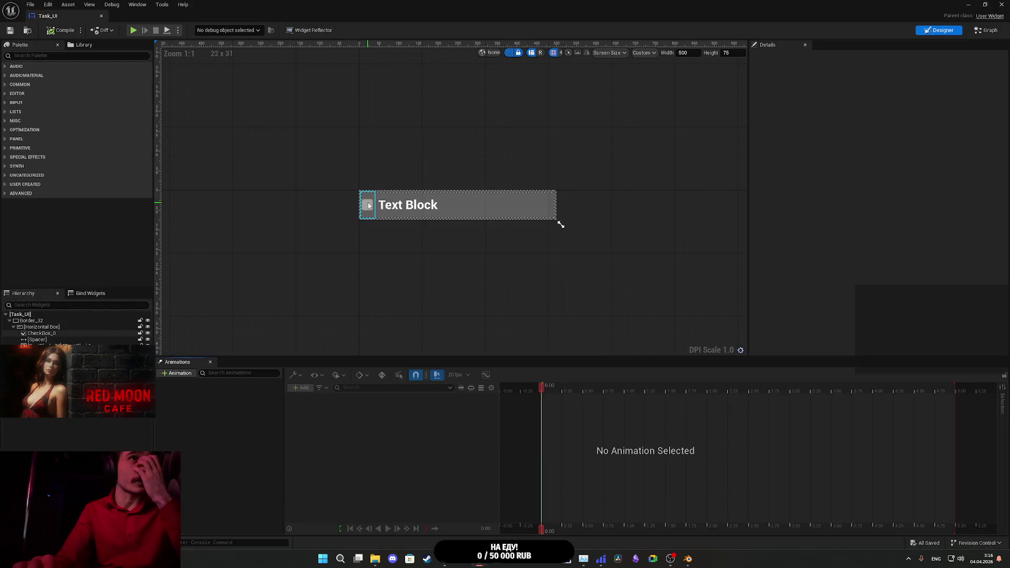
click(367, 205)
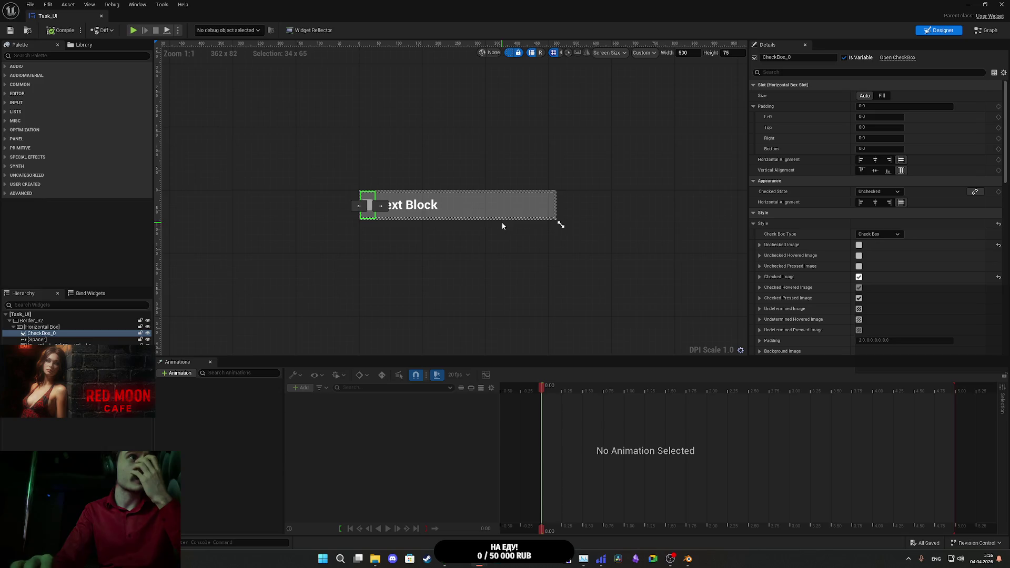
click(987, 32)
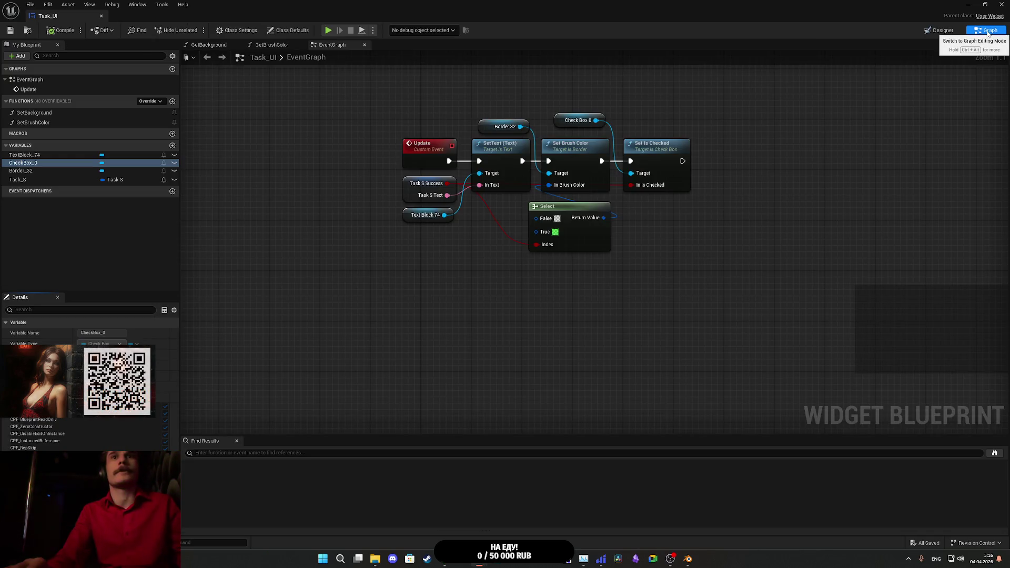
click(940, 30)
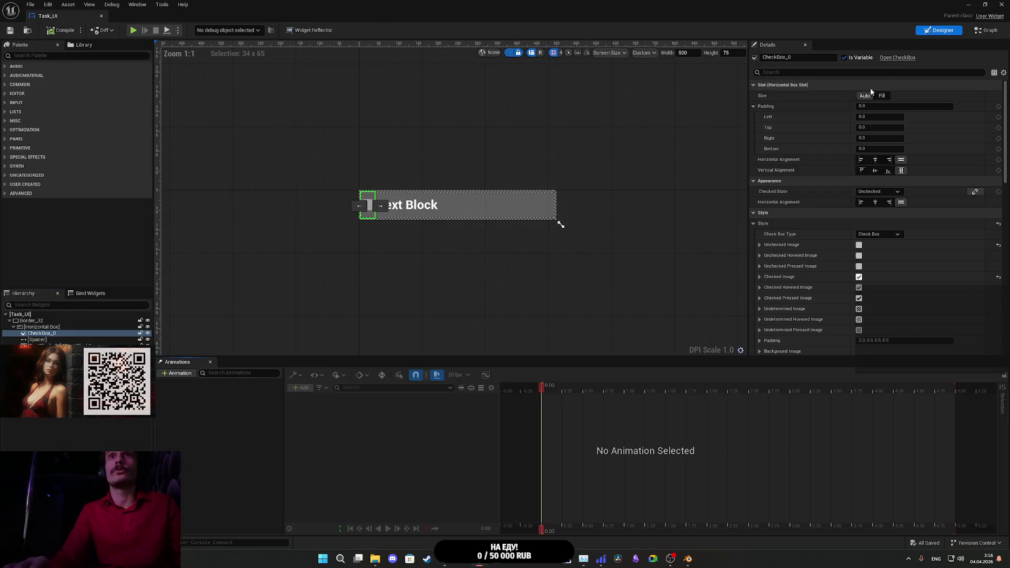
text(tfo)
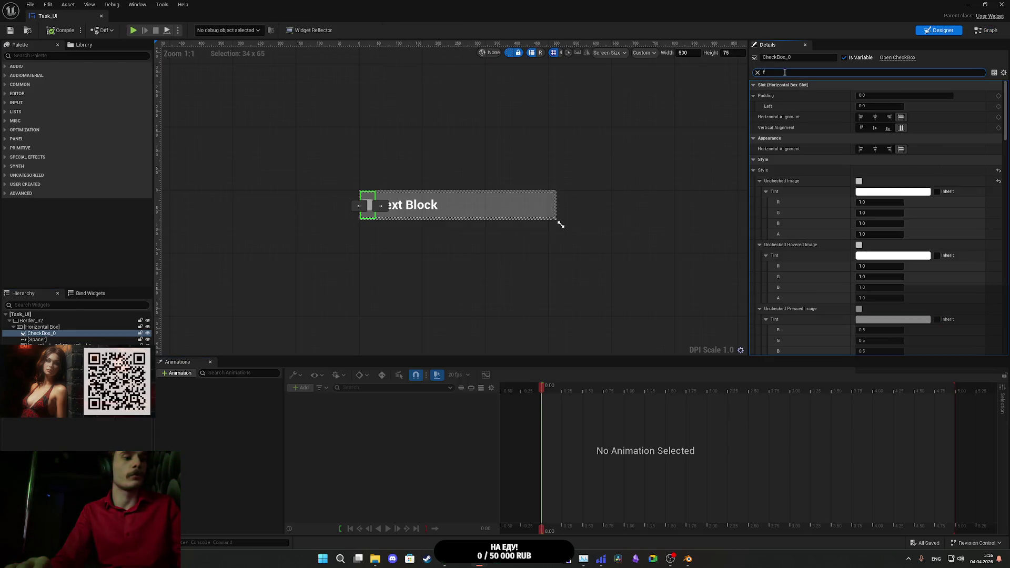
text(c)
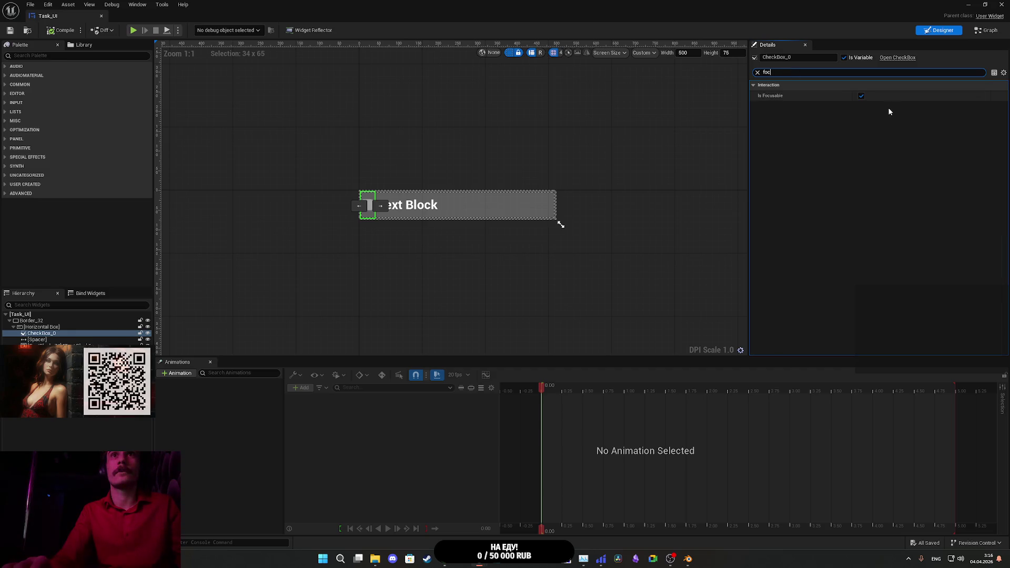
click(861, 96)
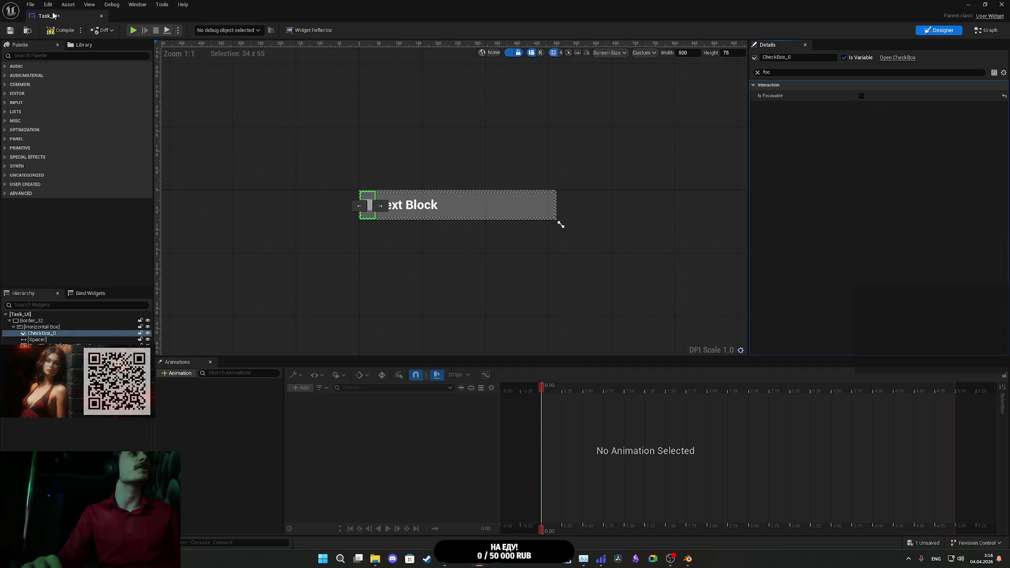
click(46, 31)
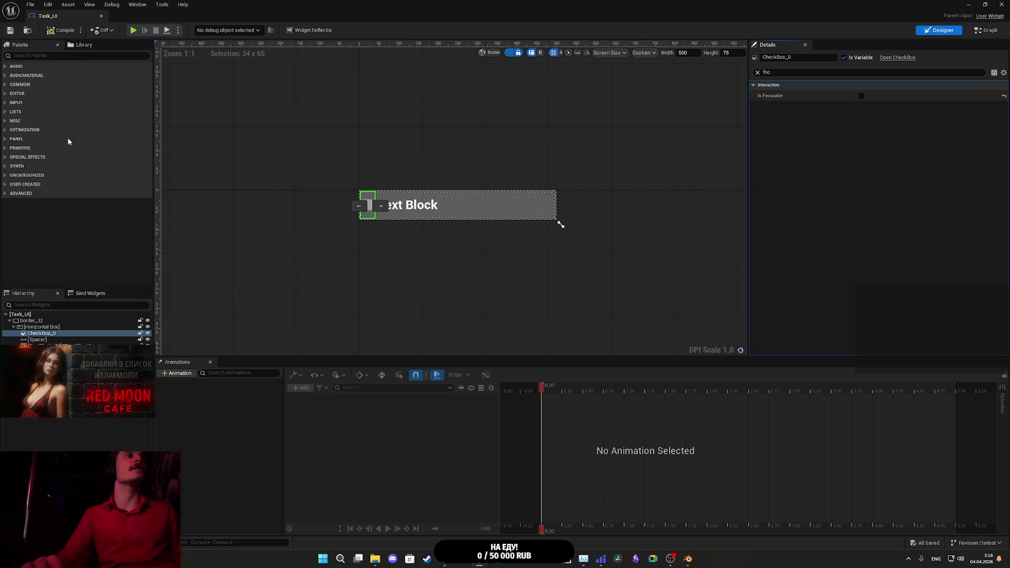
click(411, 205)
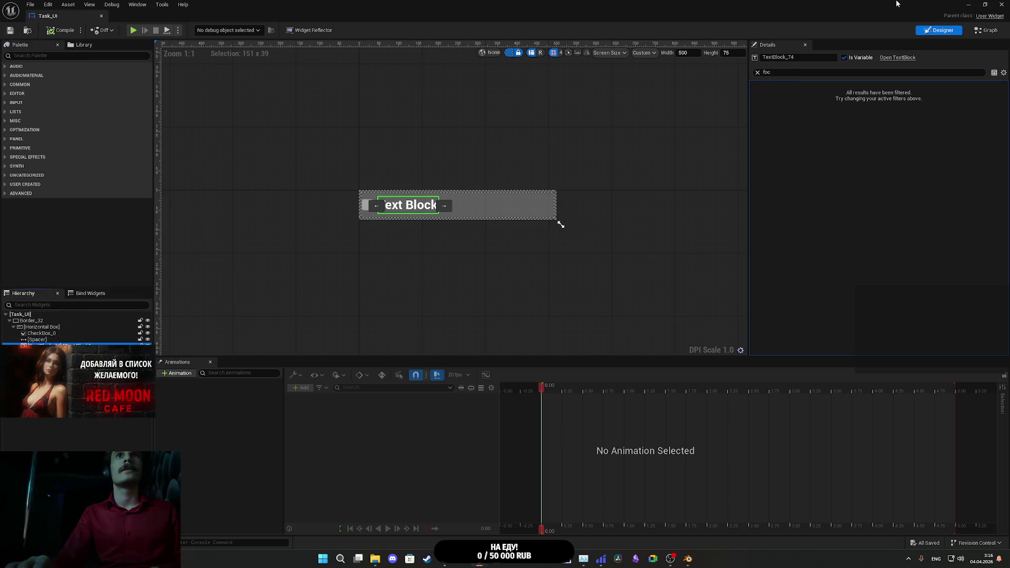
click(1002, 5)
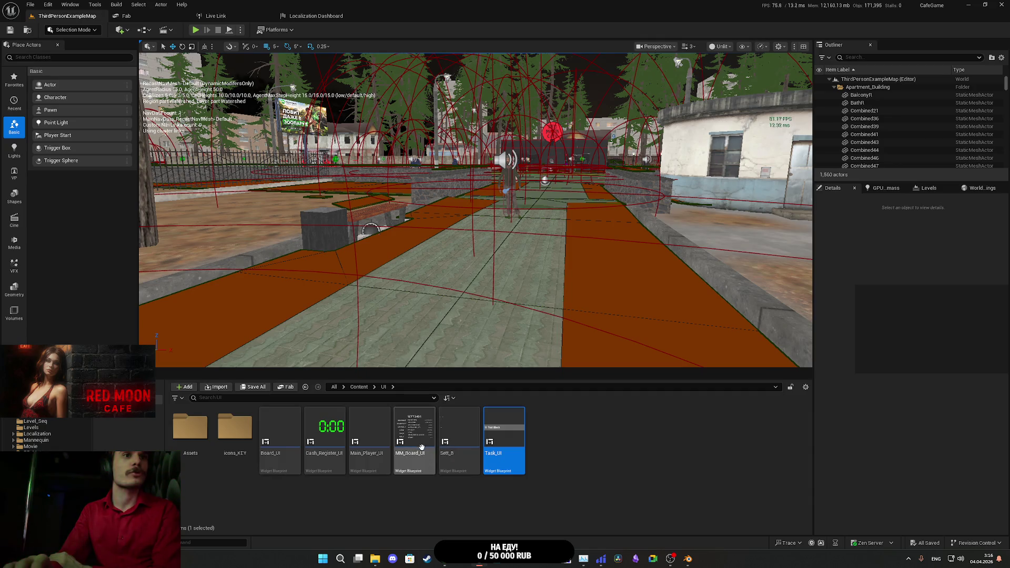
double_click(283, 435)
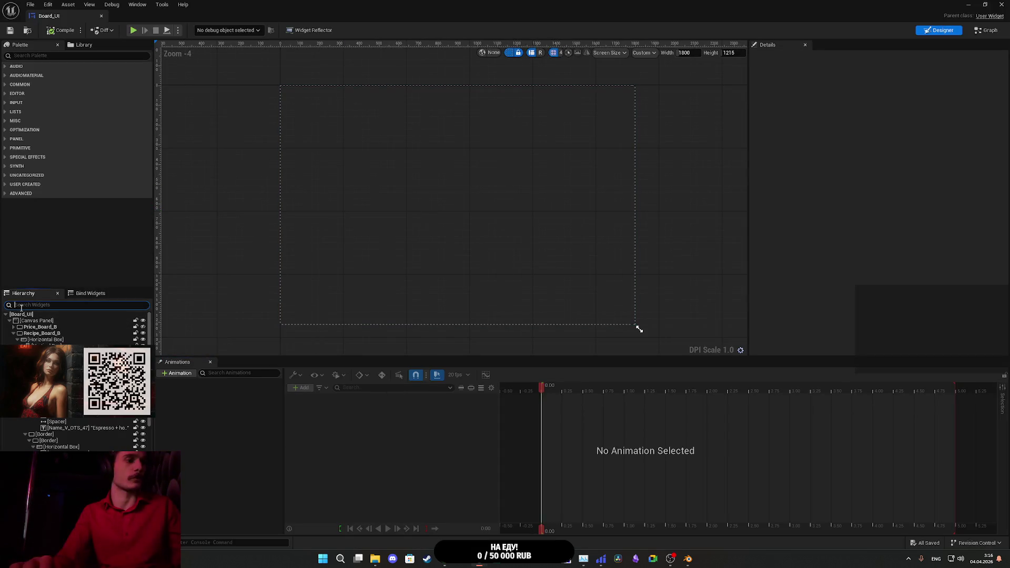
text(bu)
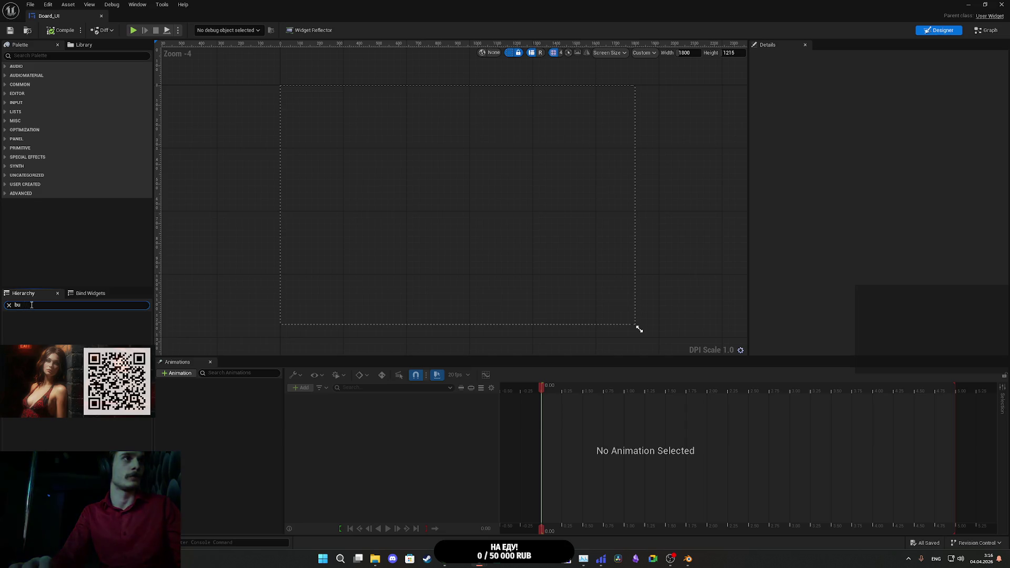
click(1002, 5)
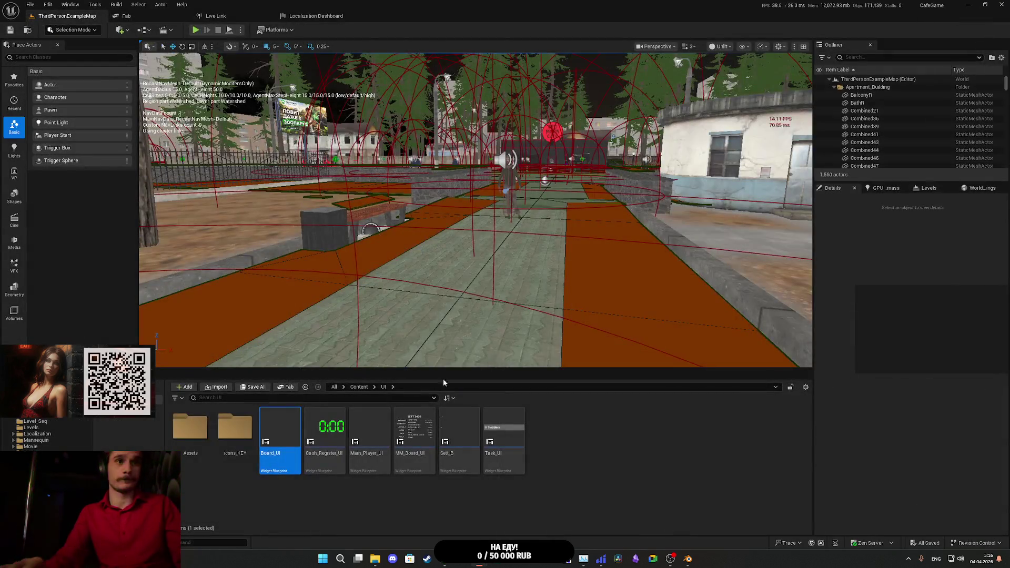
double_click(333, 436)
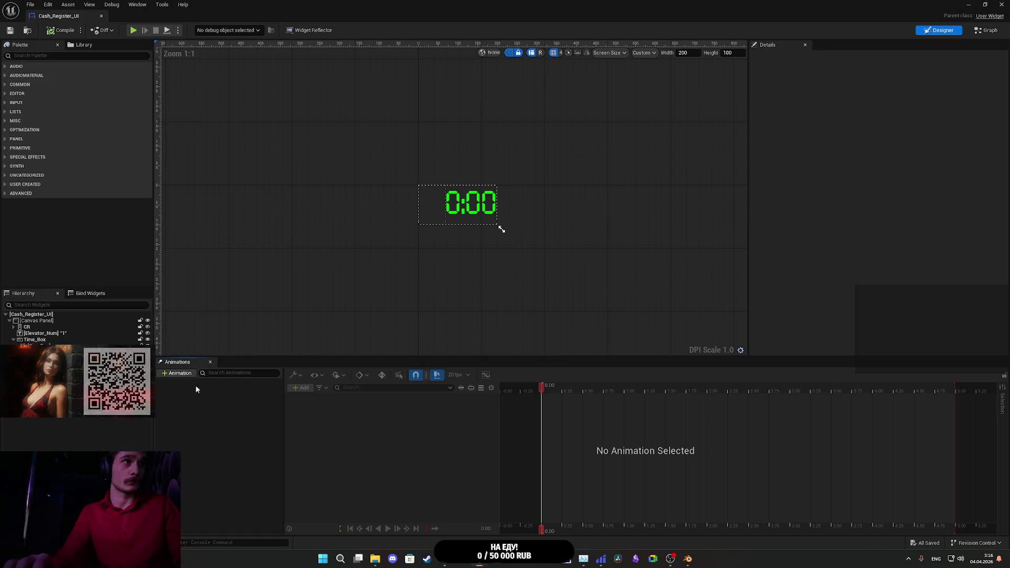
click(37, 328)
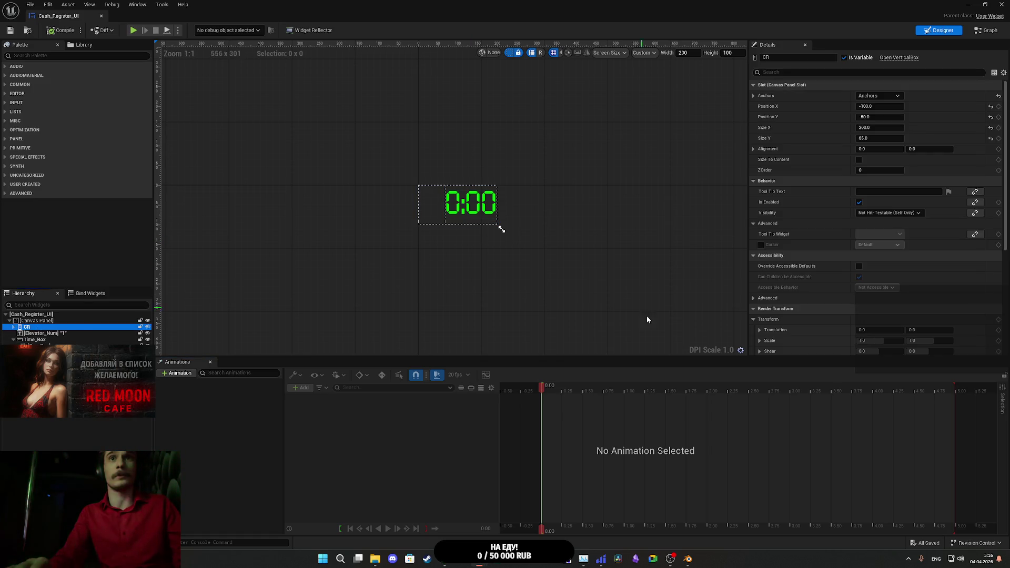
click(781, 71)
text(foc)
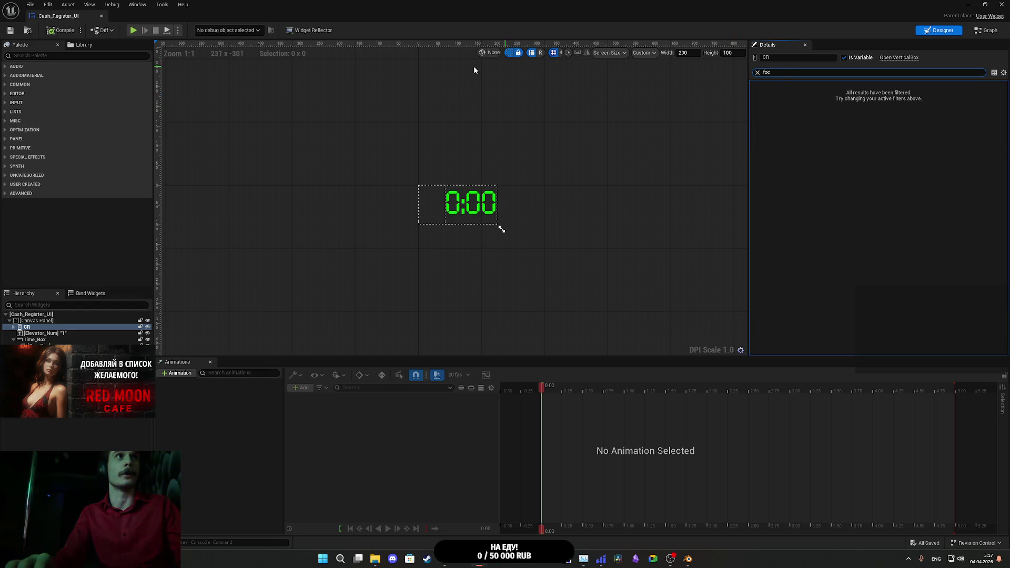
click(1002, 4)
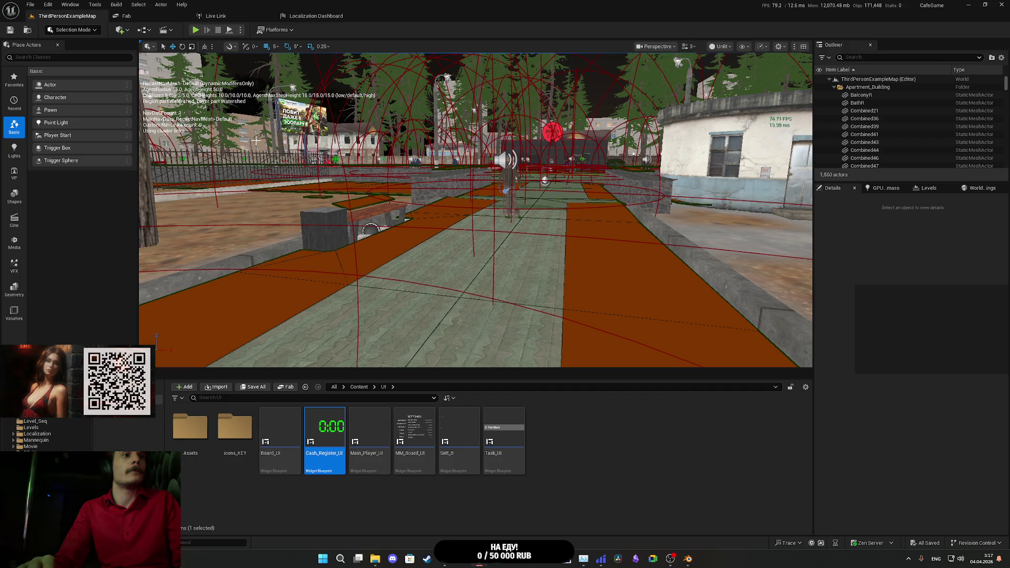
click(147, 31)
click(174, 86)
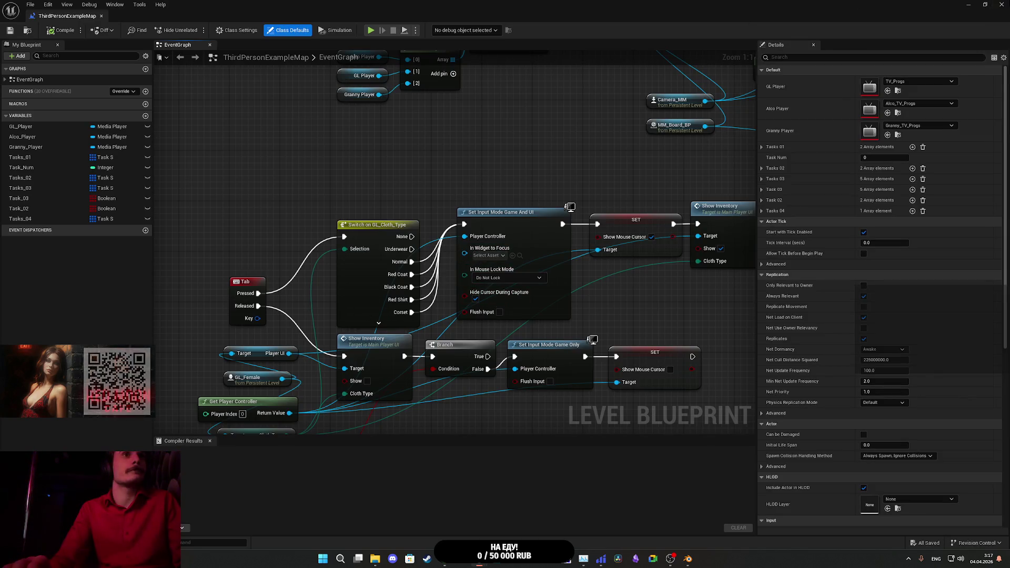
click(1002, 4)
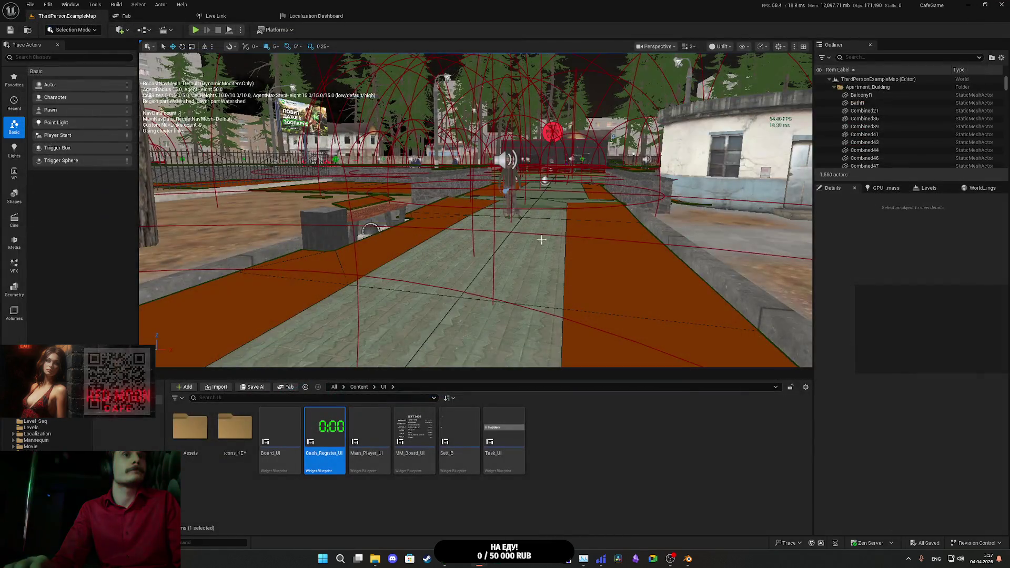
Step: Run Platforms > Windows > Package Project with the Builds folder as output
click(30, 4)
click(274, 30)
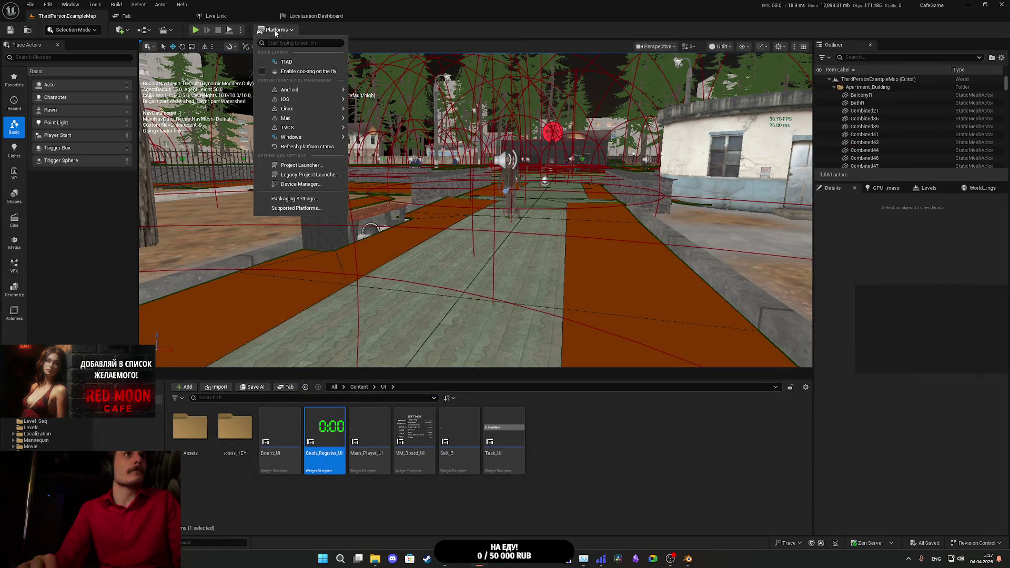
mouse_move(291, 137)
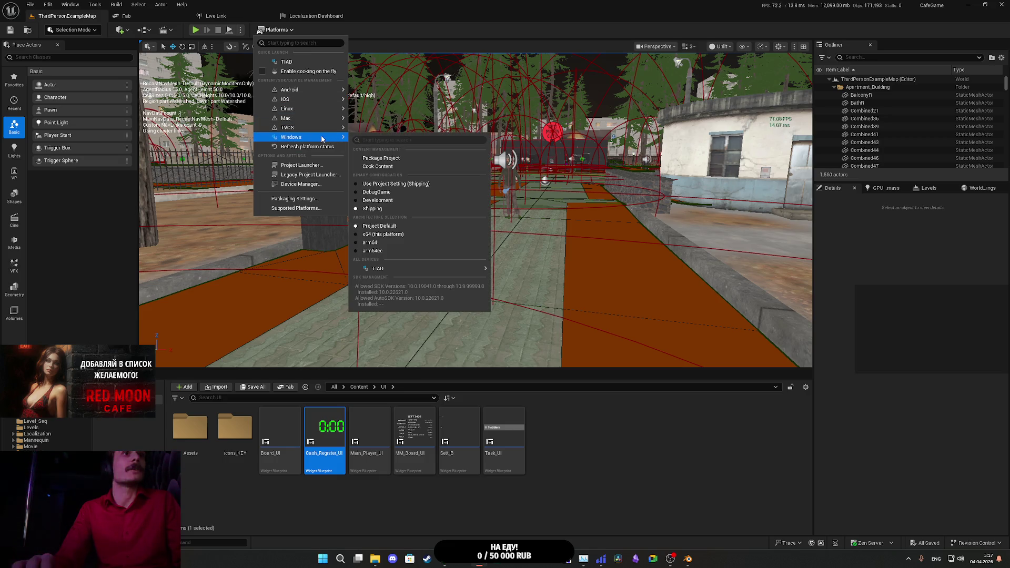
click(383, 158)
click(400, 269)
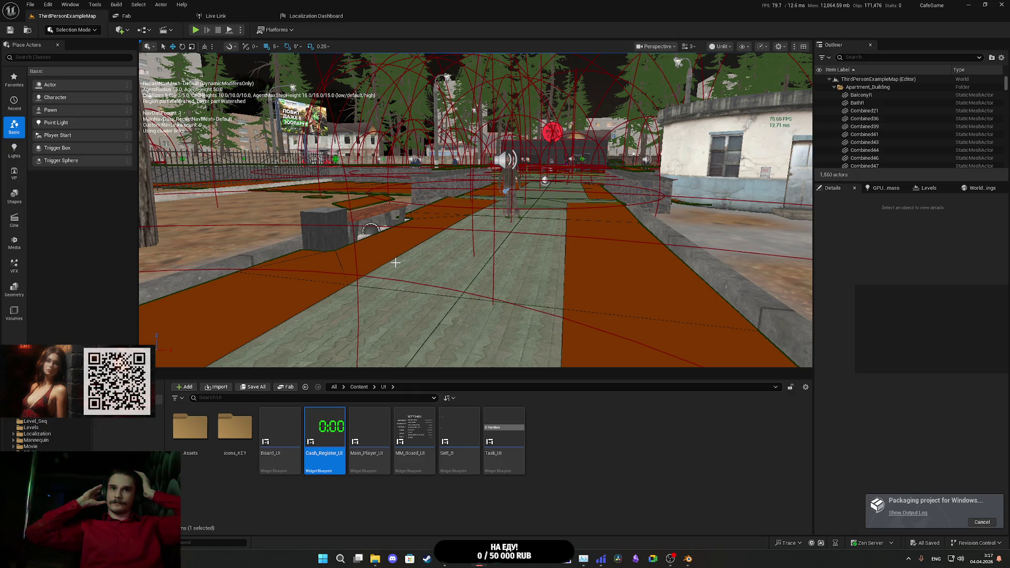
Step: View the Twitch stream manager tab in Chrome, then switch back to Unreal Editor
click(446, 530)
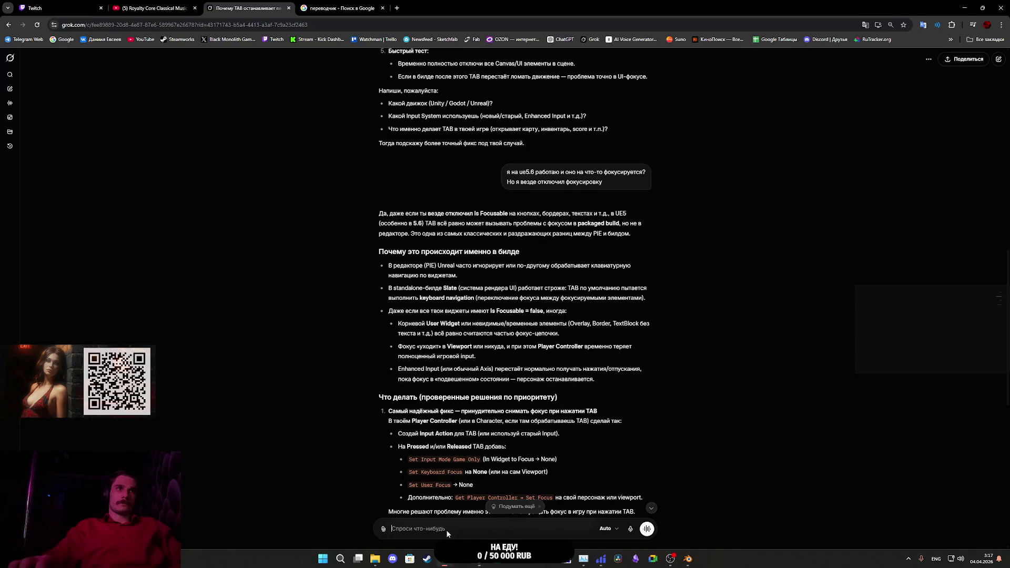
click(156, 4)
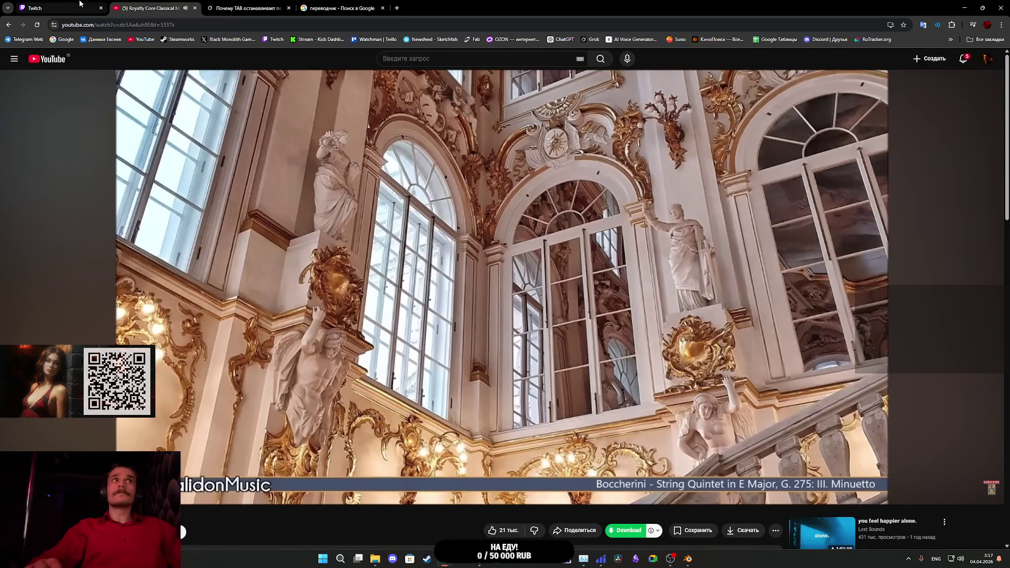
click(58, 8)
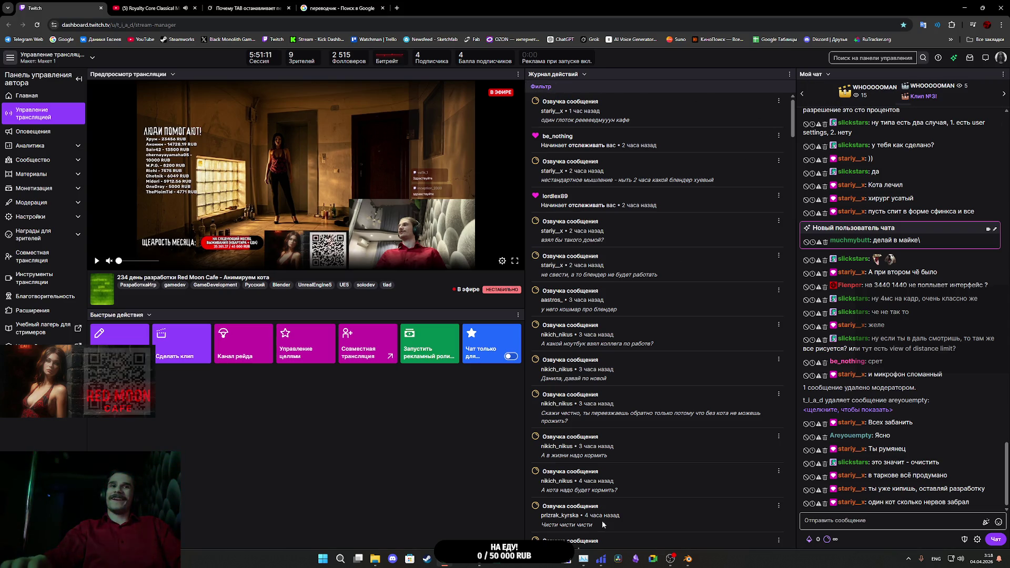
click(480, 562)
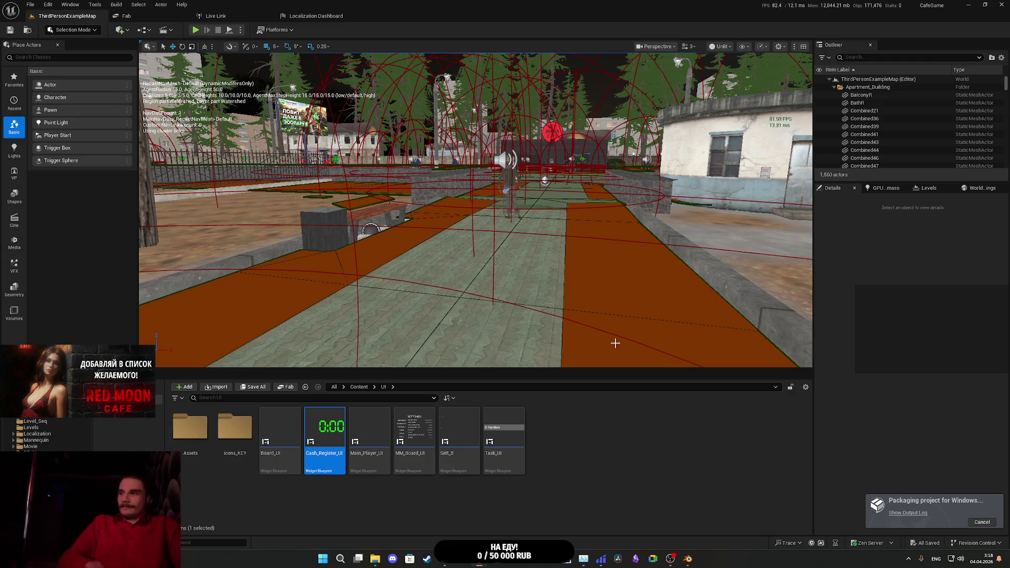
Step: Open the game development category and a developer's live stream in new Twitch tabs
click(476, 562)
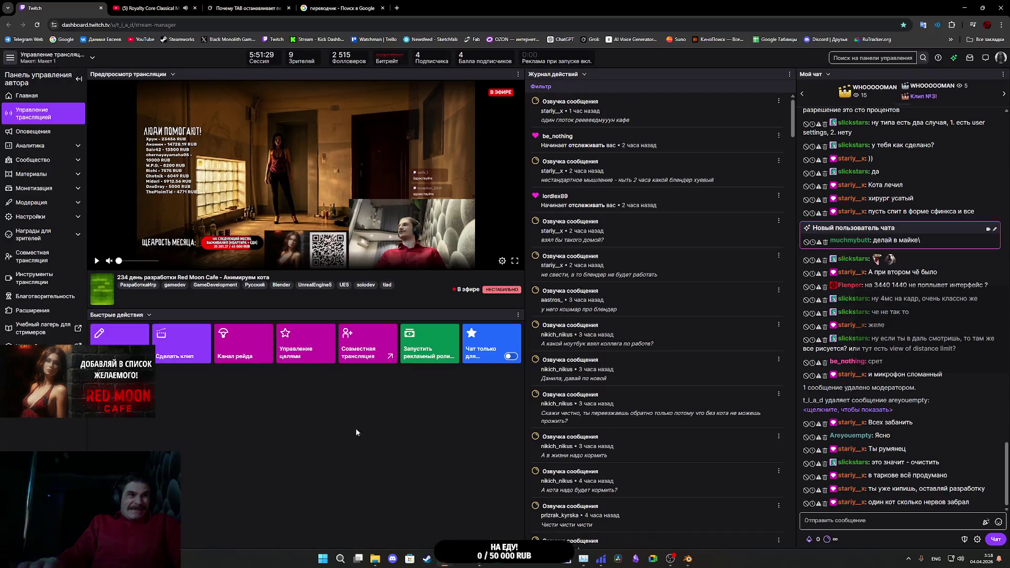
middle_click(111, 297)
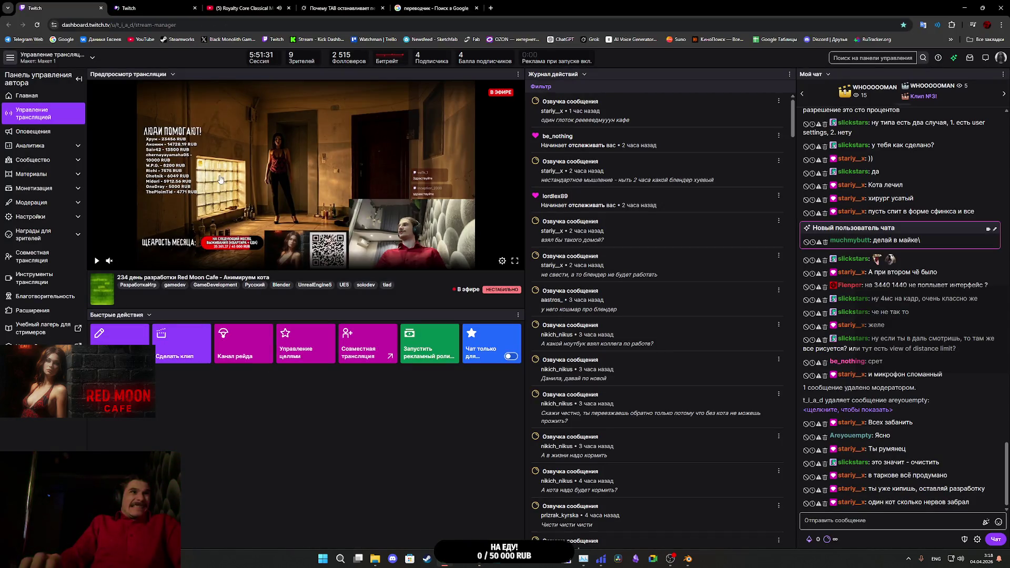
click(158, 6)
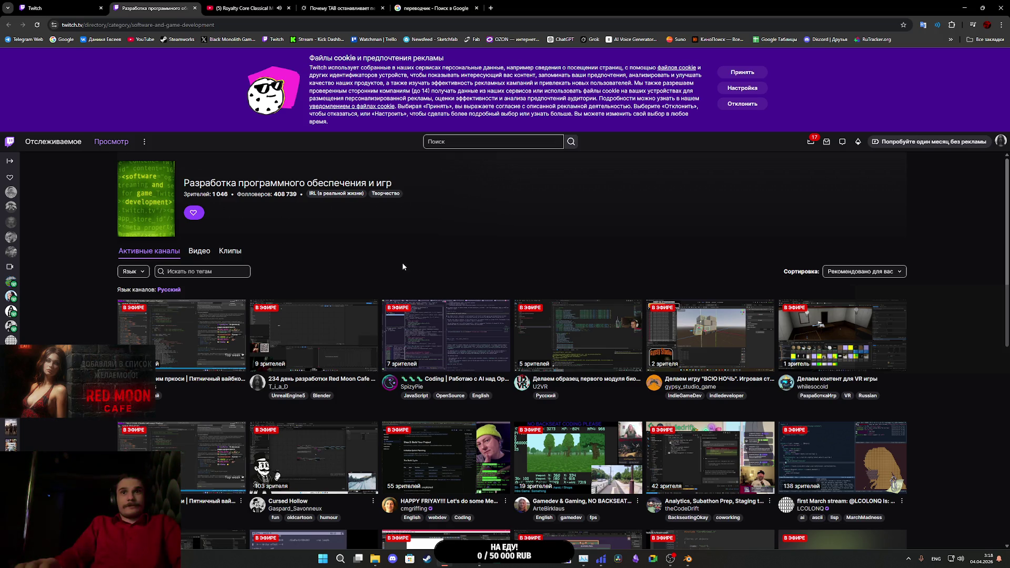
middle_click(807, 346)
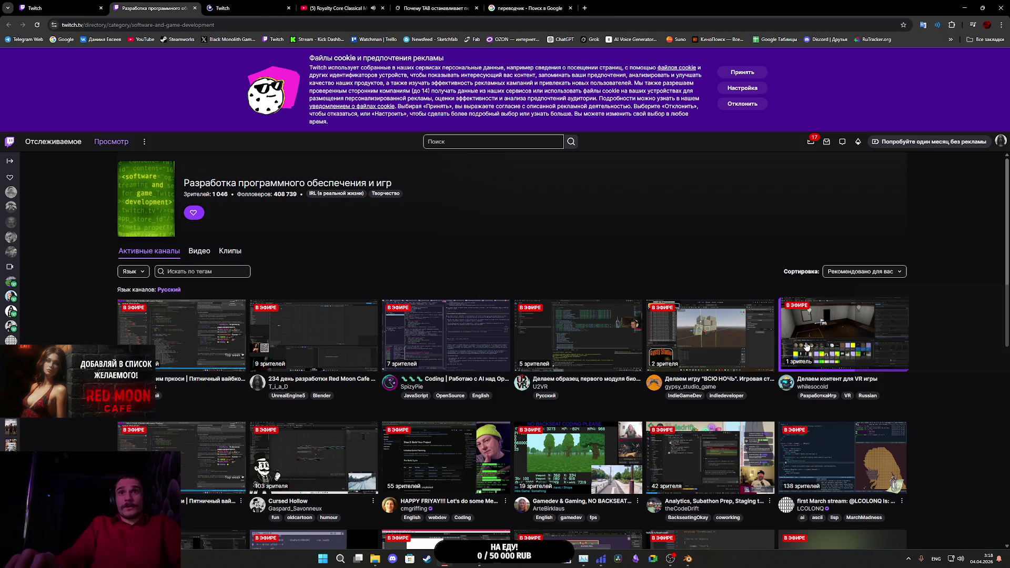
click(239, 7)
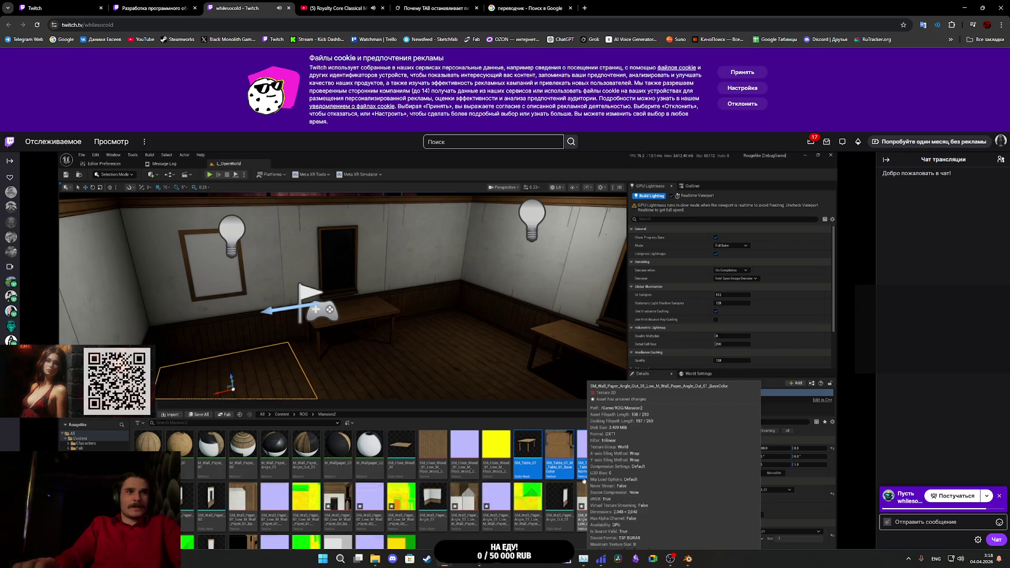
scroll(525, 342, down, 3)
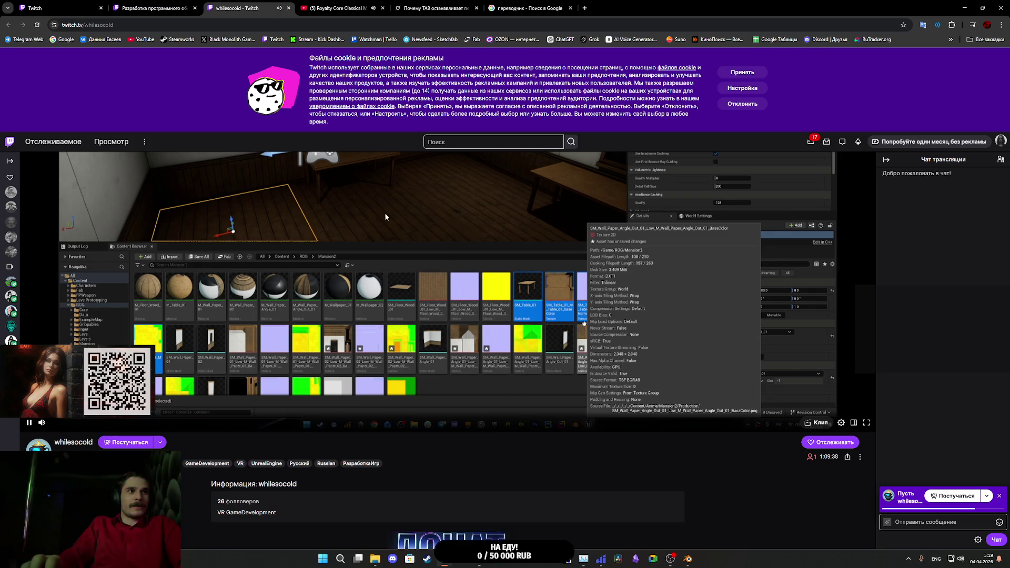
Step: Revisit the stream manager and category page, then return to Unreal Editor
key(alt+Tab)
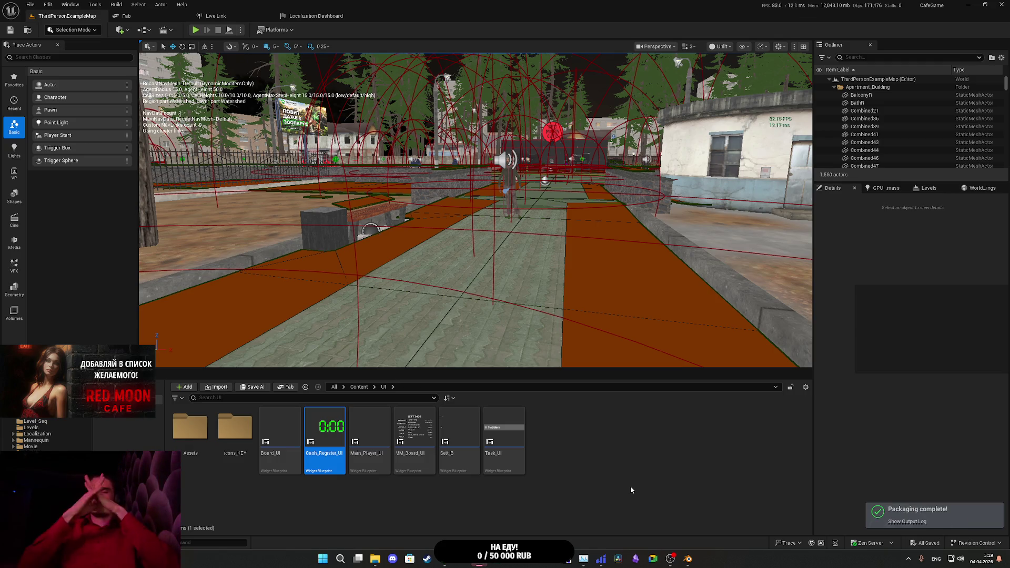
click(445, 559)
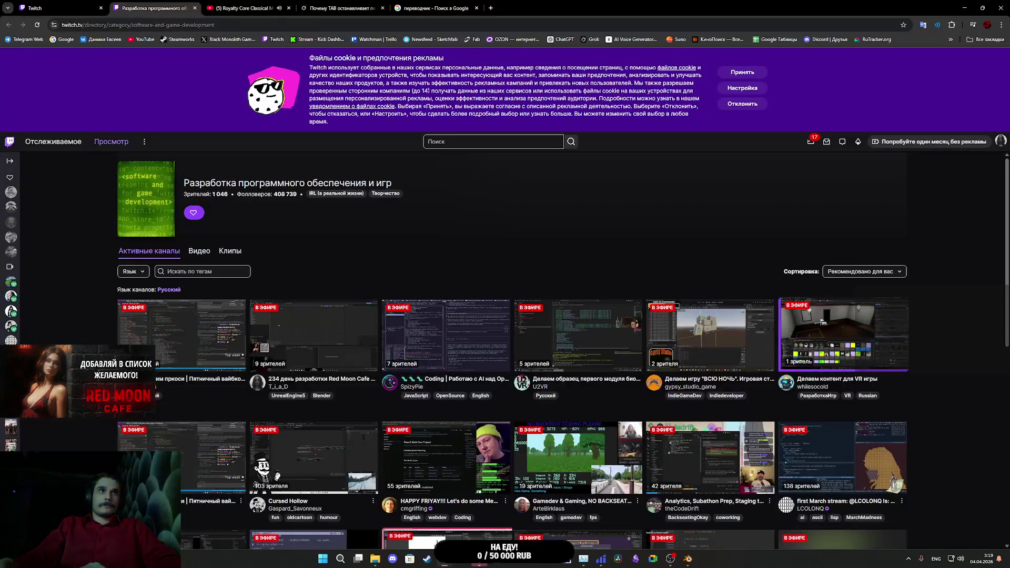
click(58, 7)
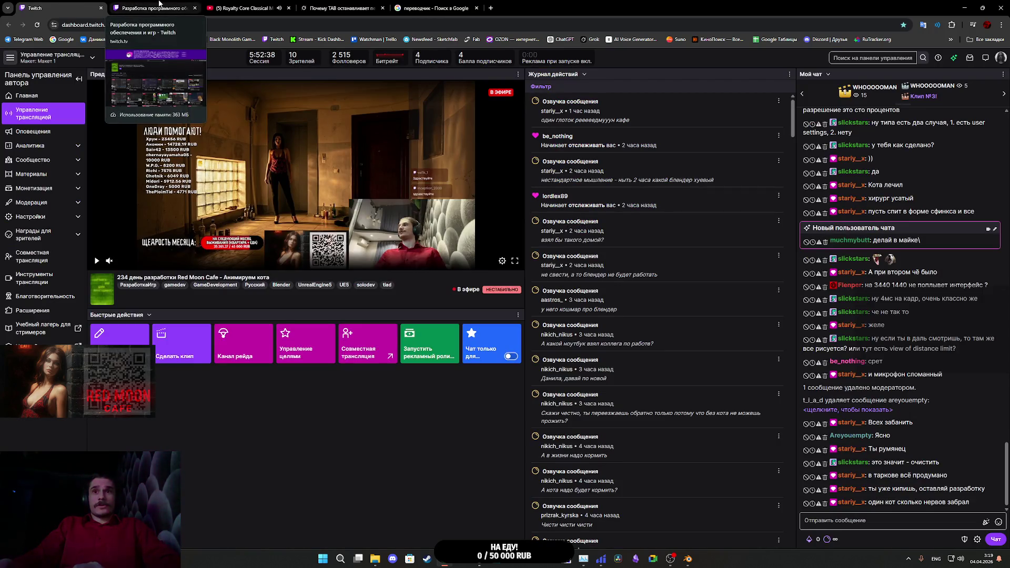
click(160, 5)
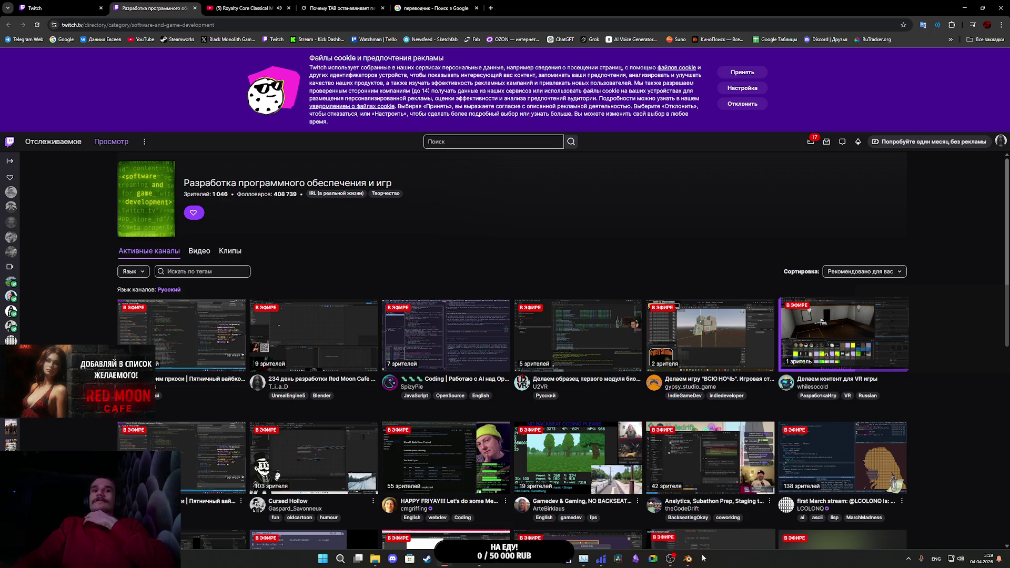
mouse_move(689, 564)
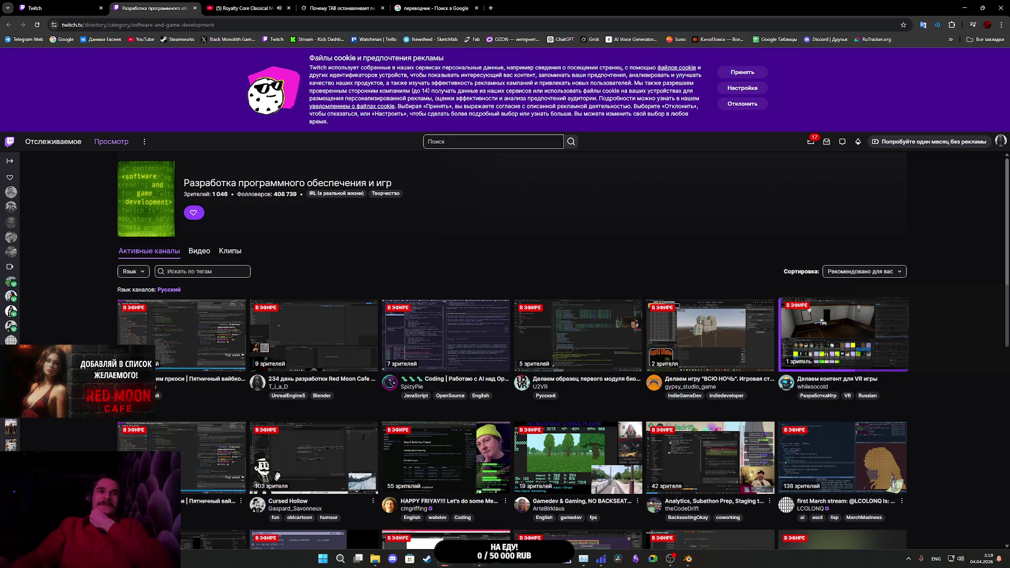
click(481, 563)
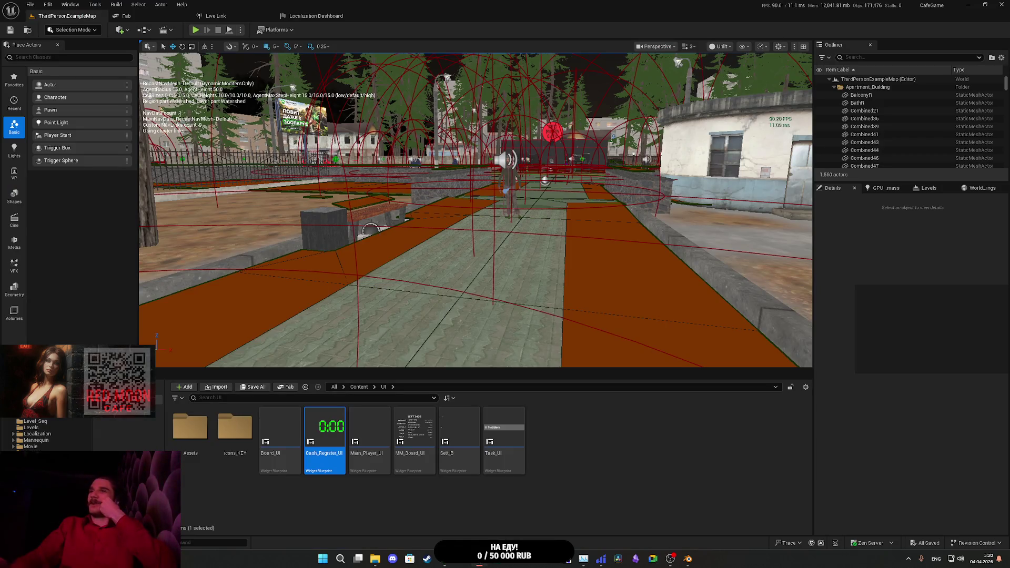
Step: Open The Cafe Library\Builds\Windows in File Explorer, minimize the editor and browser, and close Blender
click(375, 559)
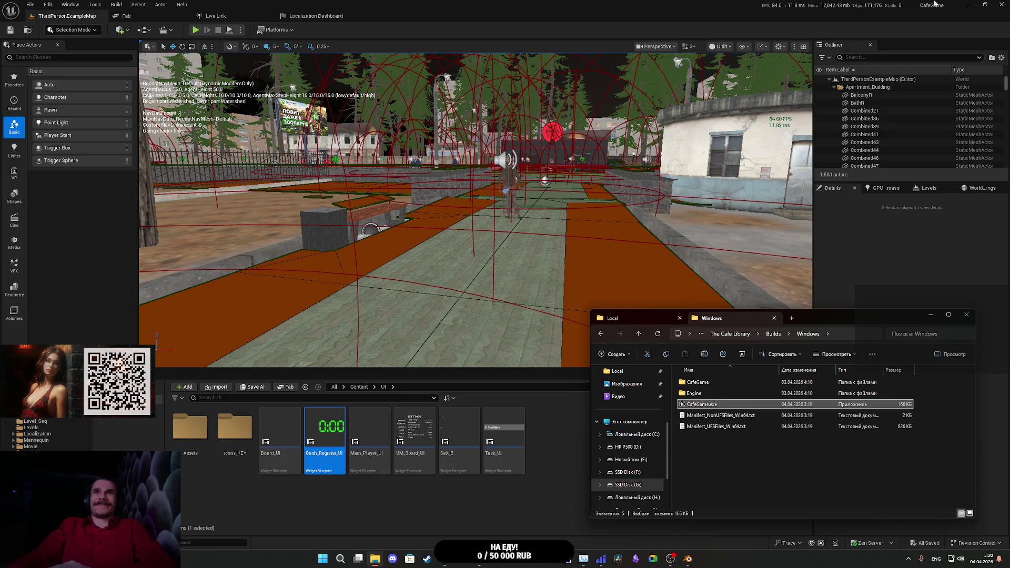
click(969, 5)
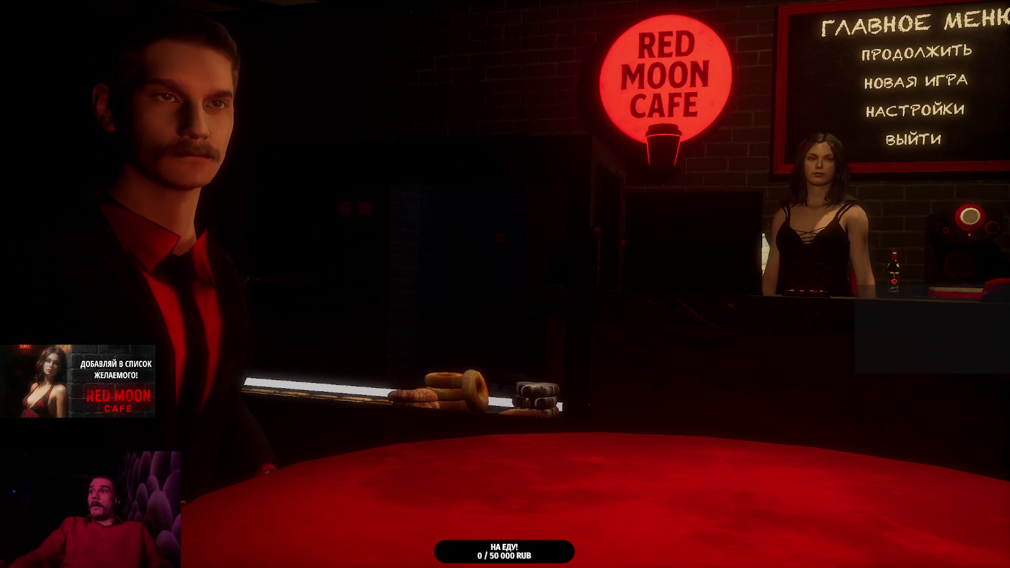
key(super)
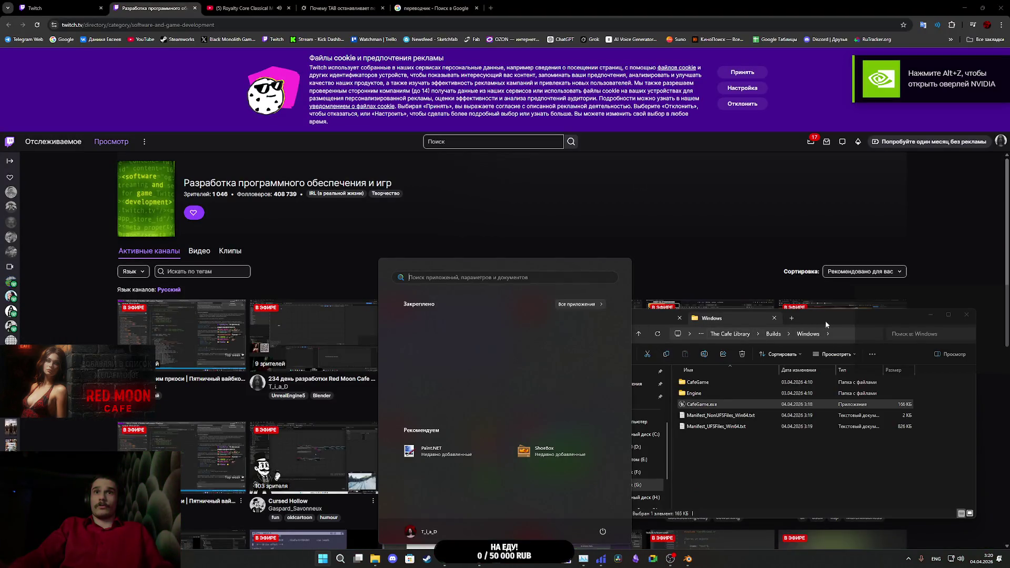
click(835, 324)
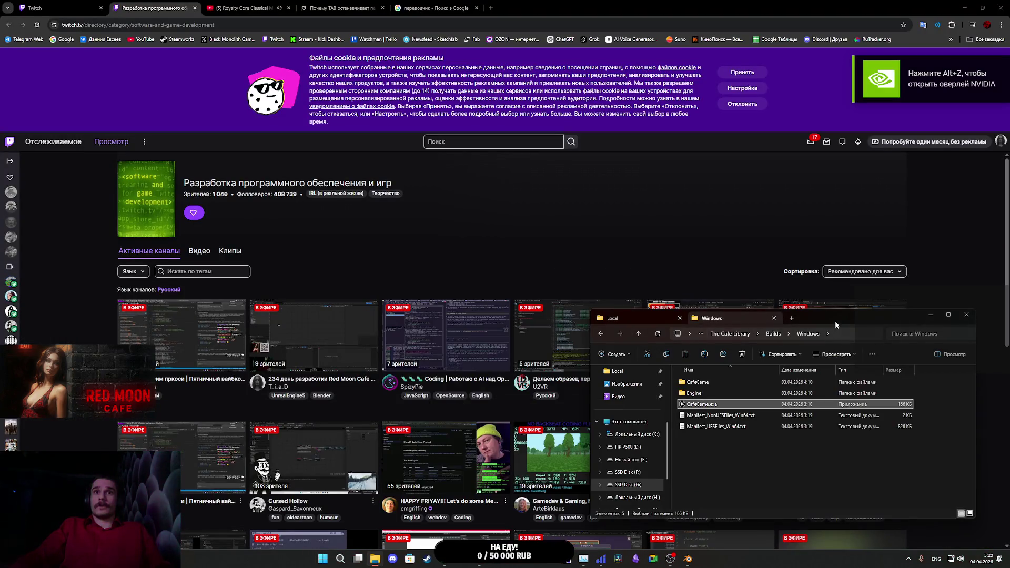
click(696, 4)
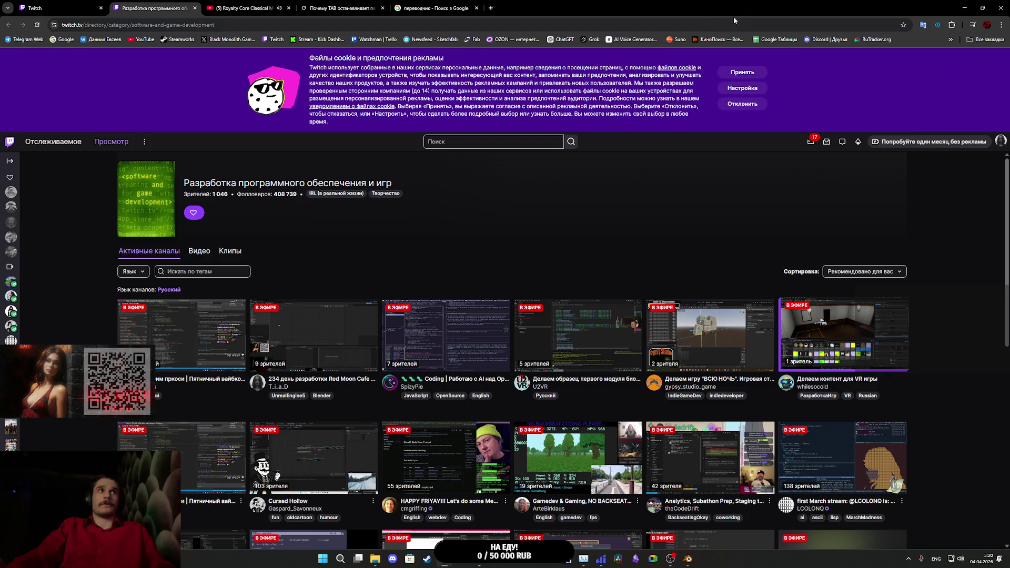
click(963, 6)
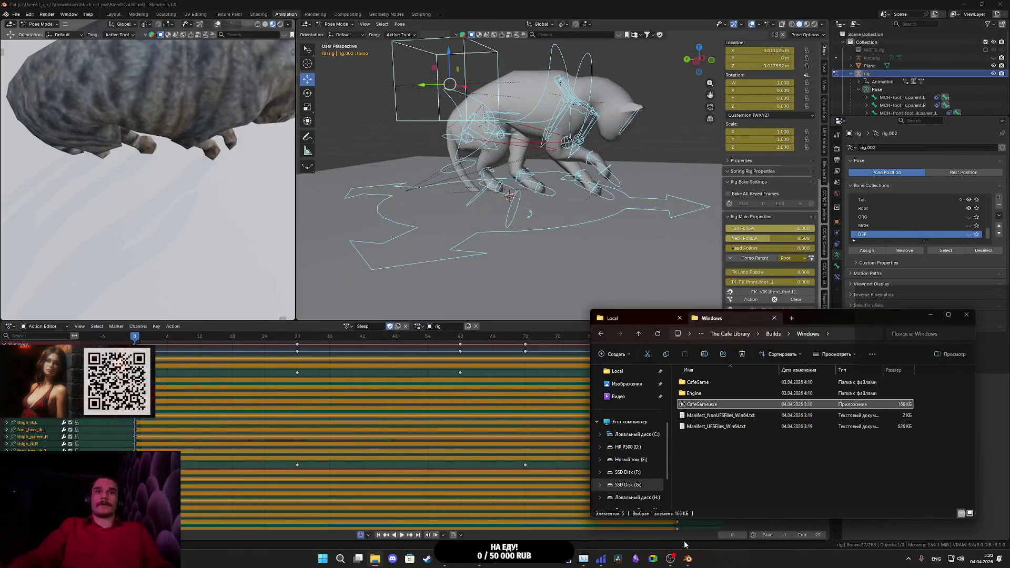
click(1006, 4)
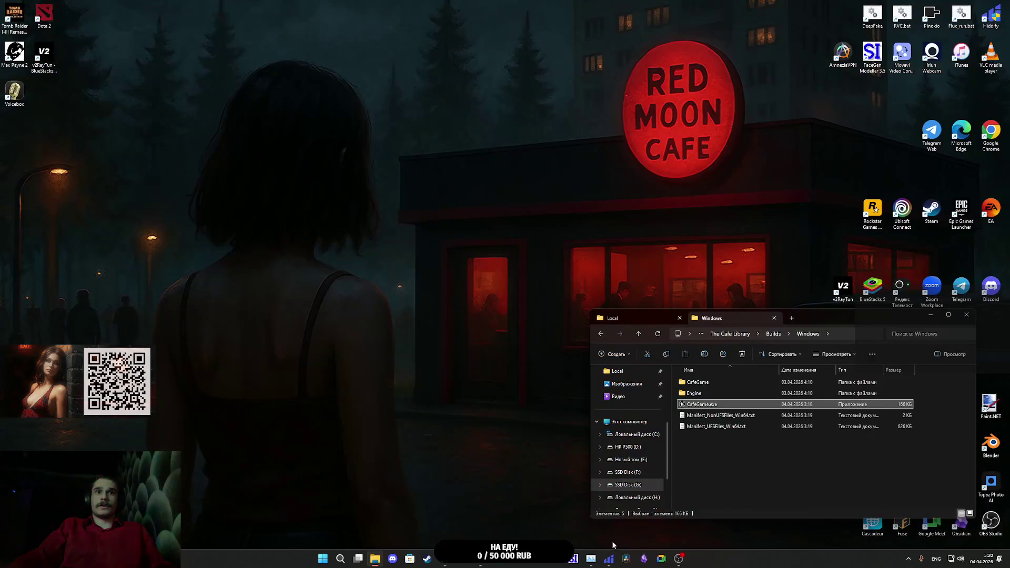
mouse_move(575, 558)
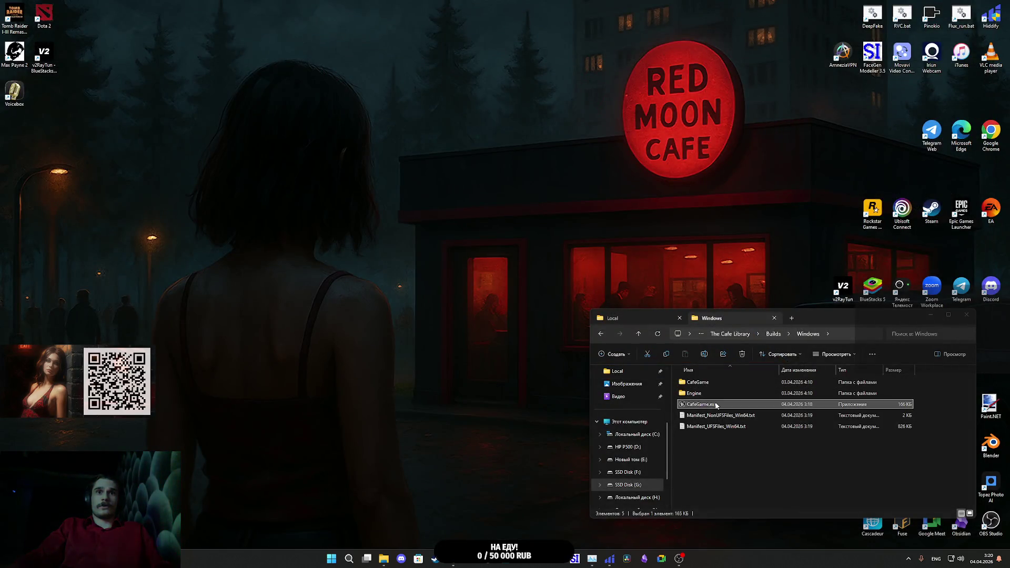
Step: Launch CafeGame.exe, look over the graphics settings, and start a new game
double_click(717, 406)
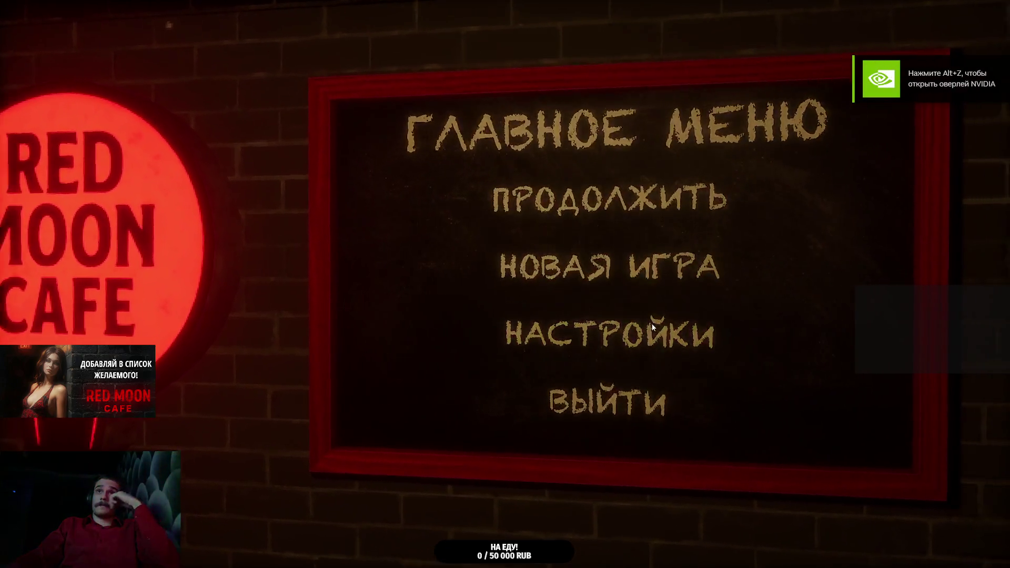
click(651, 323)
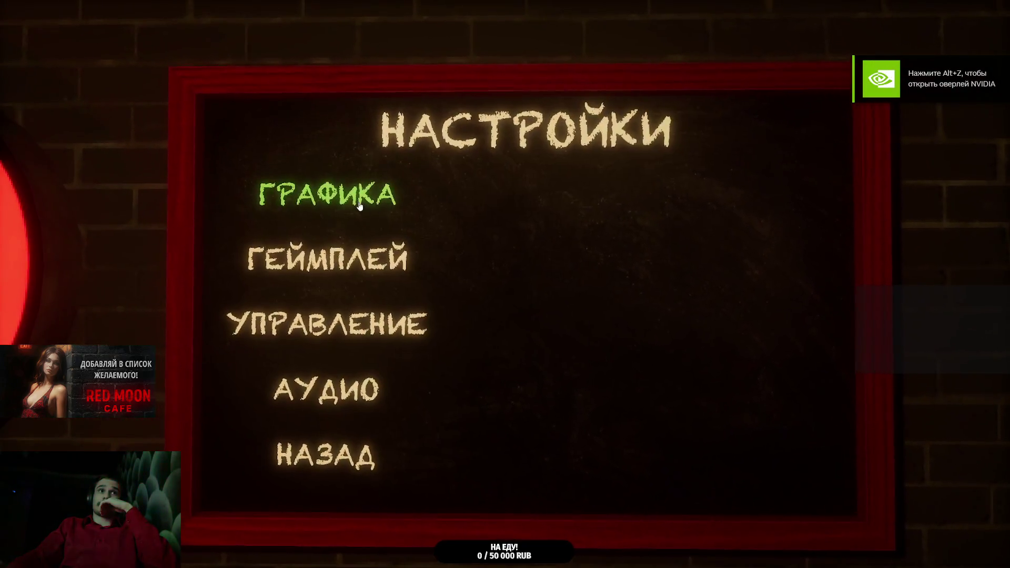
click(389, 221)
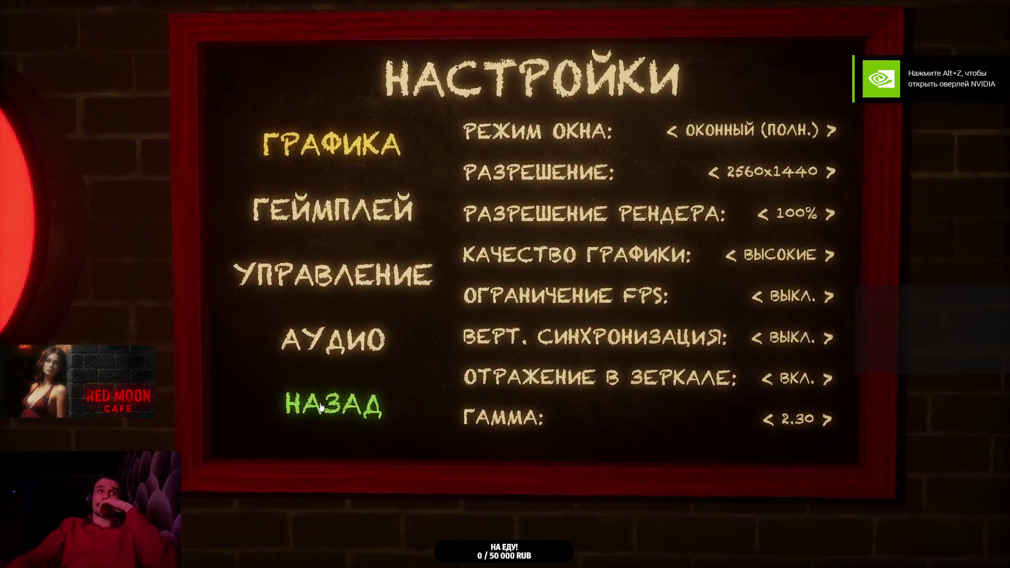
click(316, 405)
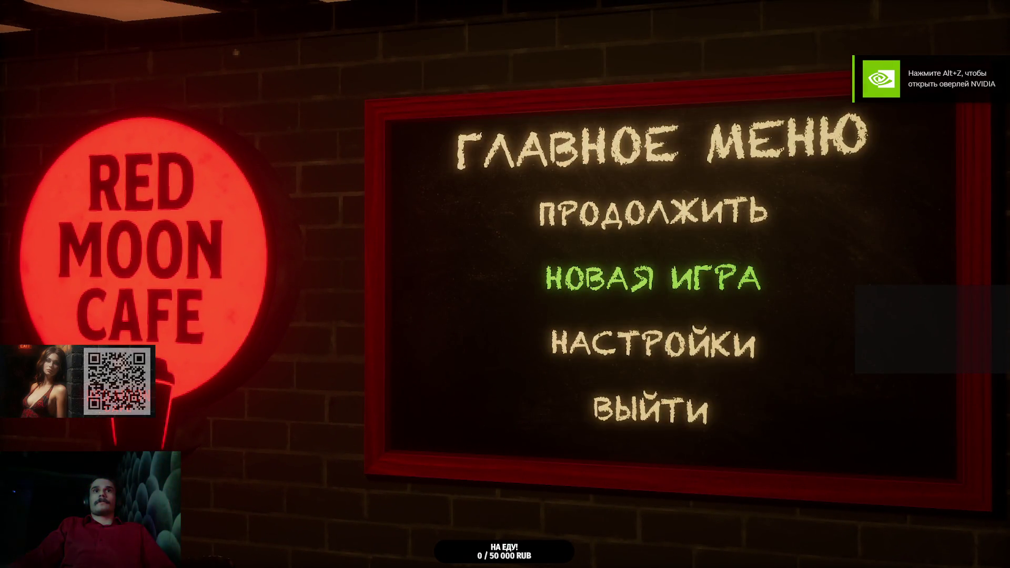
click(653, 278)
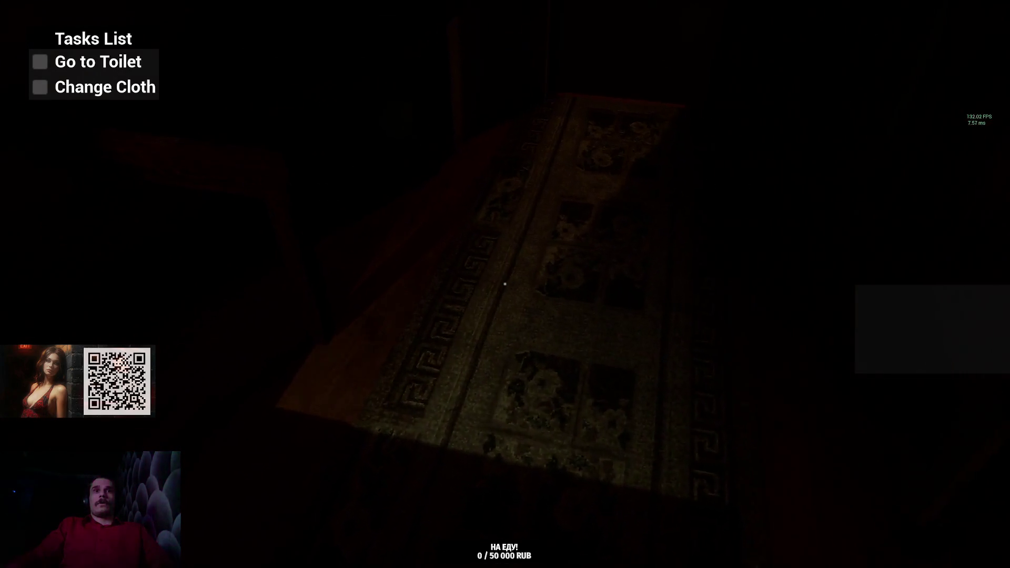
Step: Turn on the toilet light and take the Red Shirt from the closet
click(505, 284)
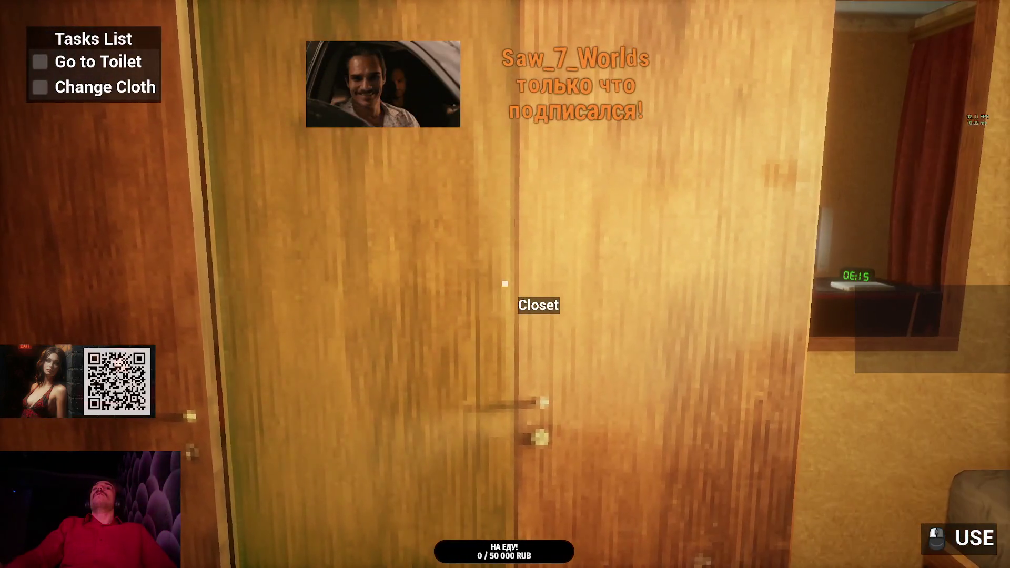
click(505, 284)
click(505, 285)
Step: Cycle the hotbar with the scroll wheel while walking to and from the front door
scroll(504, 284, down, 2)
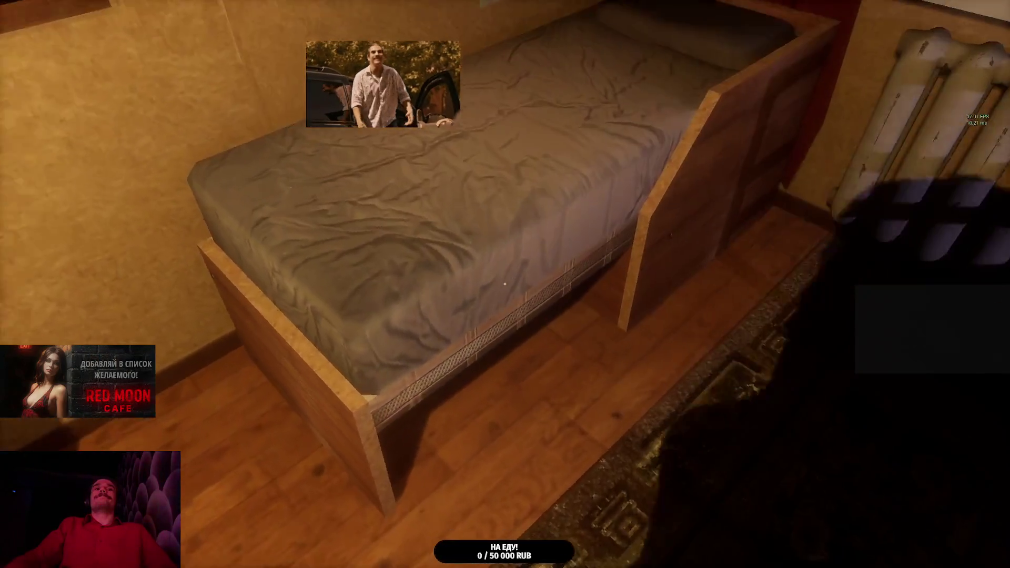
scroll(504, 284, down, 1)
scroll(505, 284, down, 1)
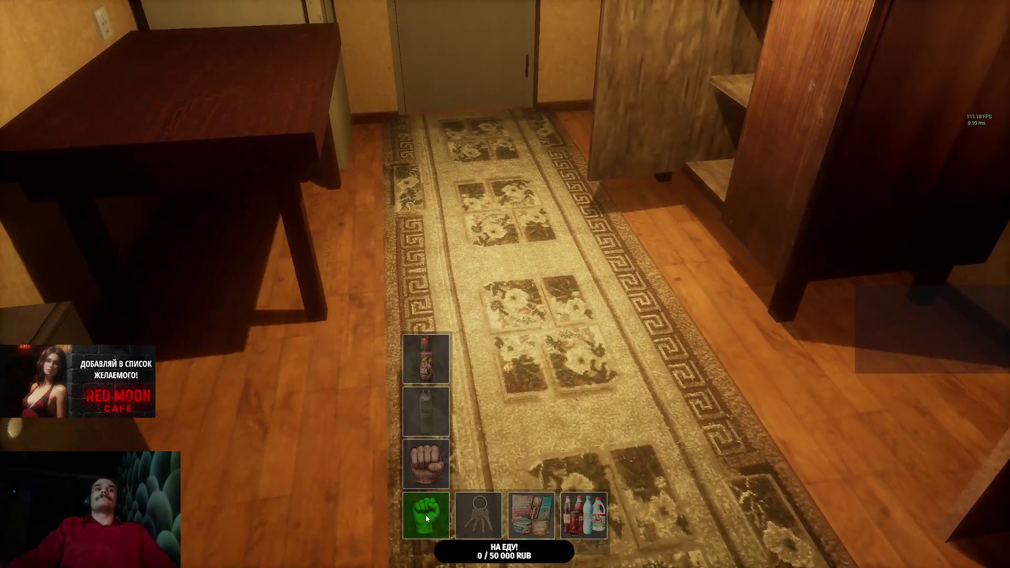
key(w)
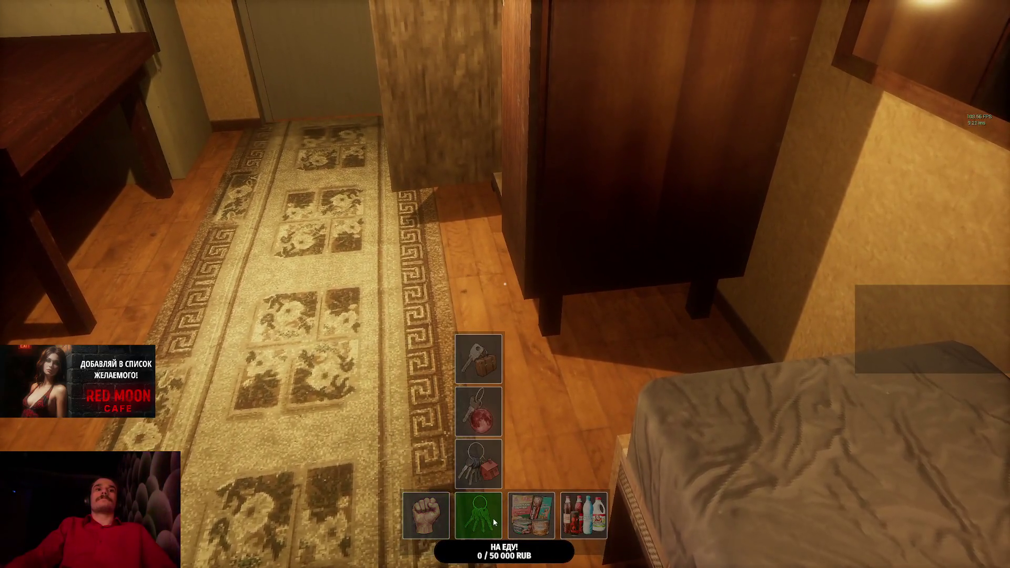
scroll(505, 284, down, 1)
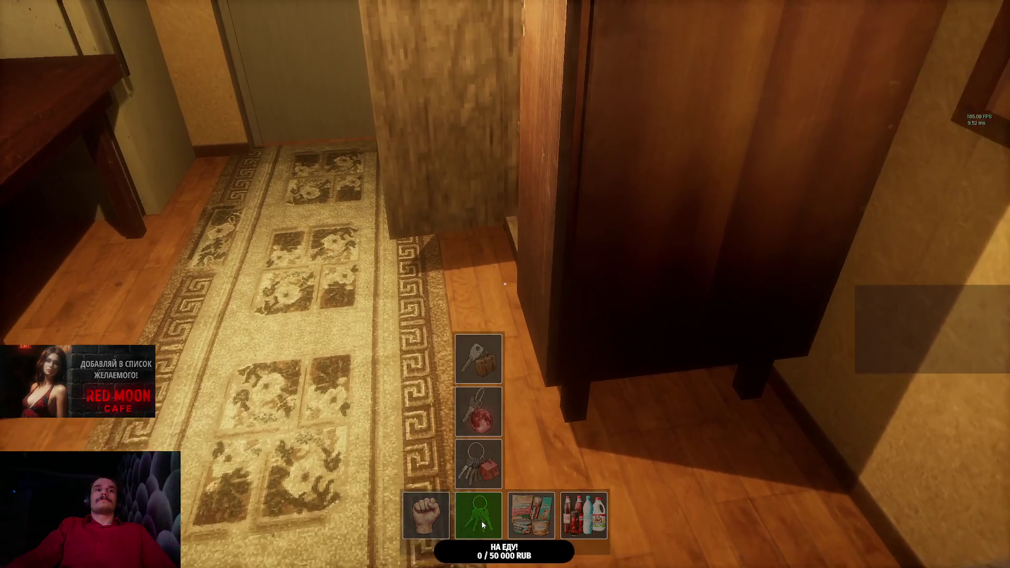
key(w)
key(w)
scroll(505, 284, down, 2)
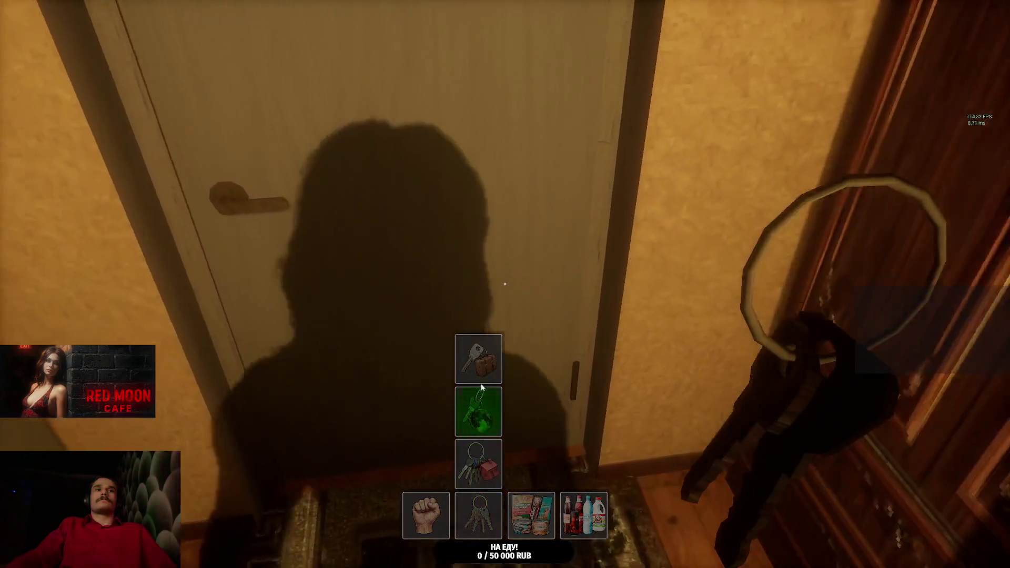
key(s)
scroll(490, 521, down, 1)
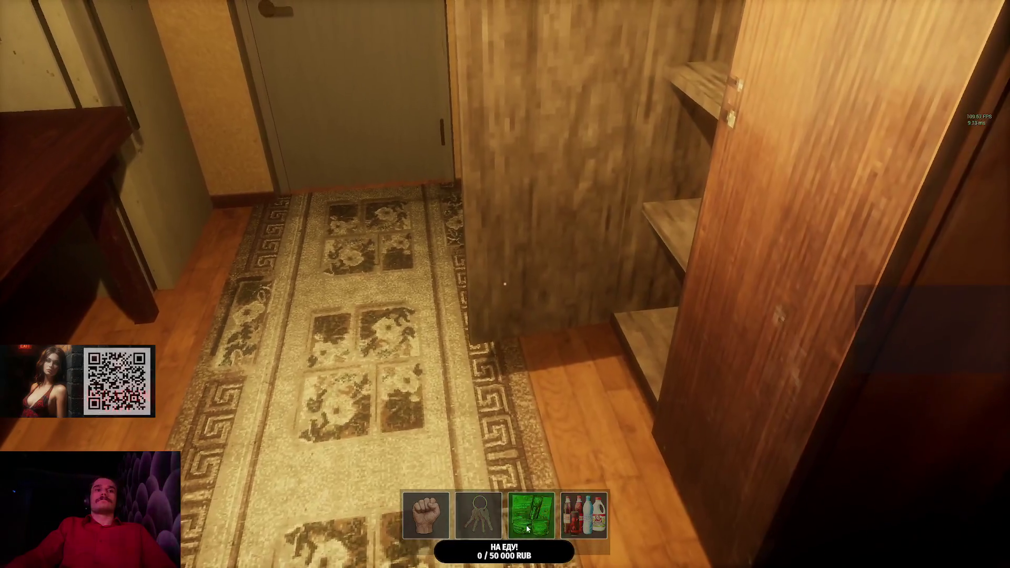
scroll(481, 517, up, 1)
key(w)
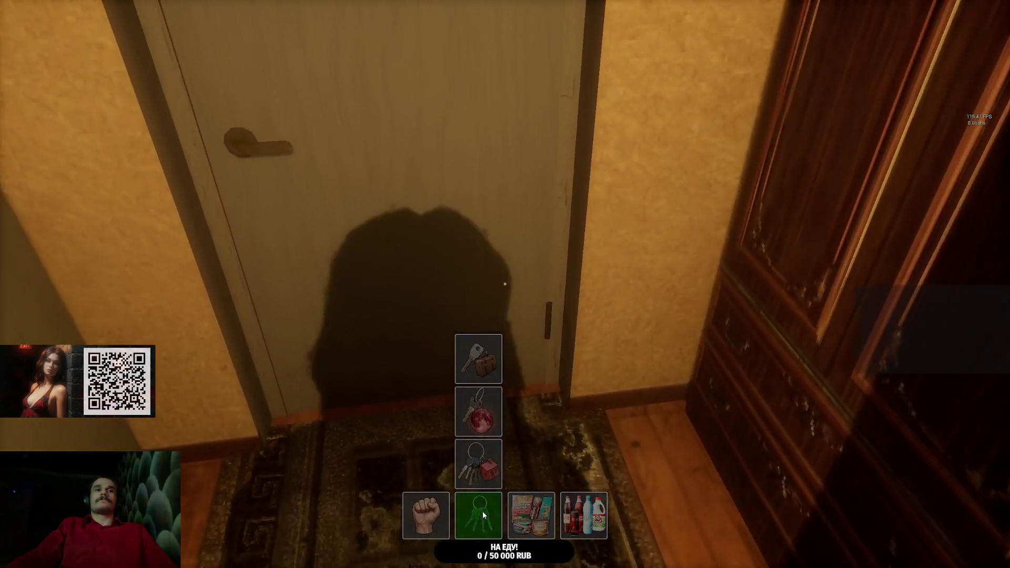
key(s)
key(s)
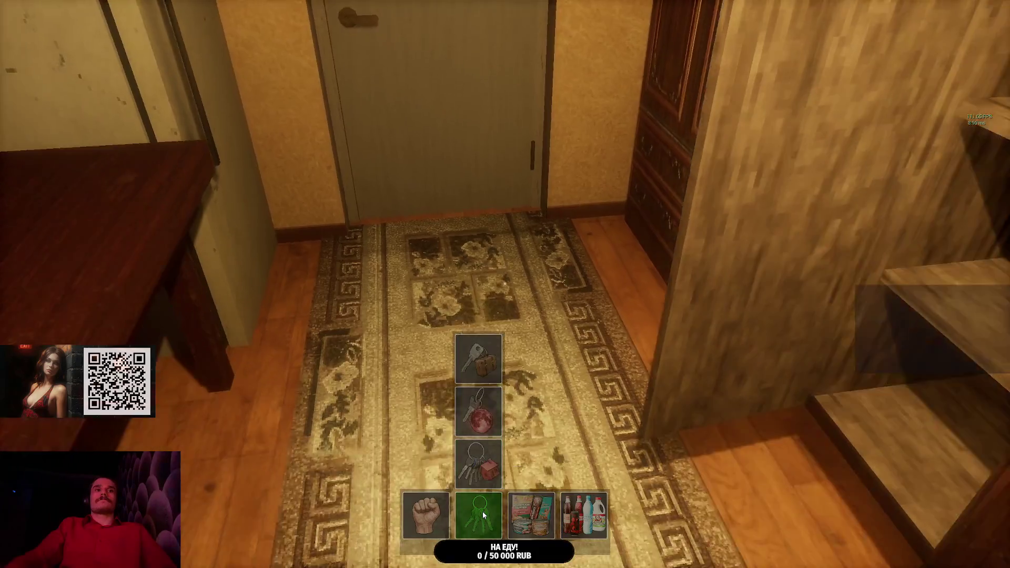
scroll(482, 512, up, 1)
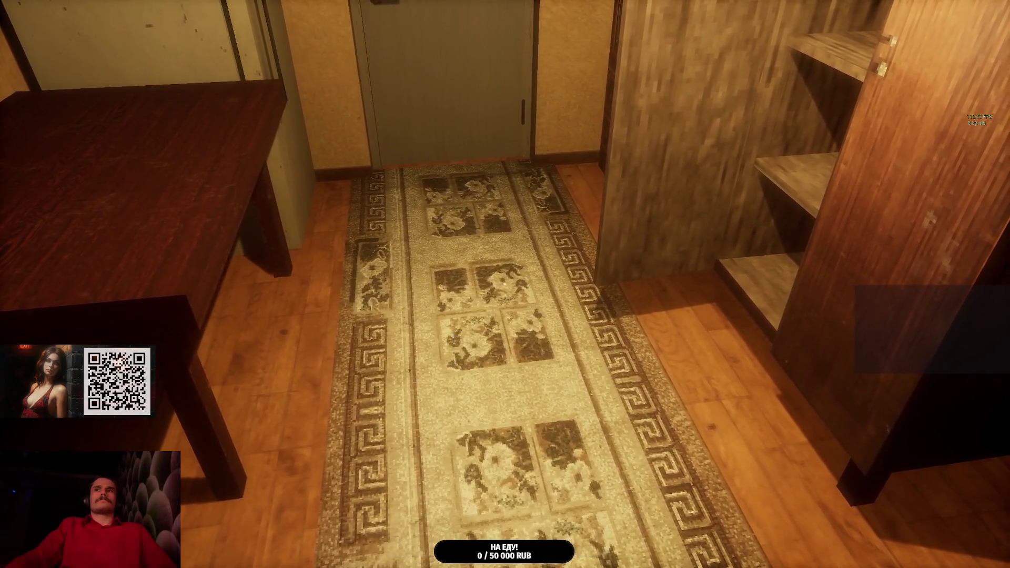
mouse_move(506, 284)
scroll(505, 284, down, 1)
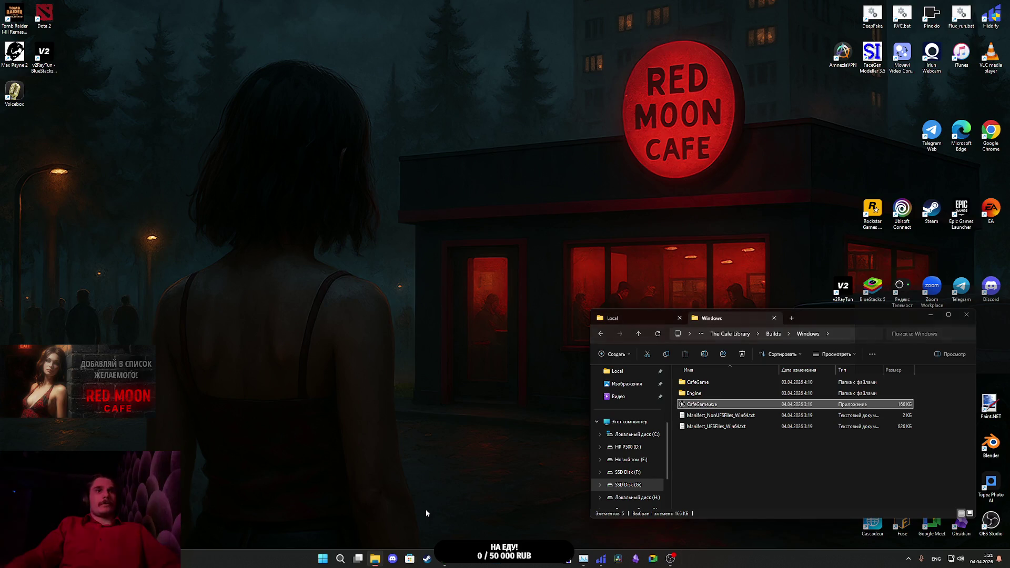
Step: Bring the Unreal Editor with the CafeGame project back in front from the taskbar
click(493, 564)
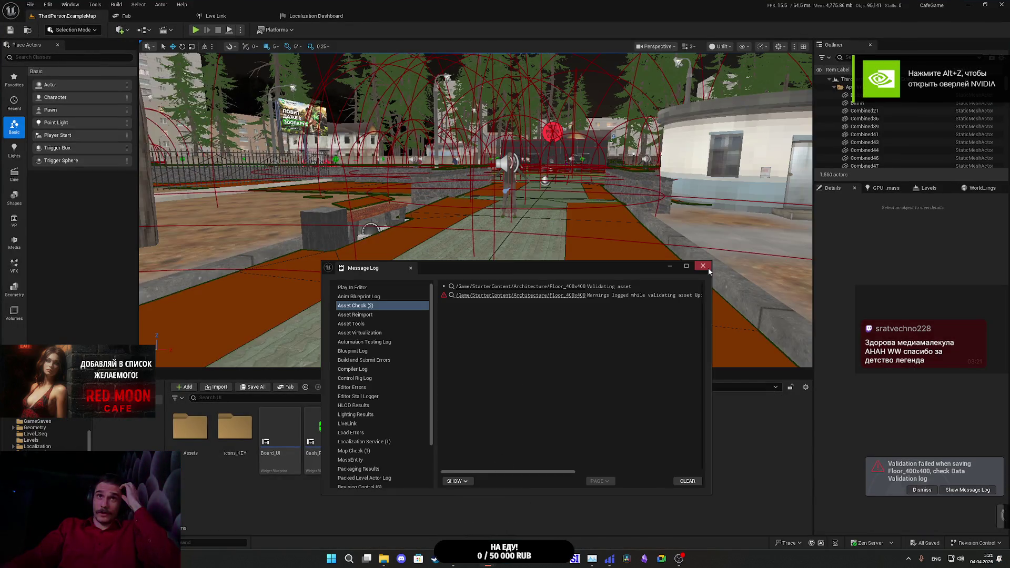
Step: Close the Message Log and open the Level Blueprint from the Blueprints dropdown
click(703, 266)
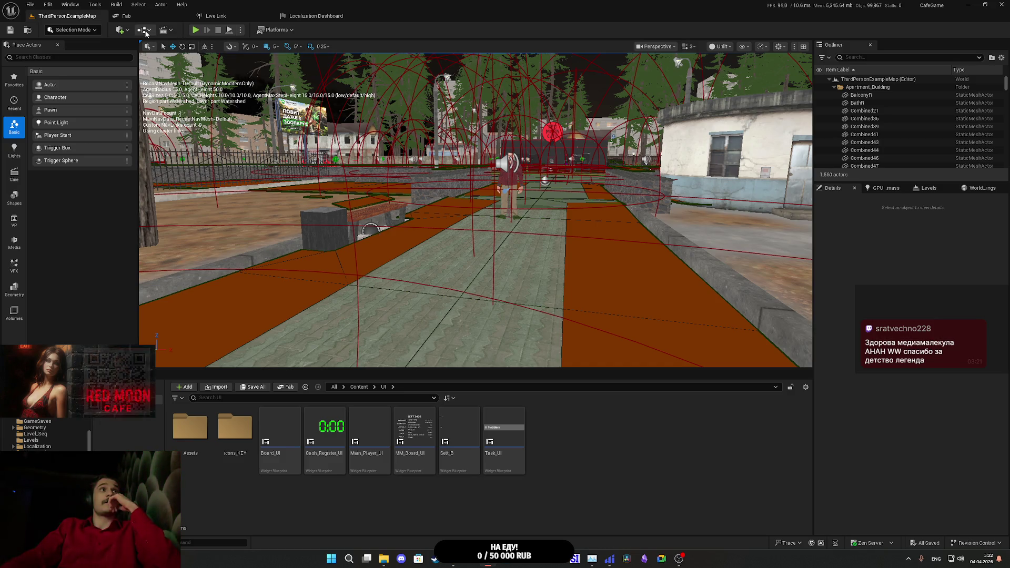
click(146, 30)
click(210, 95)
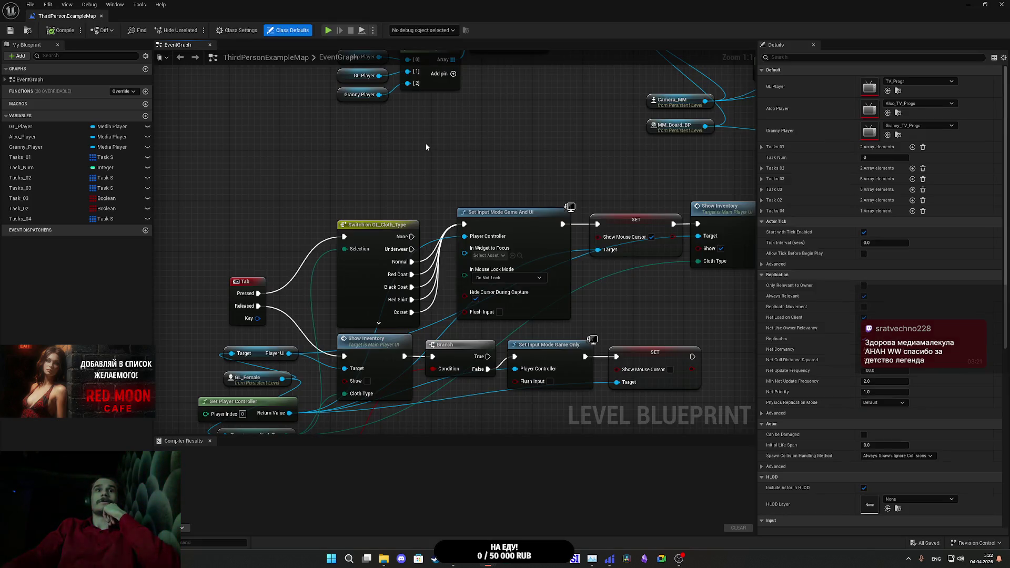
Step: Tick Flush Input on Set Input Mode Game Only, compile the Level Blueprint, and minimize it
click(500, 312)
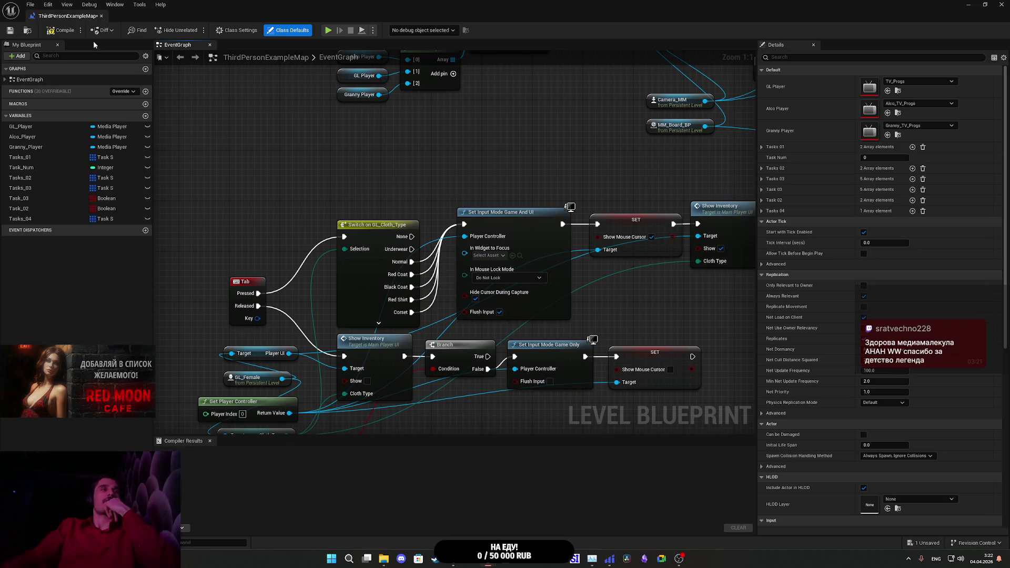
click(11, 30)
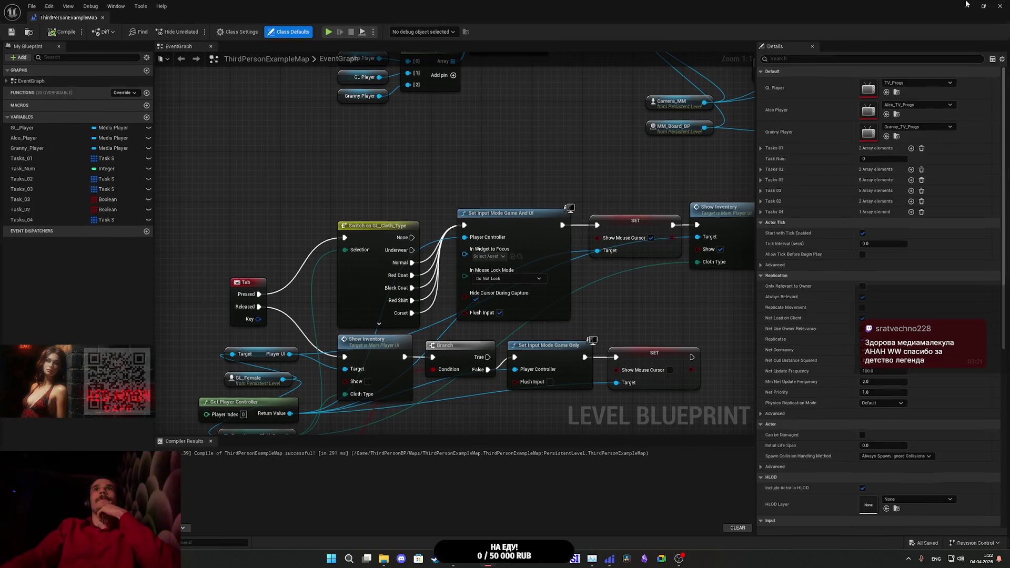
click(966, 5)
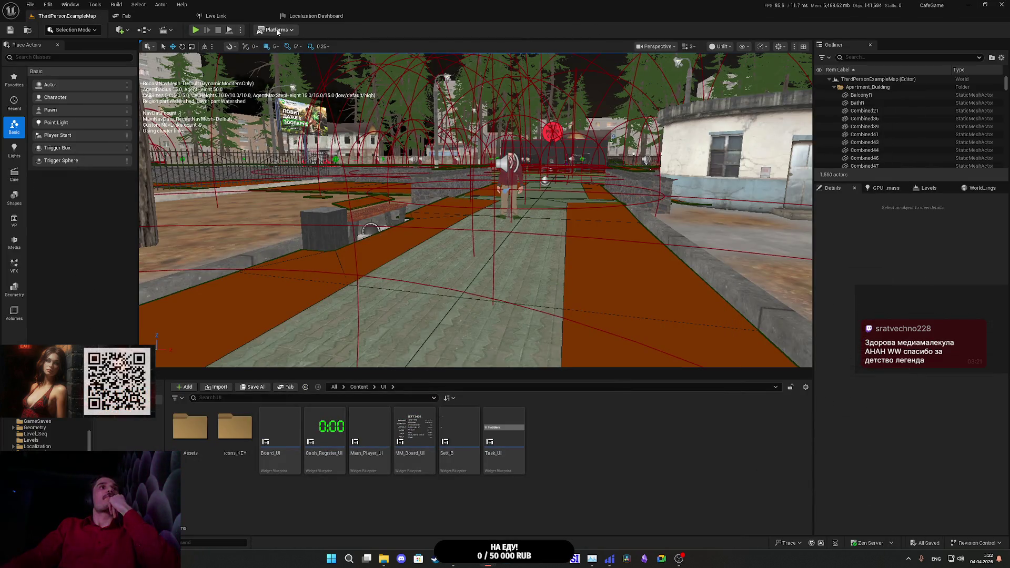
Step: Package the project for Windows into the Builds folder
click(277, 30)
mouse_move(337, 135)
click(411, 159)
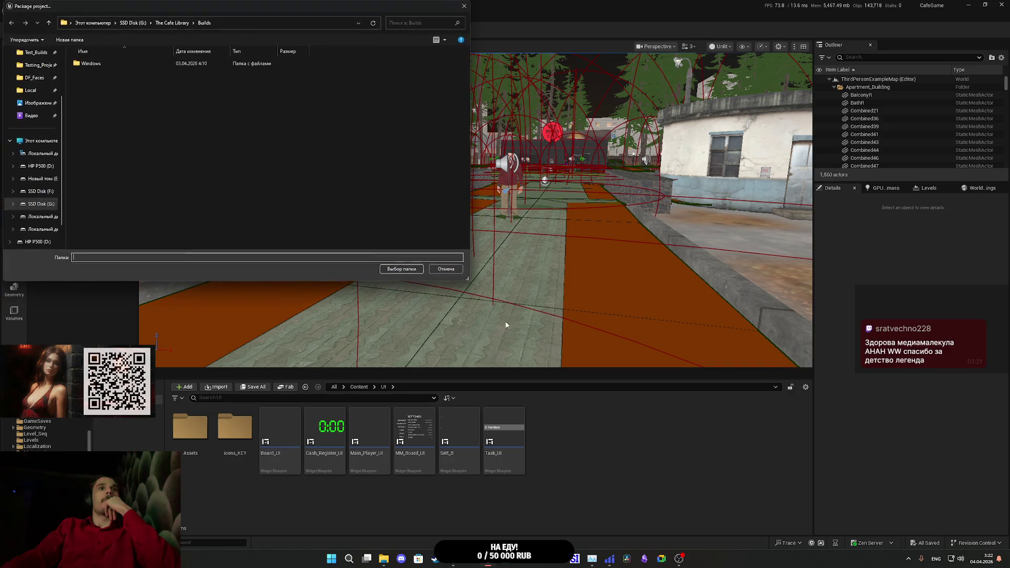
click(394, 271)
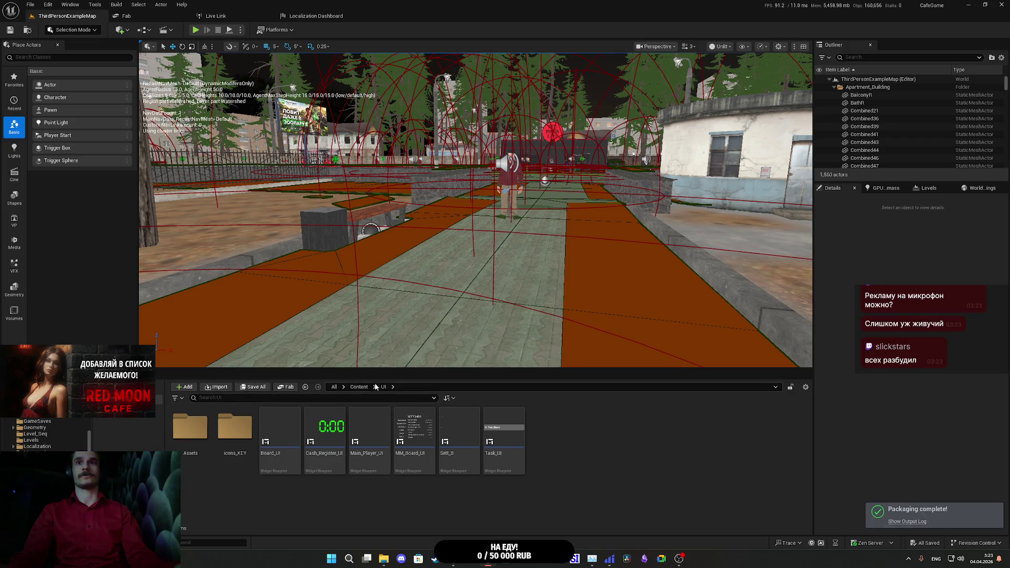
Step: Start a new game in the rebuilt CafeGame, walk the corridor, turn on the toilet light, and change clothes
click(969, 5)
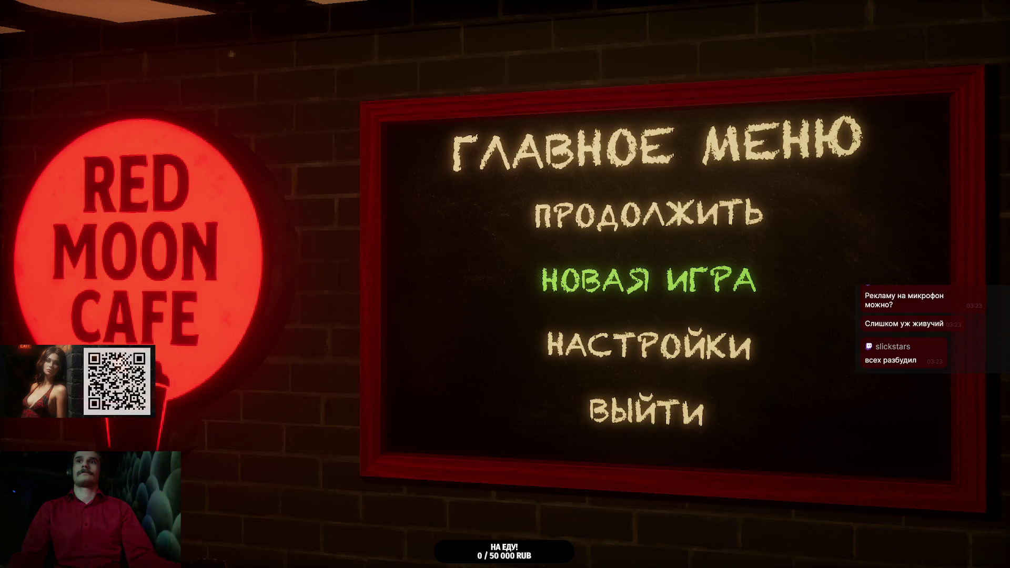
click(649, 280)
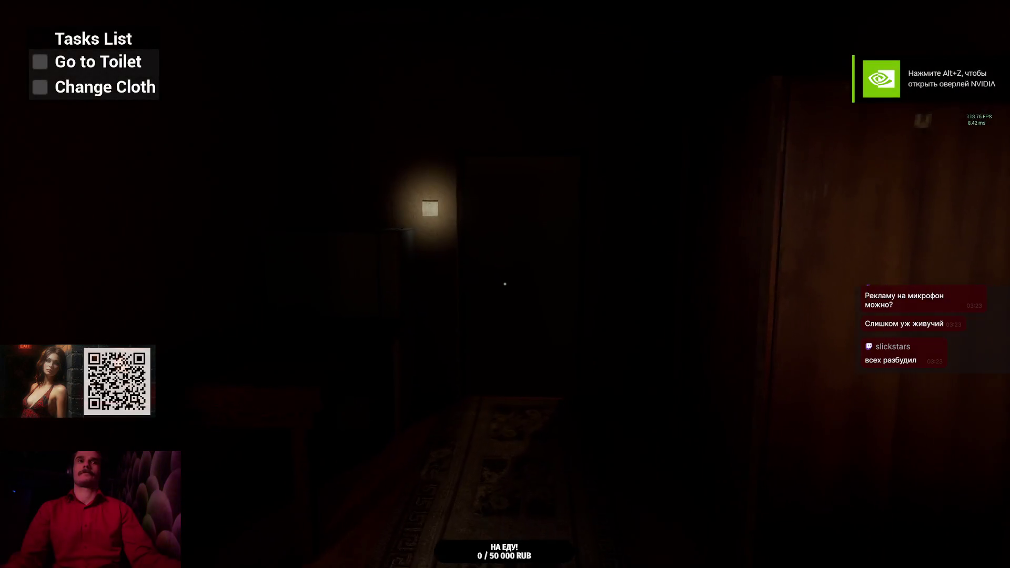
key(w)
key(w)
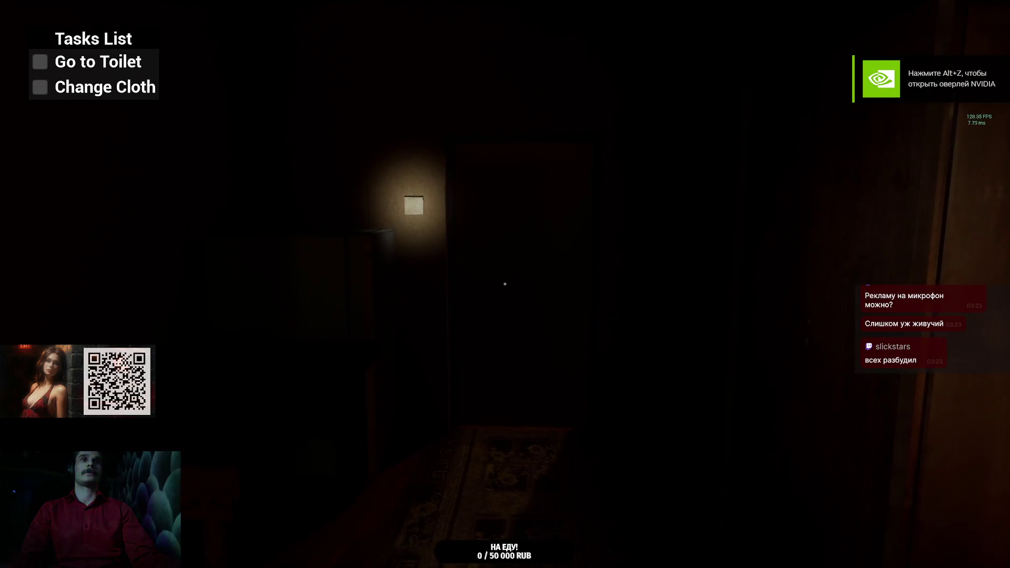
key(w)
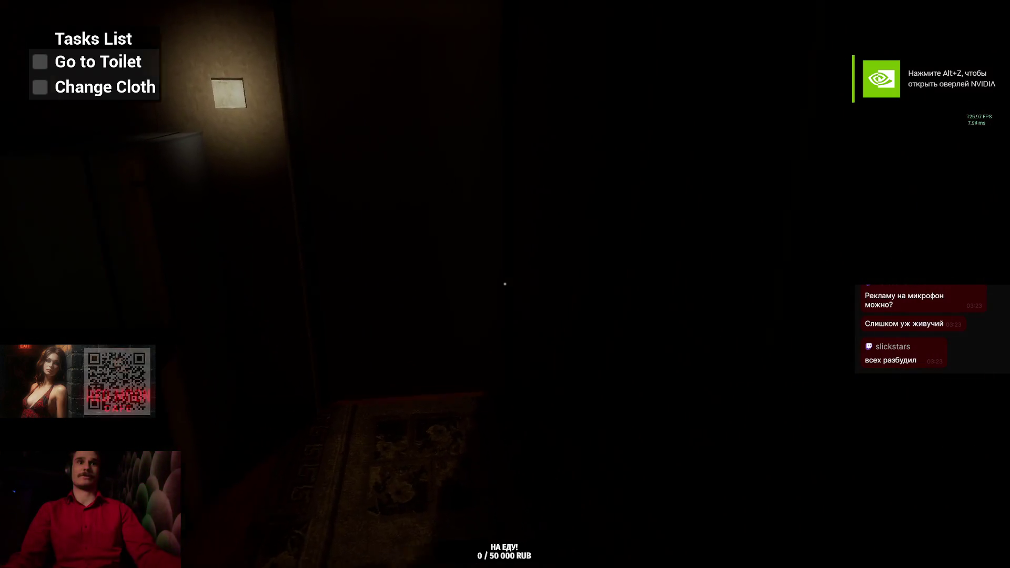
click(505, 284)
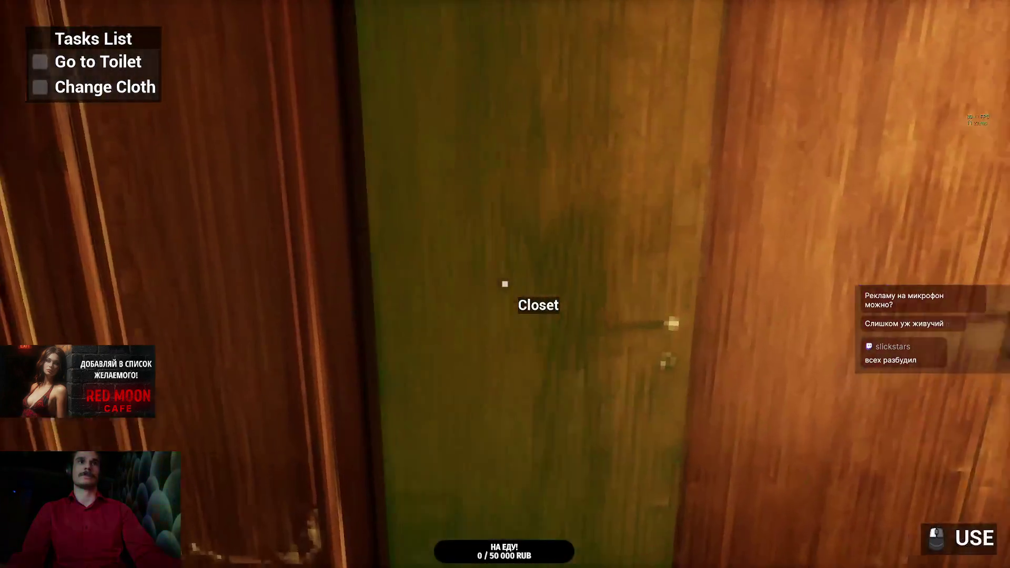
click(504, 284)
click(505, 284)
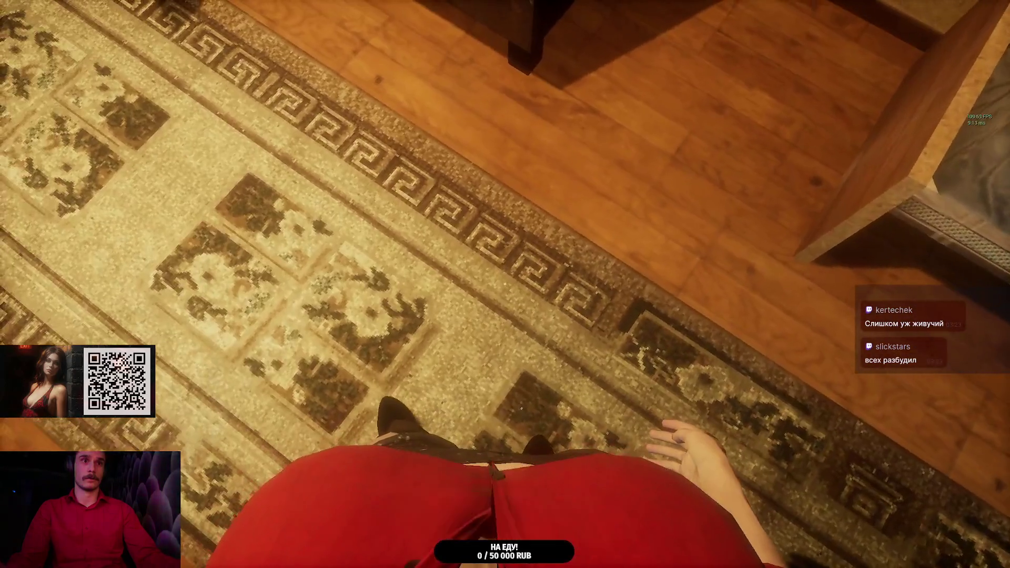
Step: Pause, exit to the main menu, start a new game again, and open the wardrobe
key(Escape)
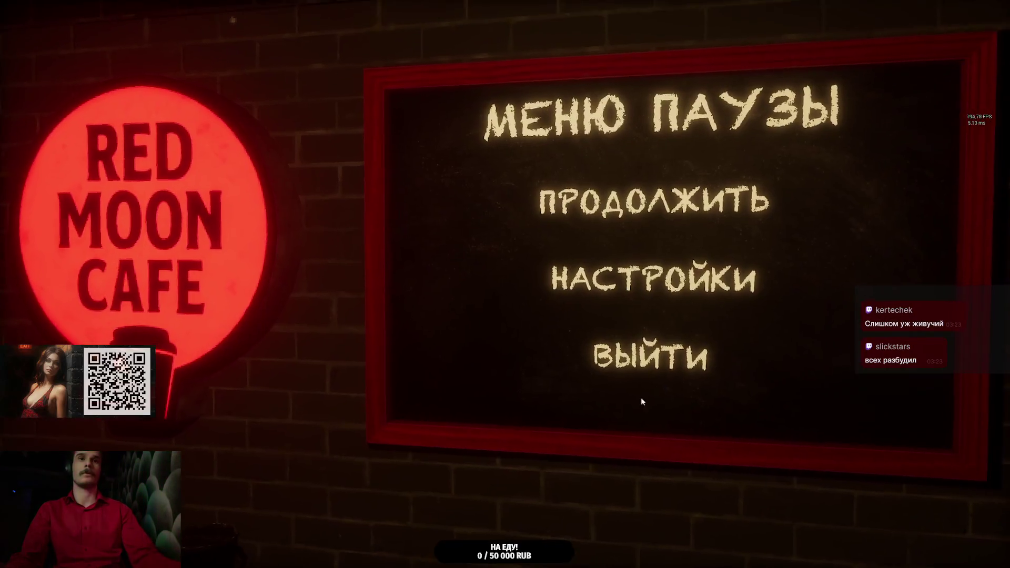
click(643, 367)
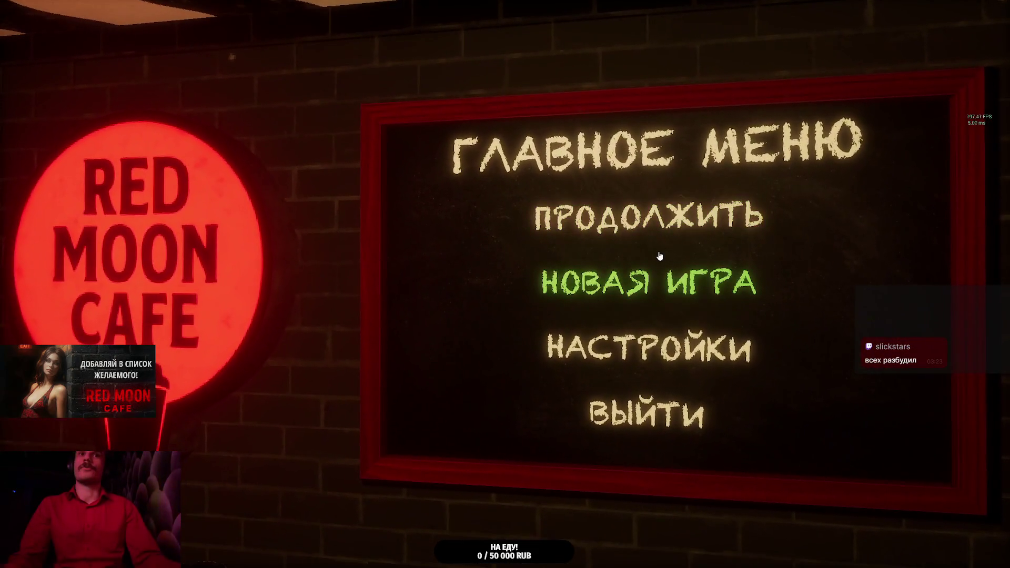
click(654, 249)
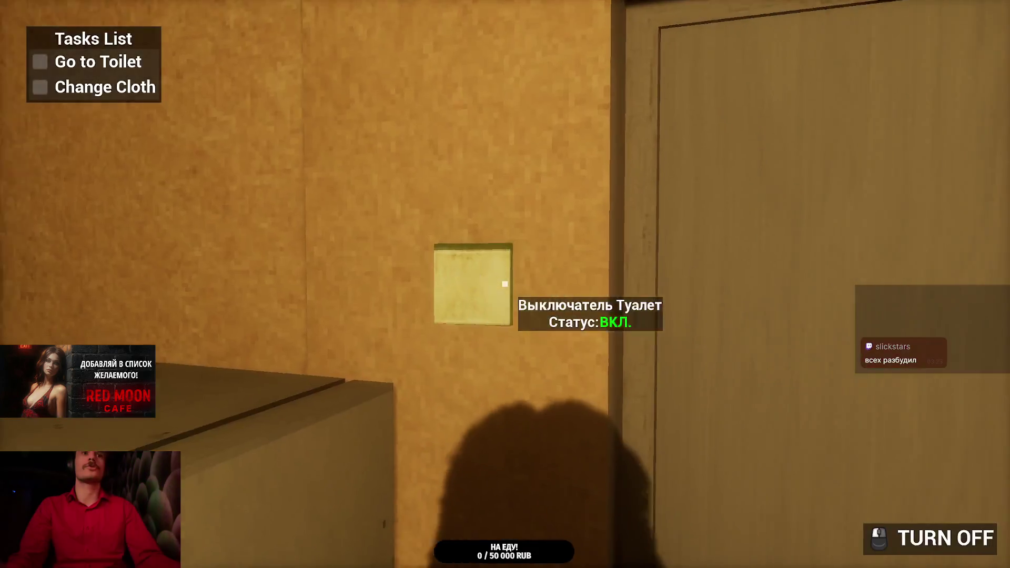
key(e)
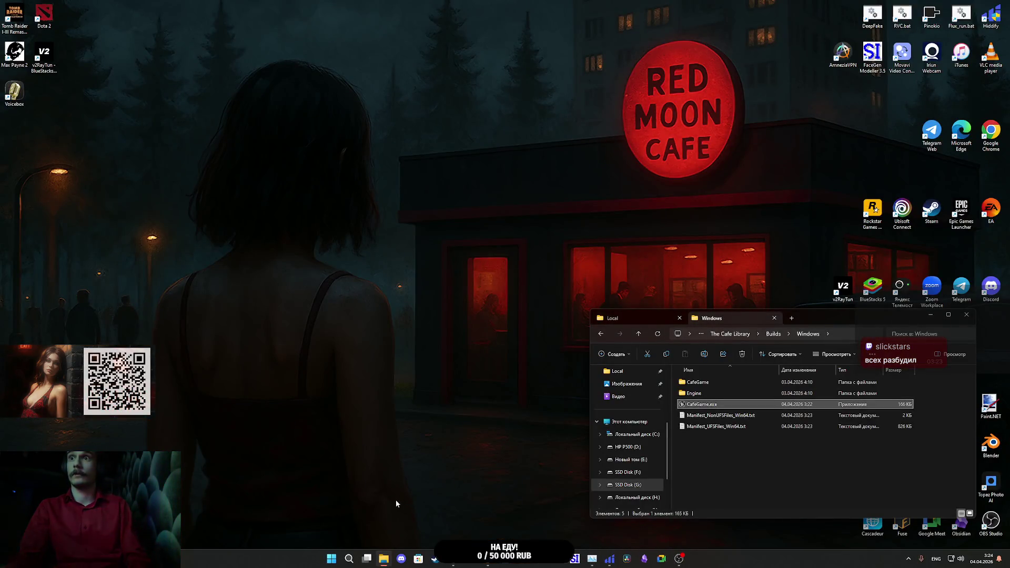
Step: Bring the editor forward, start Windows packaging, then cancel the folder dialog
click(488, 559)
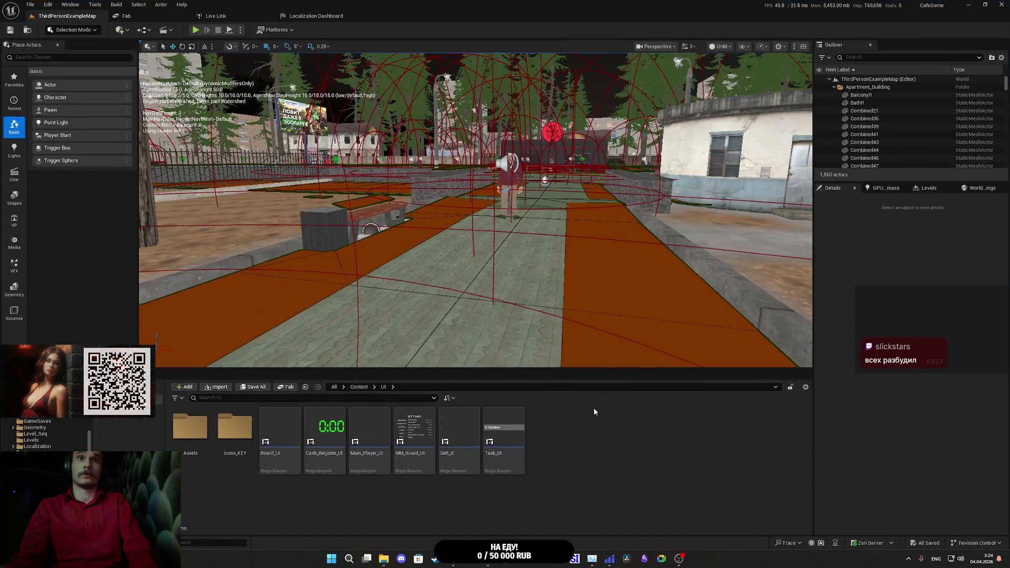
click(282, 29)
mouse_move(305, 137)
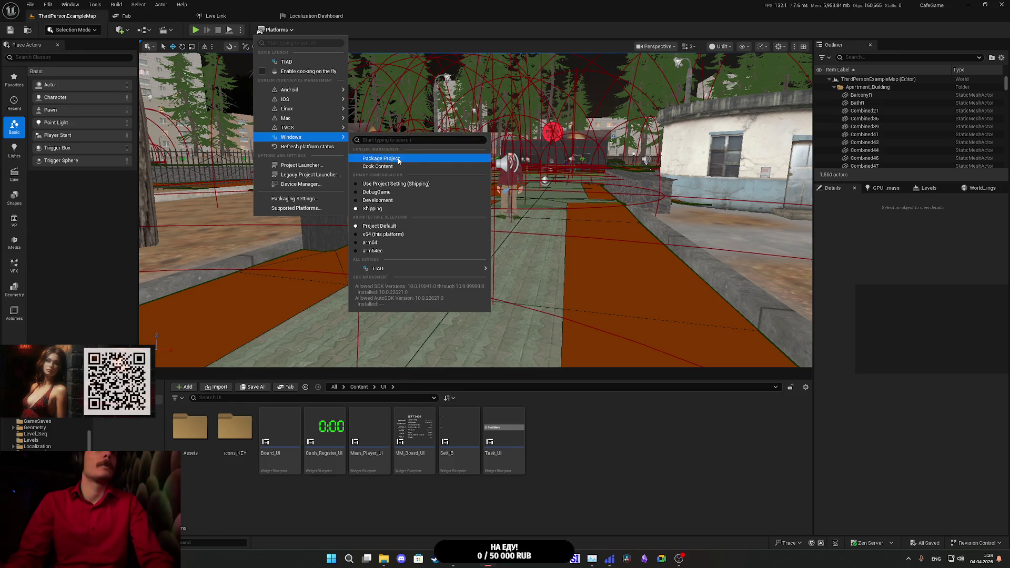
click(381, 158)
click(435, 262)
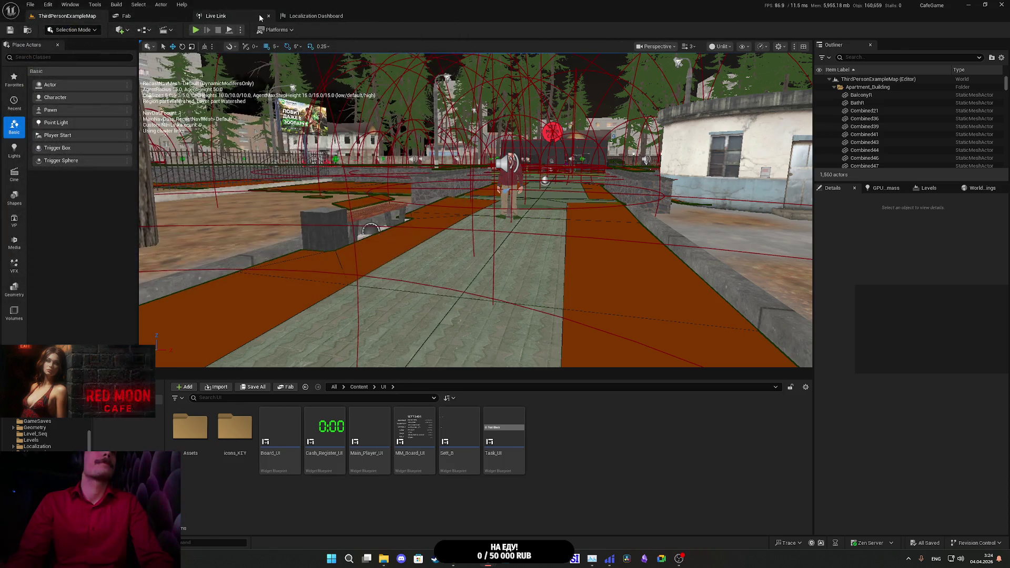
Step: Open the Level Blueprint and pan to the Tab-triggered inventory logic
click(145, 30)
click(174, 87)
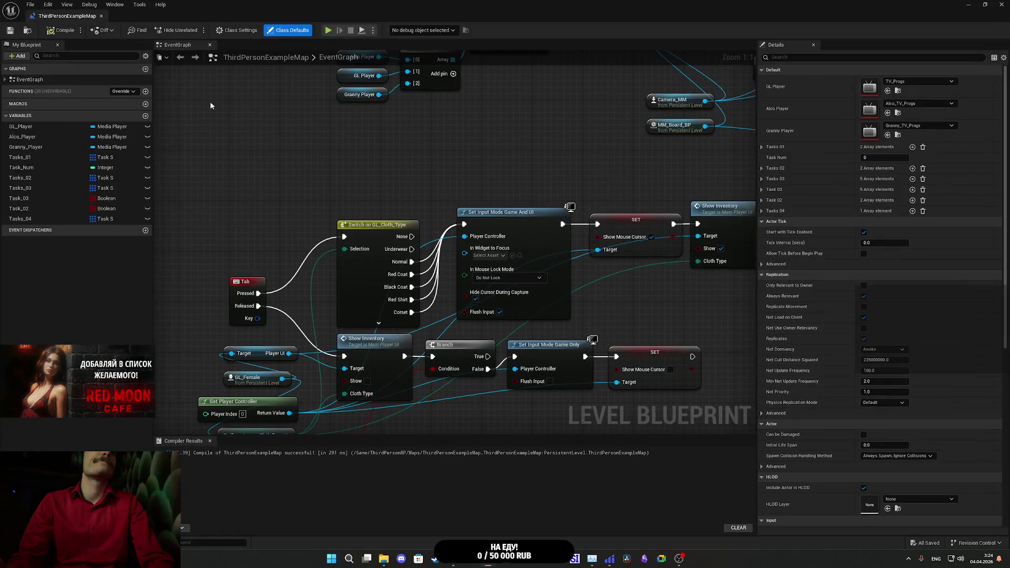
mouse_move(344, 156)
mouse_down()
mouse_move(315, 138)
mouse_move(337, 130)
mouse_up()
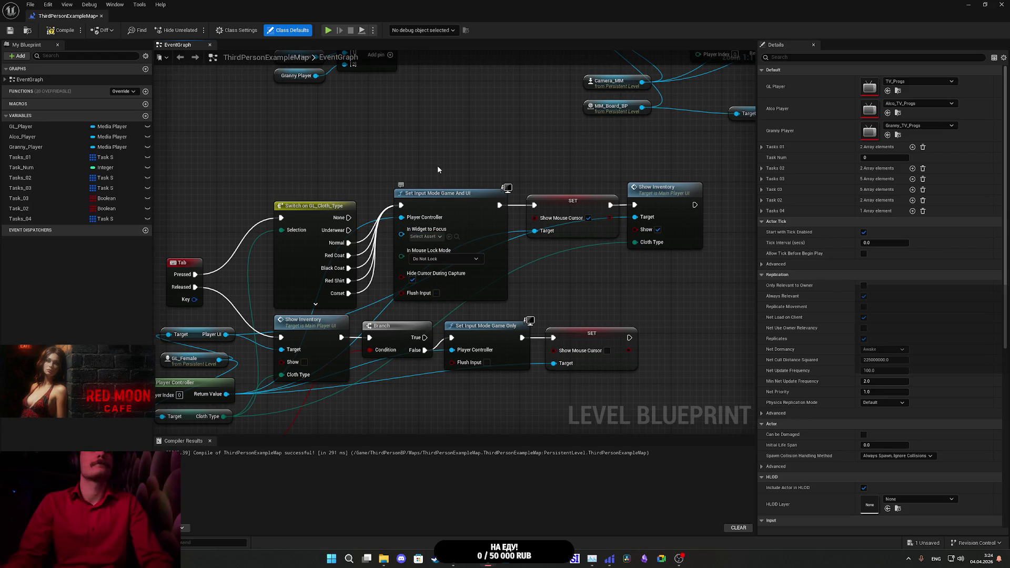
mouse_move(437, 165)
mouse_down()
mouse_move(592, 135)
mouse_move(532, 174)
mouse_move(474, 168)
mouse_move(426, 184)
mouse_up()
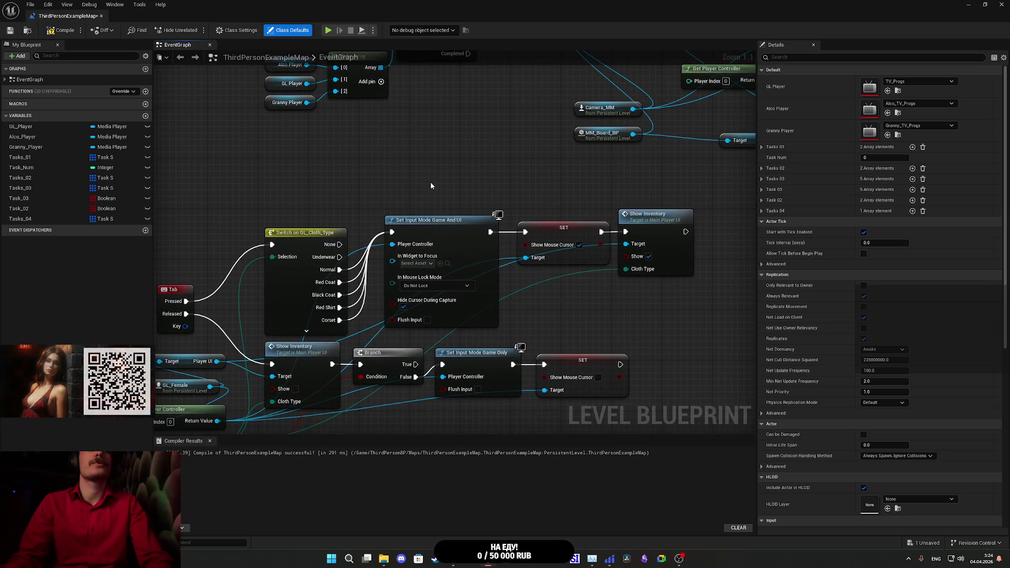
Step: Inspect the Show_Inventory function in Main_Player_UI, then close that tab and recentre the graph
click(653, 229)
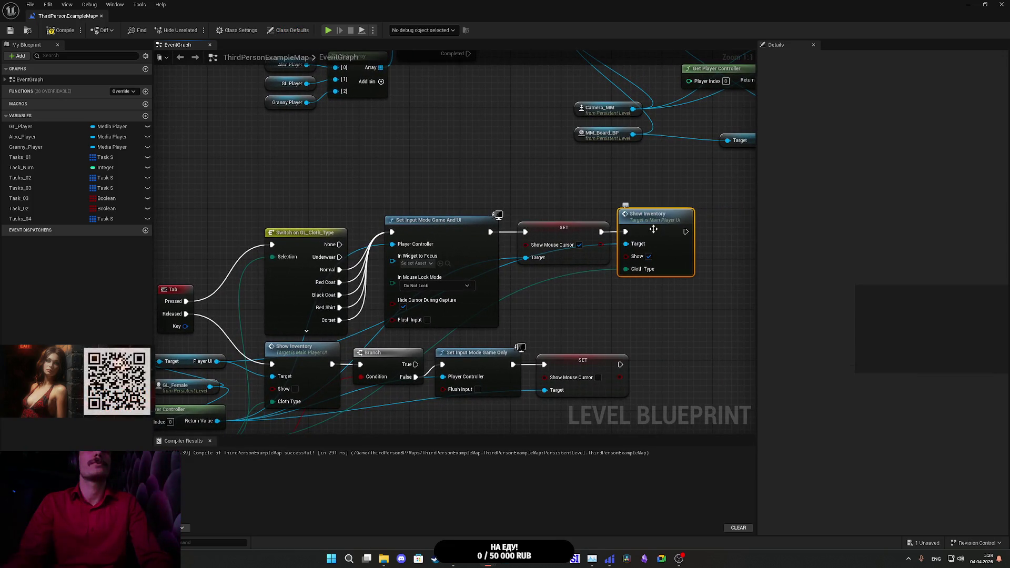
double_click(662, 256)
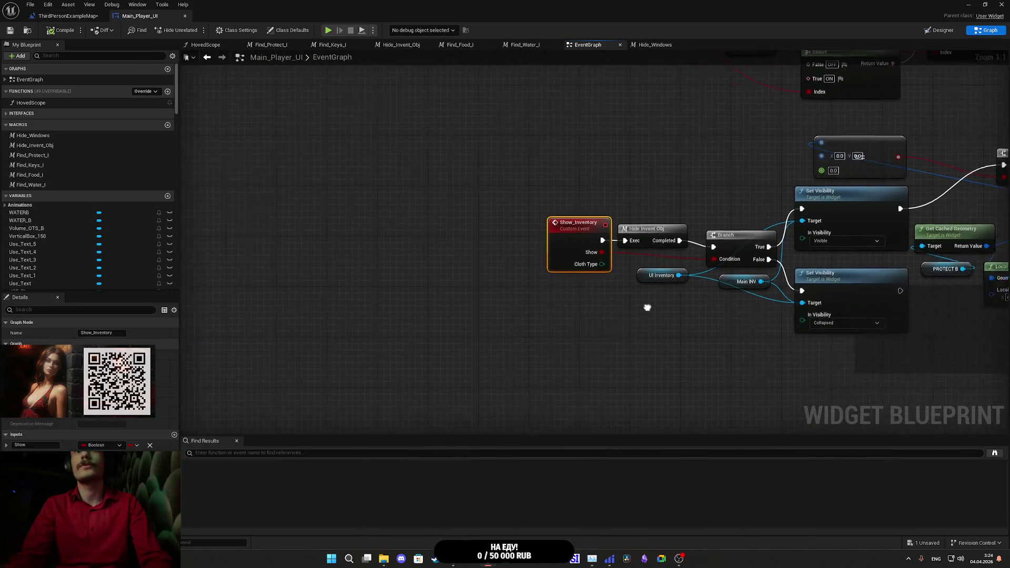
mouse_move(648, 304)
mouse_down()
mouse_move(376, 316)
mouse_move(67, 308)
mouse_up()
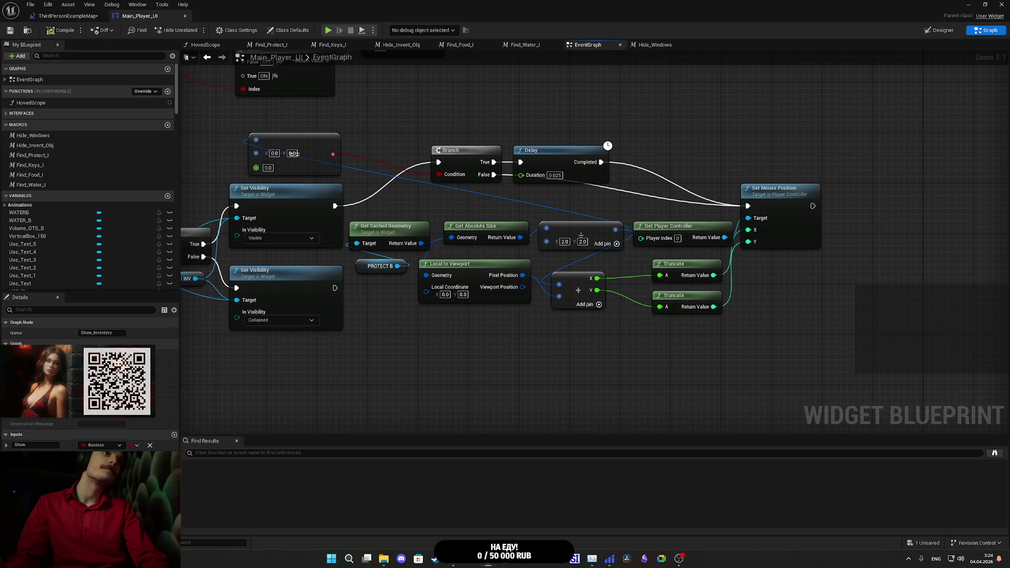
middle_click(146, 16)
drag(400, 200, 525, 143)
drag(668, 257, 651, 201)
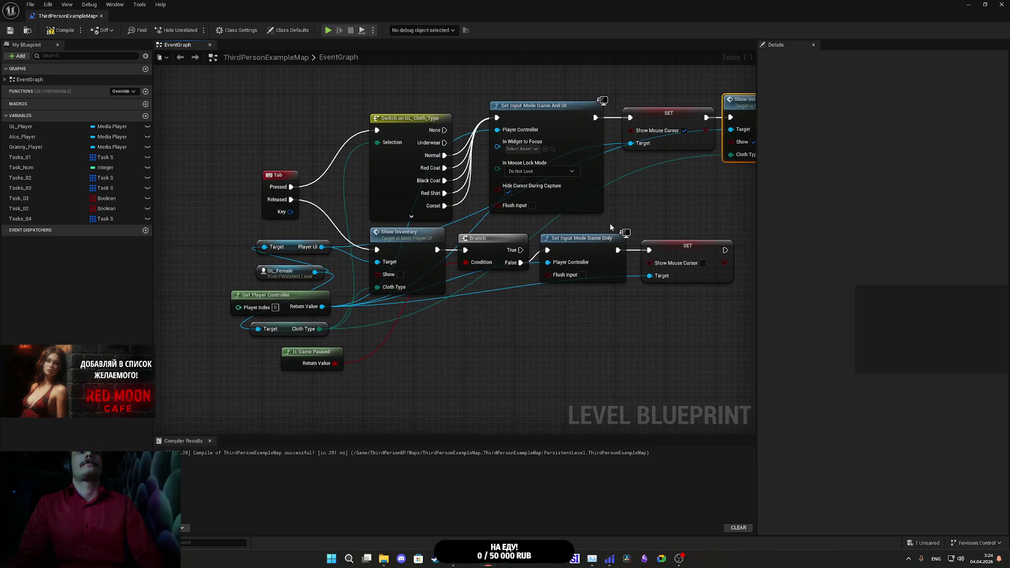
Step: Duplicate the Set Input Mode Game And UI node, wiring Branch False into it and its output to SET
click(581, 139)
key(ctrl+c)
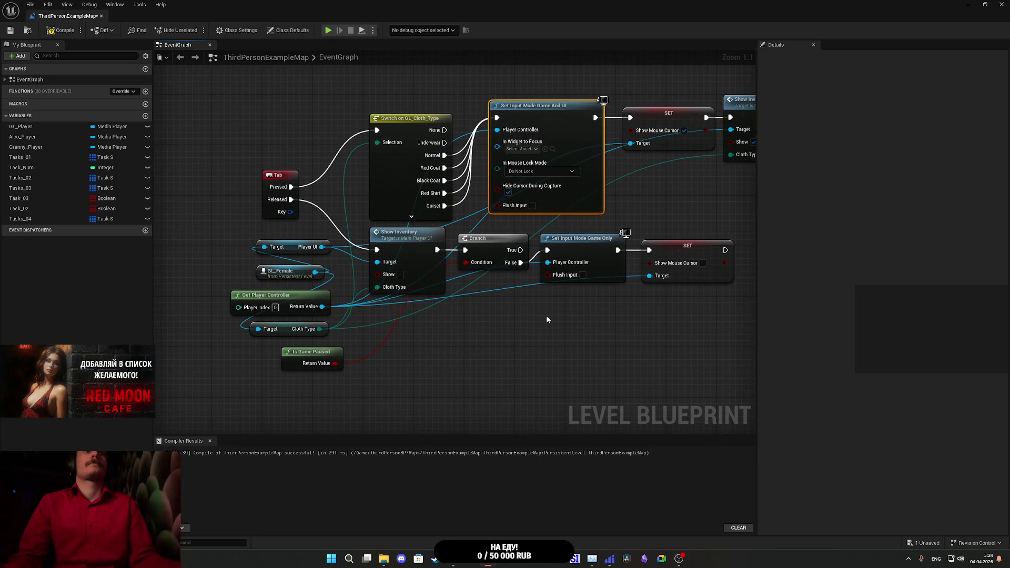
key(ctrl+v)
drag(521, 263, 553, 332)
drag(652, 332, 650, 254)
drag(704, 315, 704, 314)
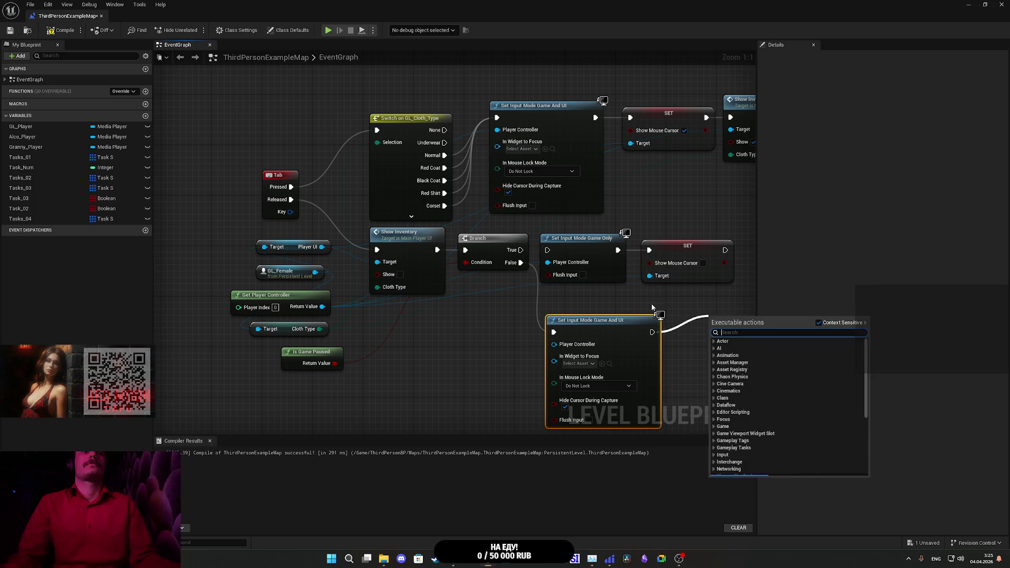
click(629, 278)
drag(652, 332, 649, 251)
Step: Connect Get Player Controller to the new node, then compile and close the Level Blueprint
drag(654, 215, 661, 178)
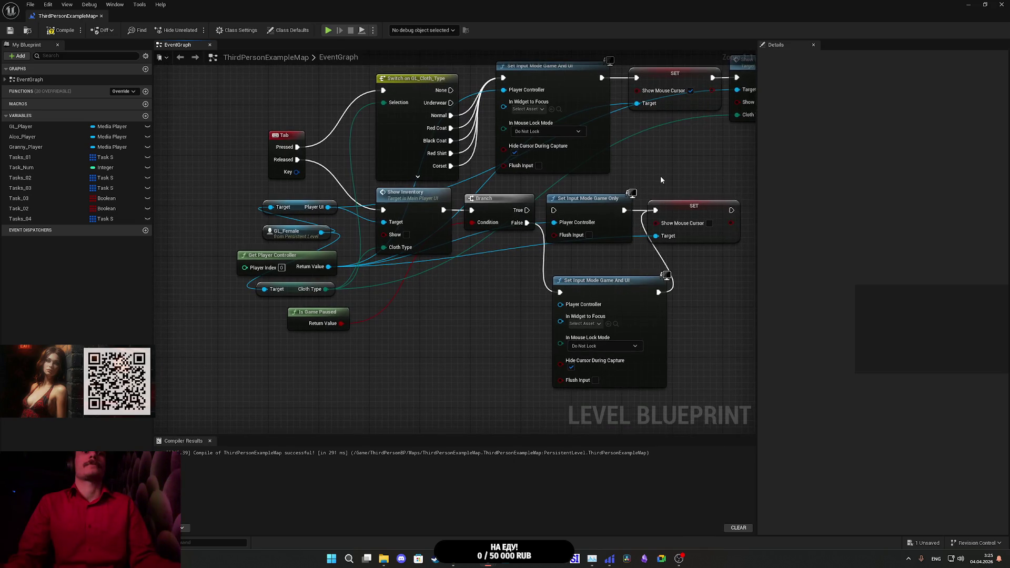
mouse_move(560, 304)
mouse_down()
mouse_move(317, 261)
mouse_move(323, 268)
mouse_up()
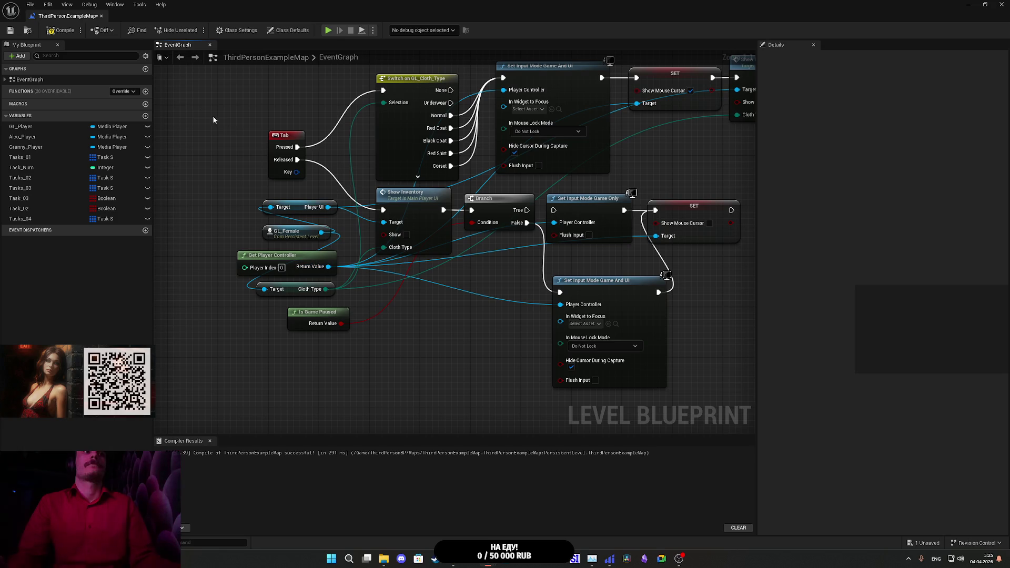
click(62, 31)
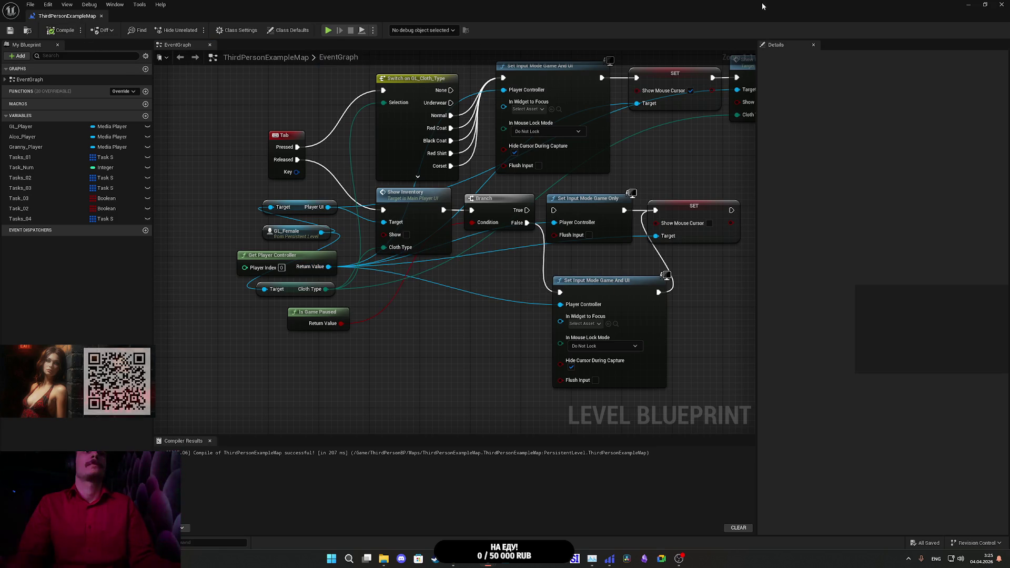
click(1002, 5)
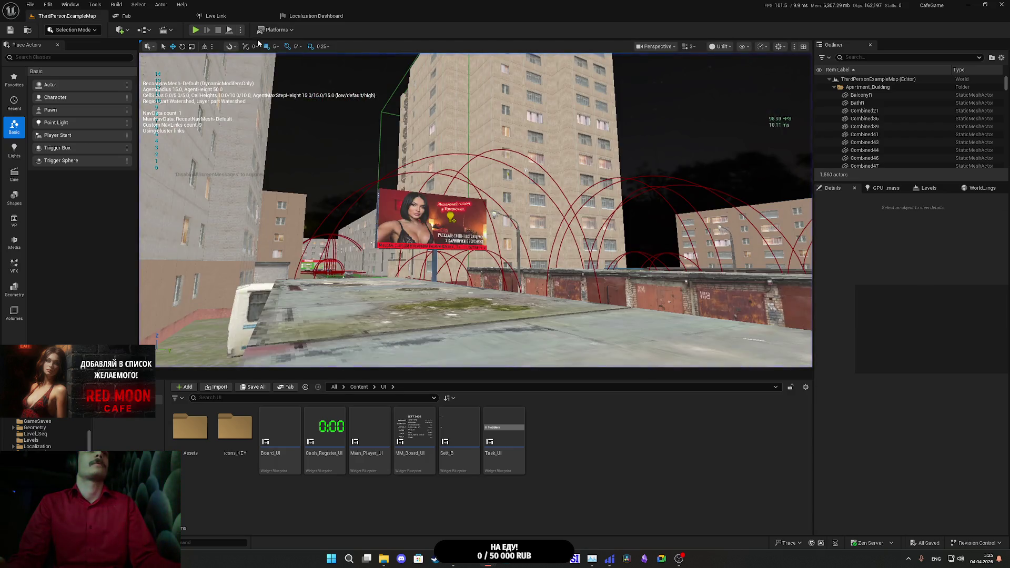
Step: Reopen the Level Blueprint, package the project for Windows into Builds, then switch to the Twitch browser
click(168, 30)
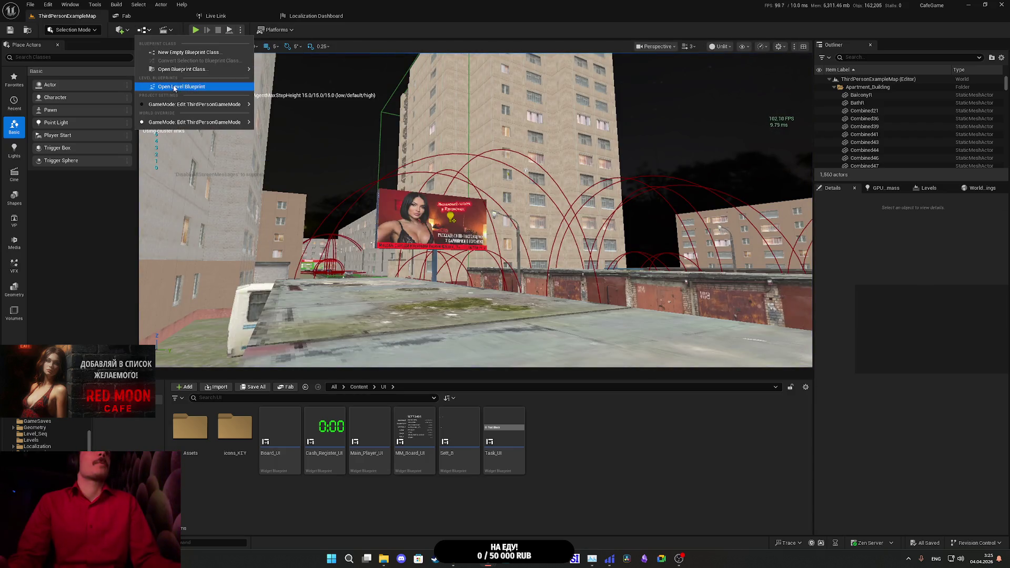
click(179, 90)
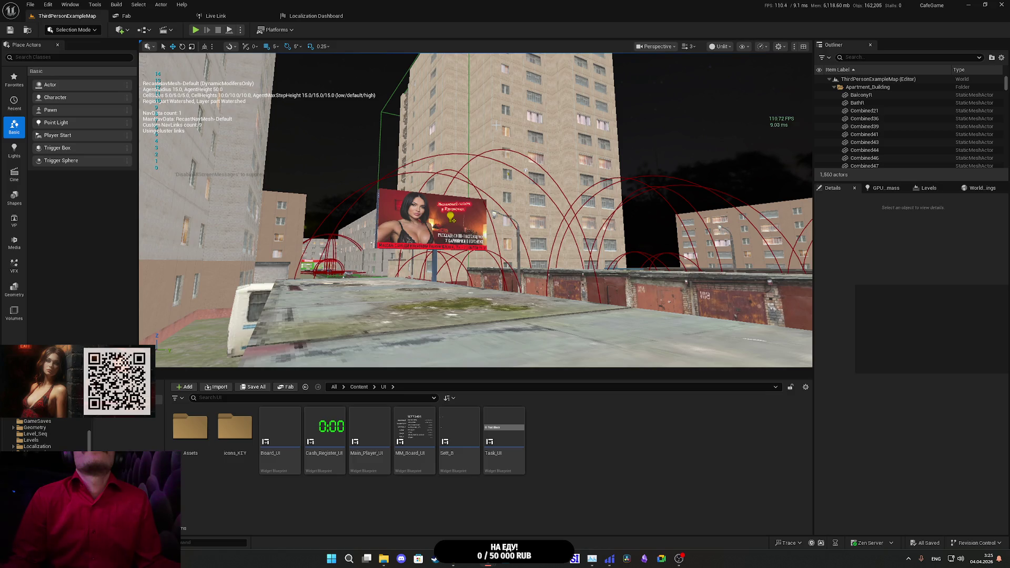
click(279, 29)
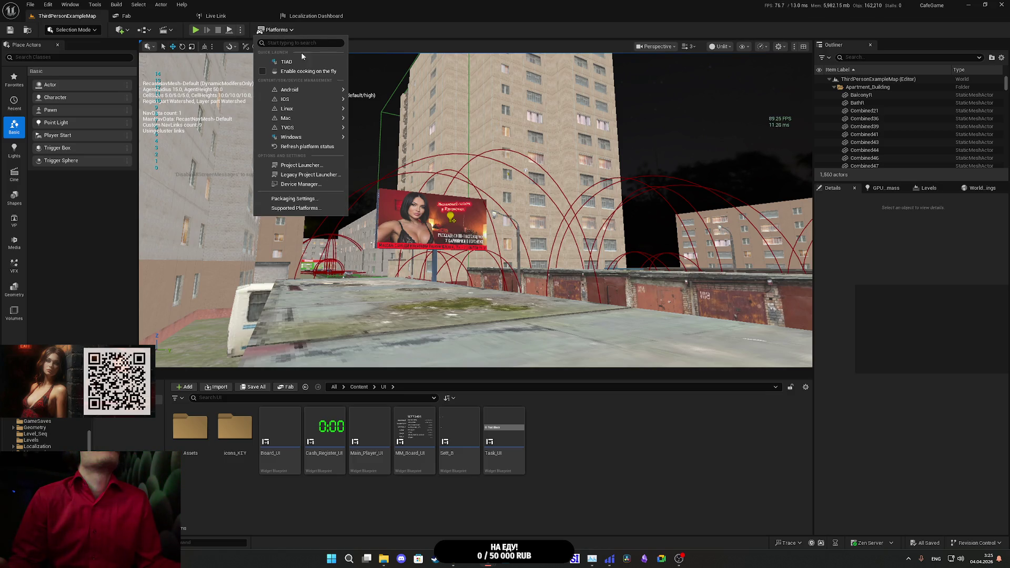
mouse_move(308, 137)
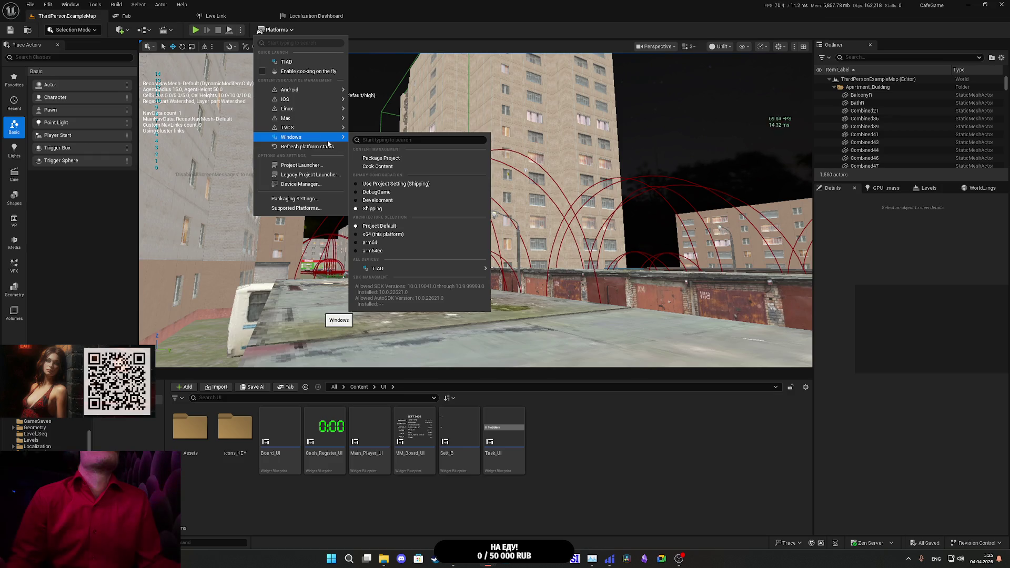
click(371, 160)
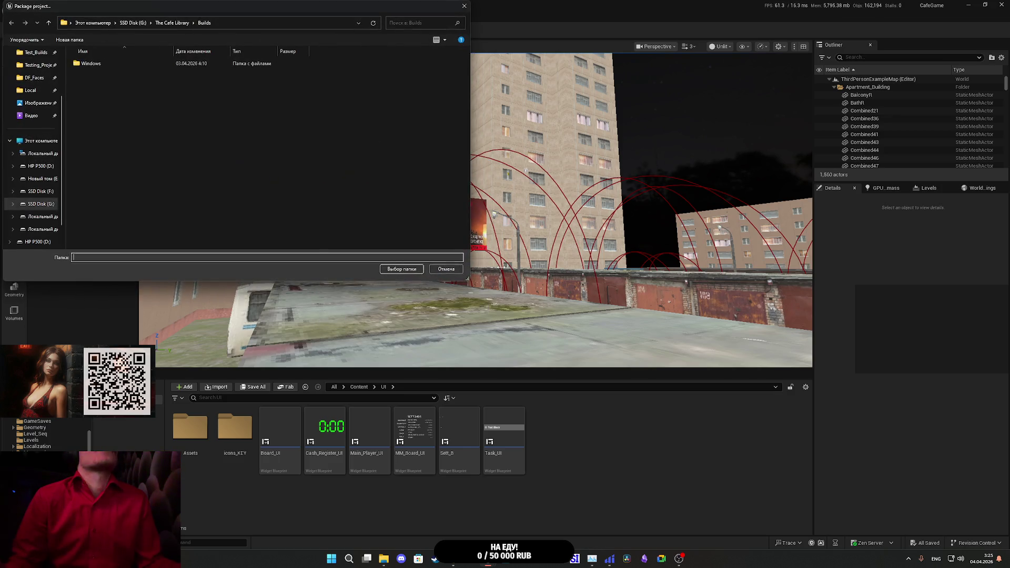
click(408, 269)
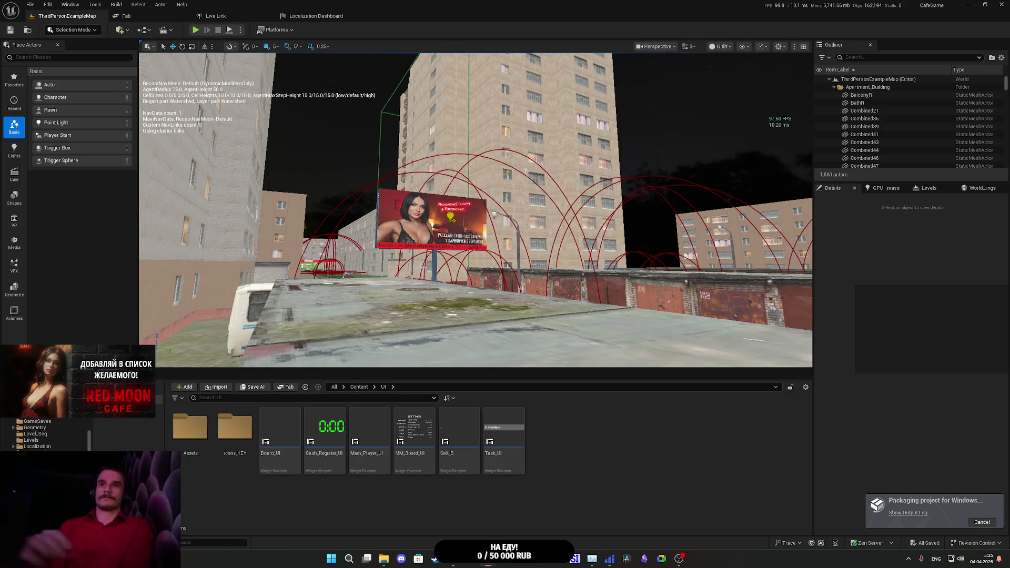
mouse_move(488, 559)
click(532, 513)
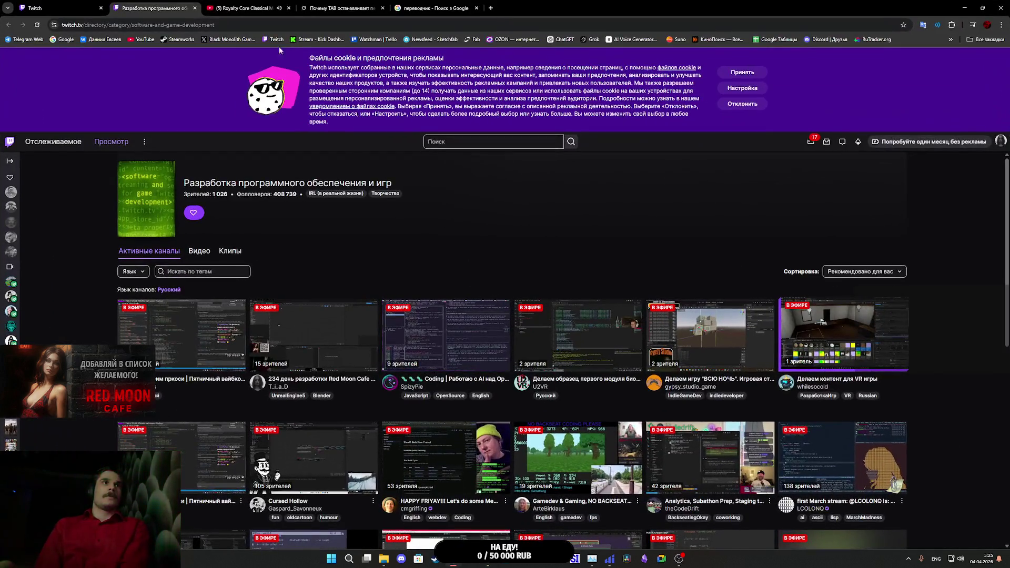
Step: Show Twitch's Stream Manager dashboard from the first Chrome tab
click(91, 5)
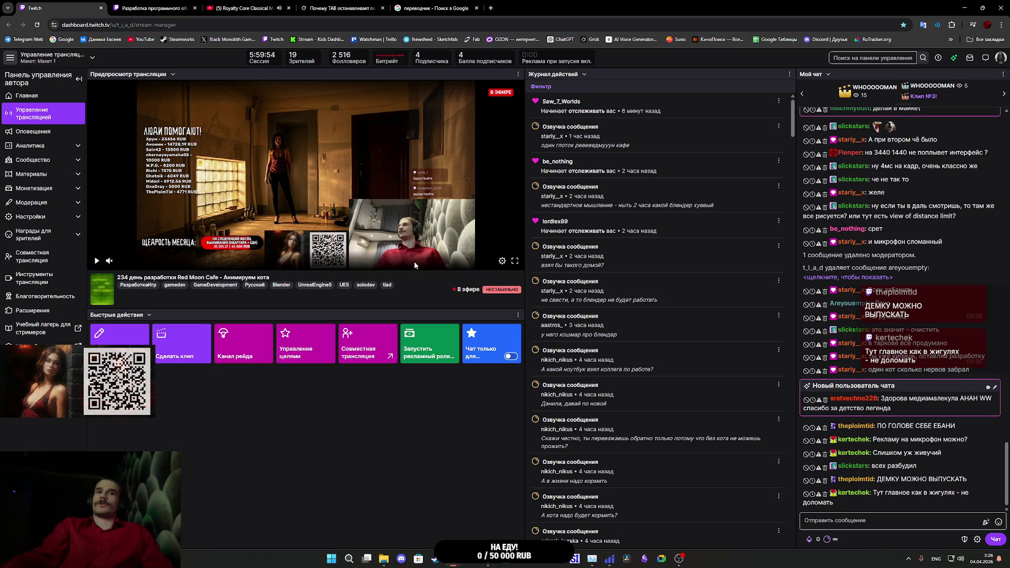
Step: Save the map from the Level Blueprint editor, then bring up the packaged game's Builds\Windows folder
mouse_move(488, 559)
click(517, 529)
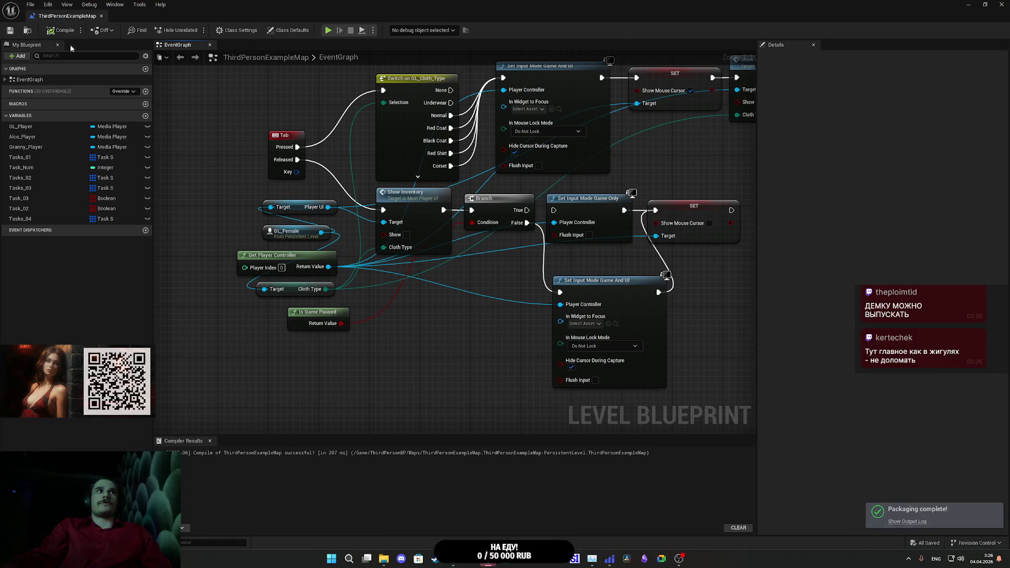
click(10, 29)
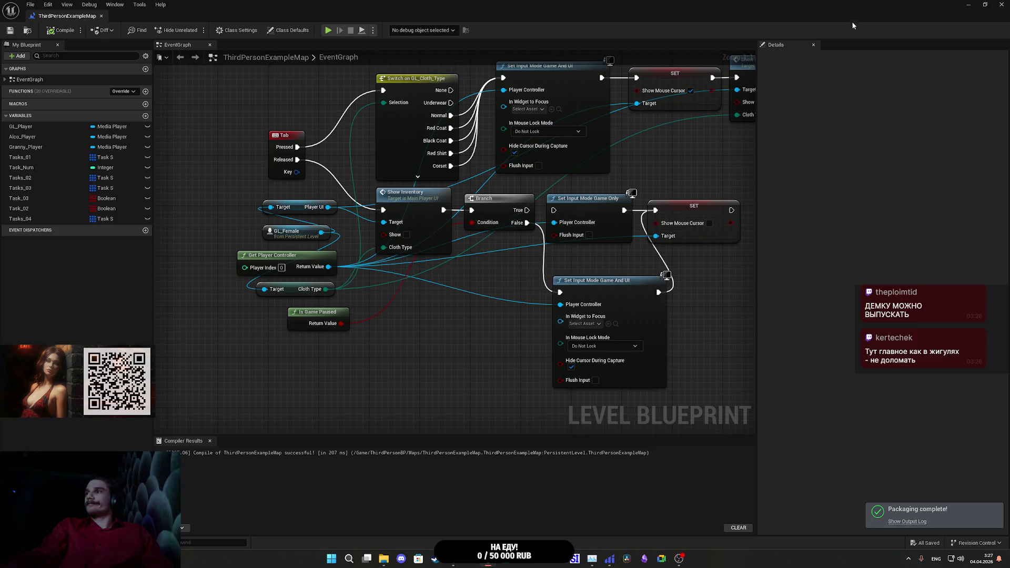
click(968, 4)
click(968, 4)
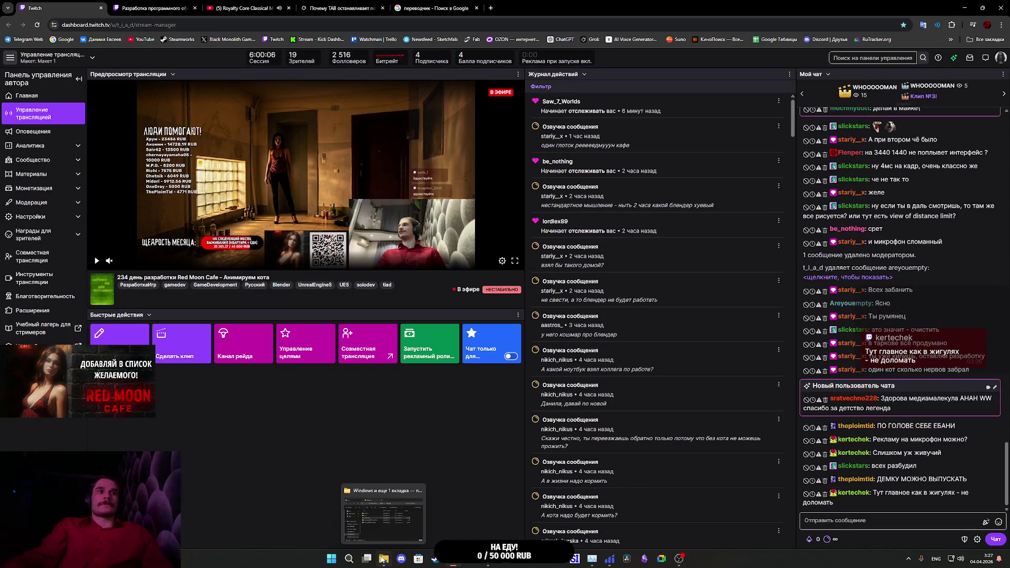
click(383, 558)
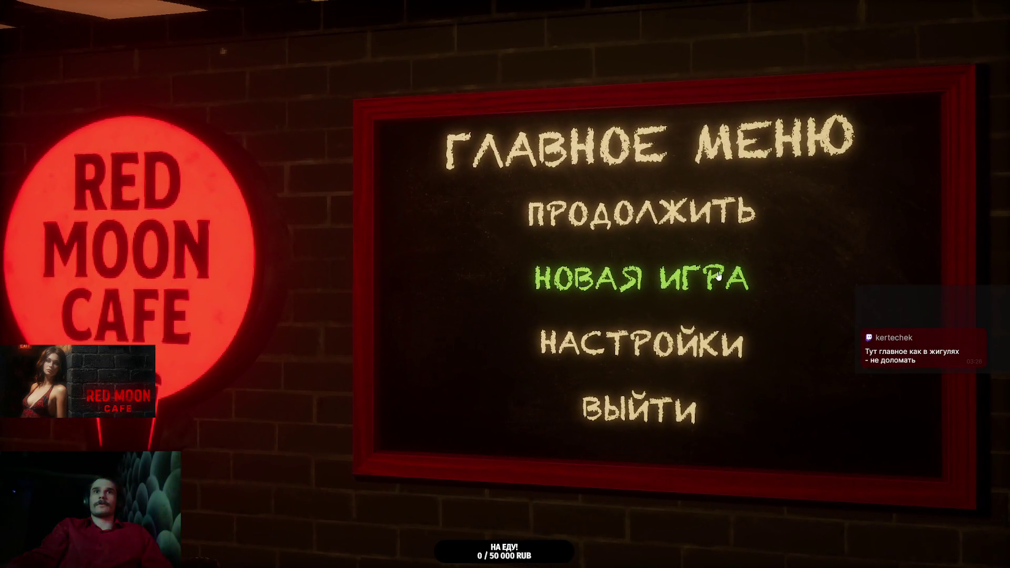
Step: Start a new game, toggle the toilet light on and off, and put on the red coat
click(719, 276)
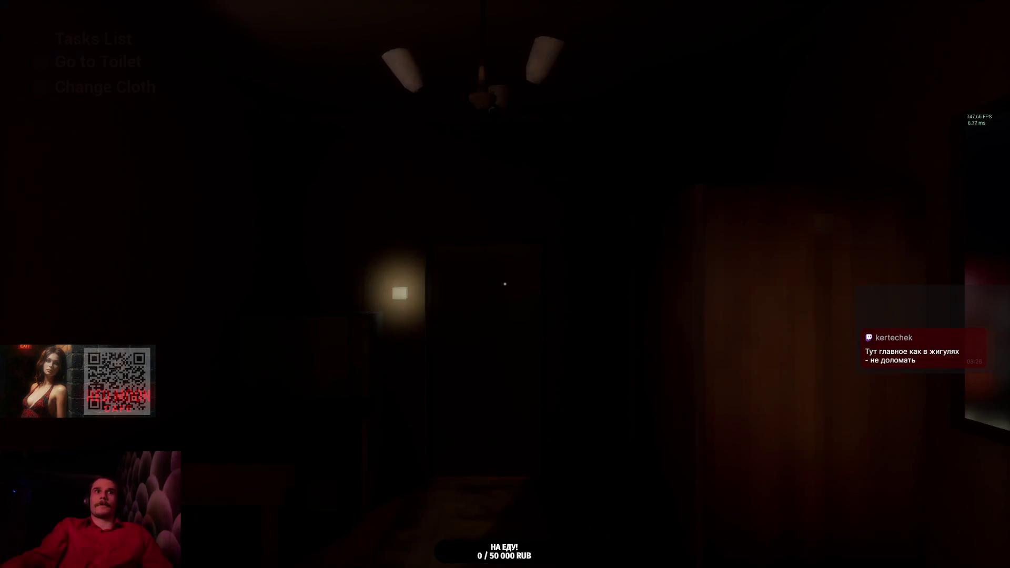
key(w)
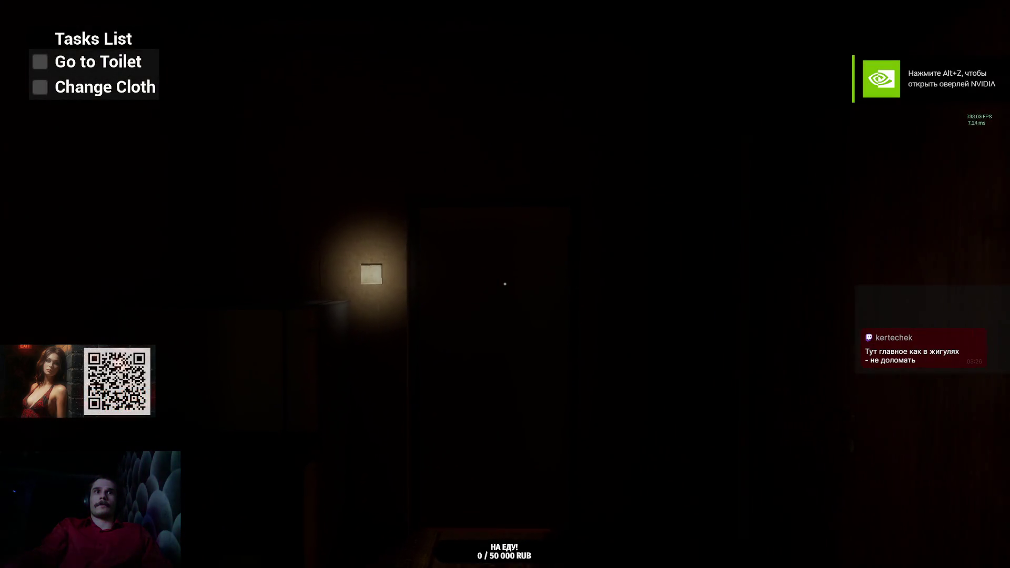
key(w)
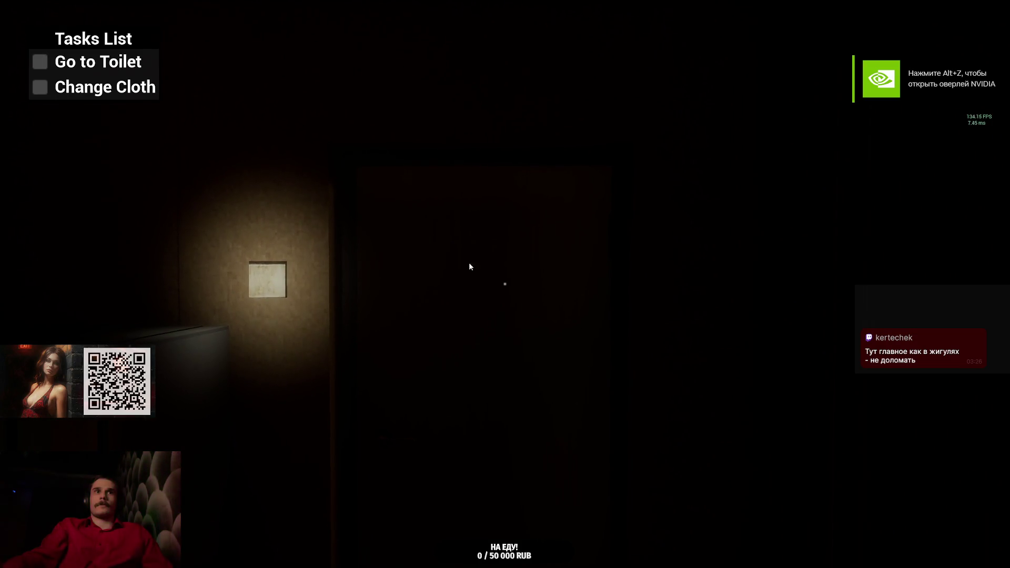
key(w)
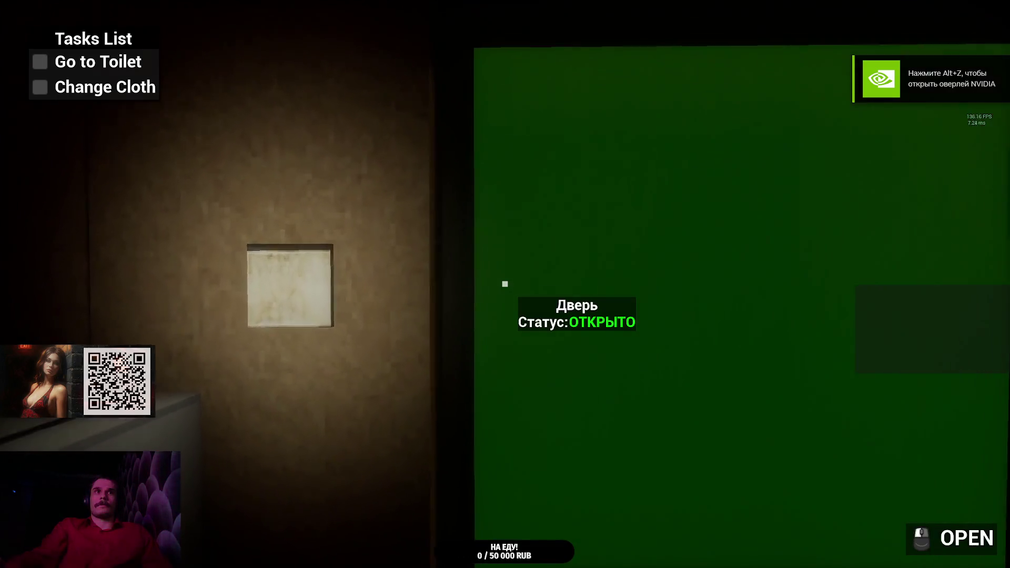
click(506, 285)
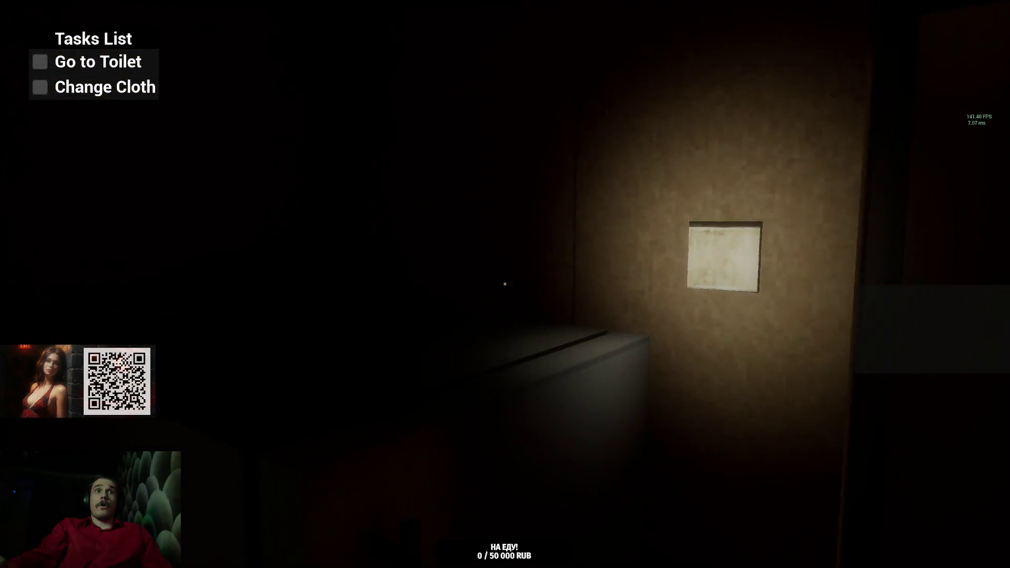
click(505, 284)
click(505, 284)
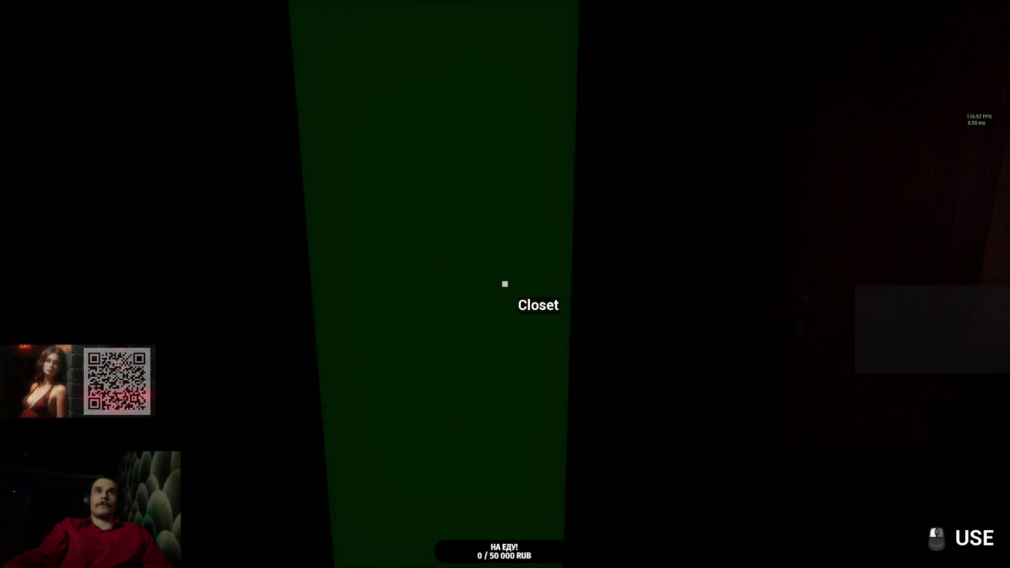
click(505, 284)
click(505, 284)
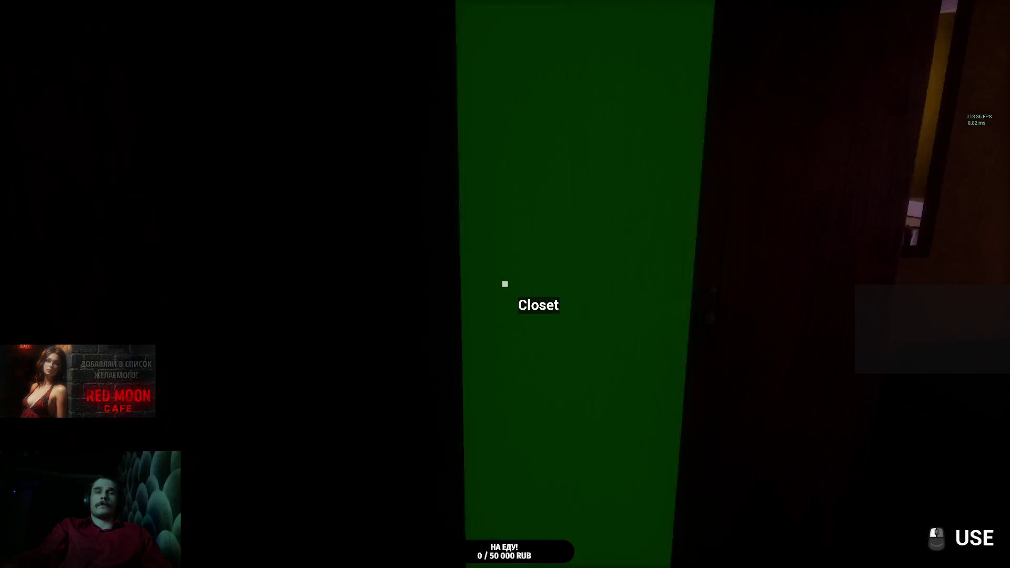
Step: Sit facing the TV, then walk to the window and mirror, checking the inventory bar
scroll(505, 285, down, 1)
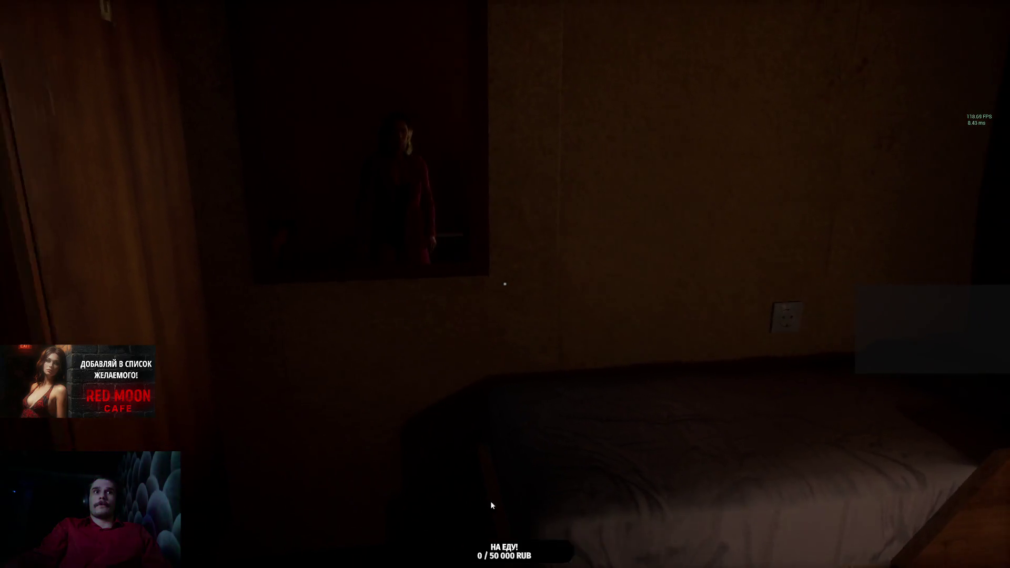
key(f)
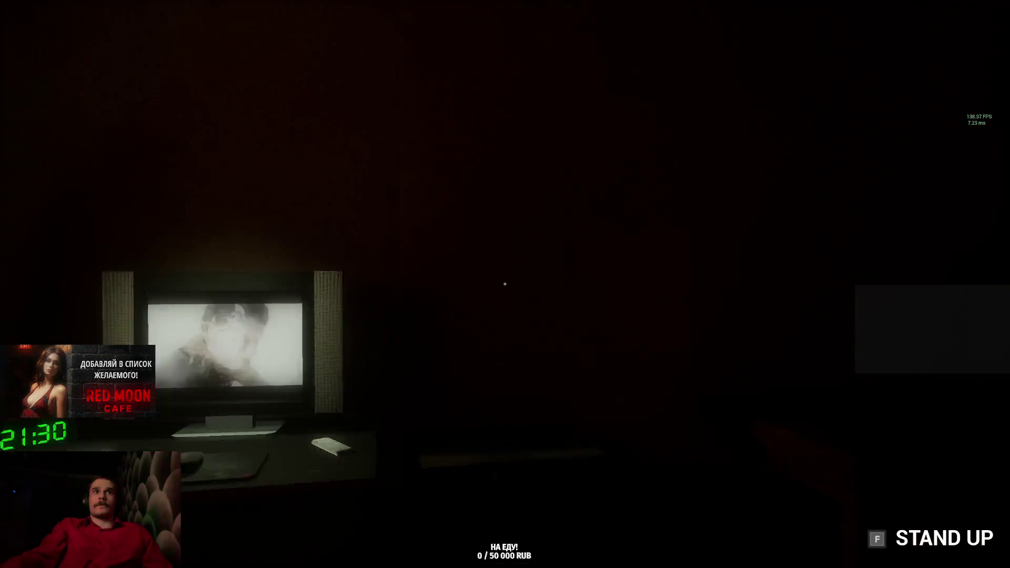
key(f)
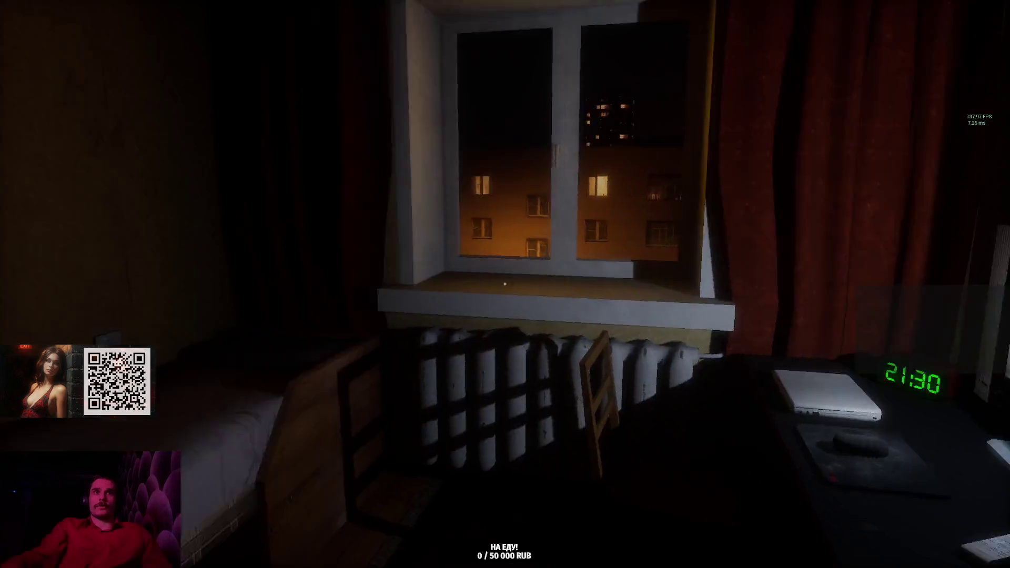
key(w)
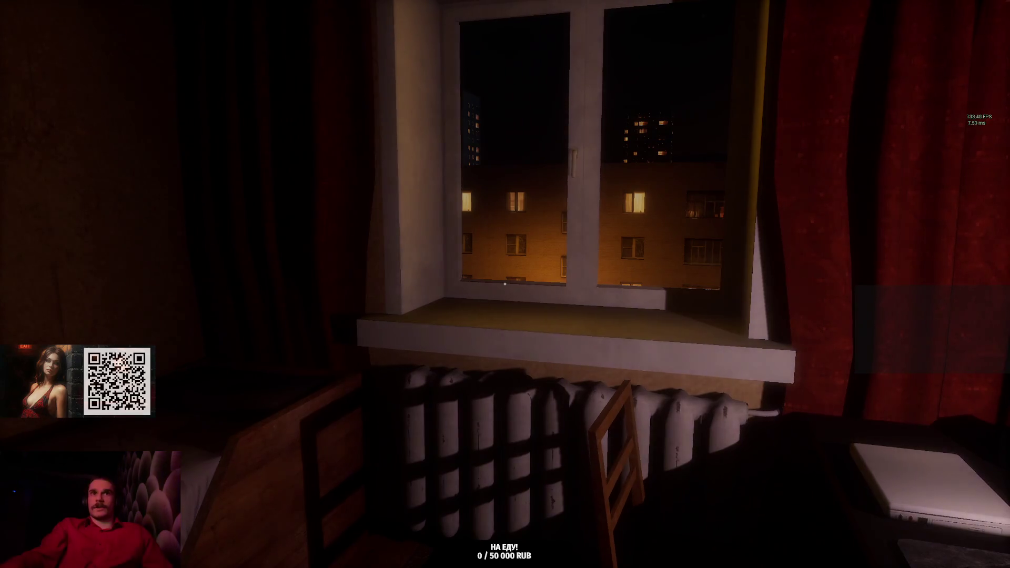
key(Tab)
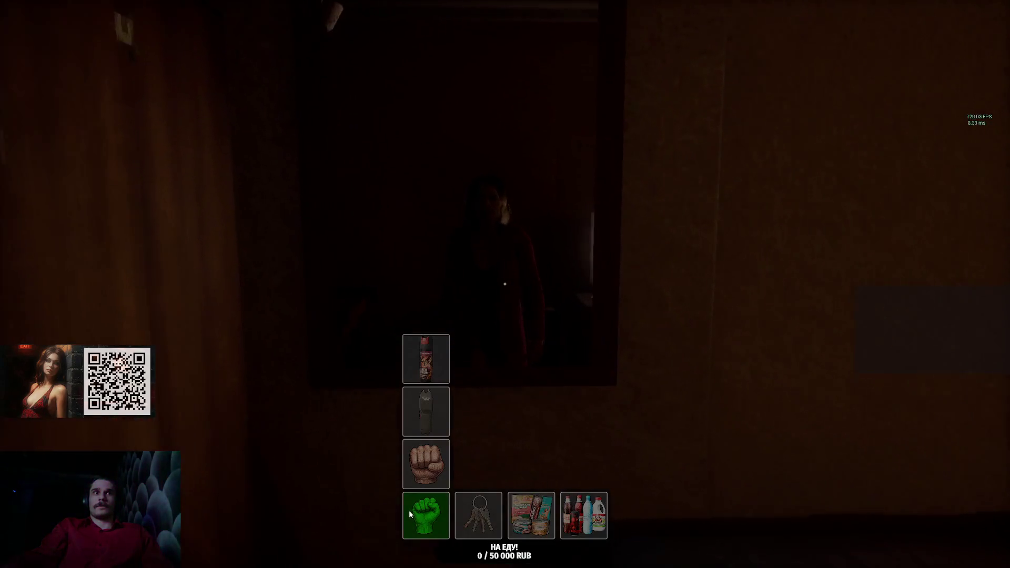
click(408, 510)
key(s)
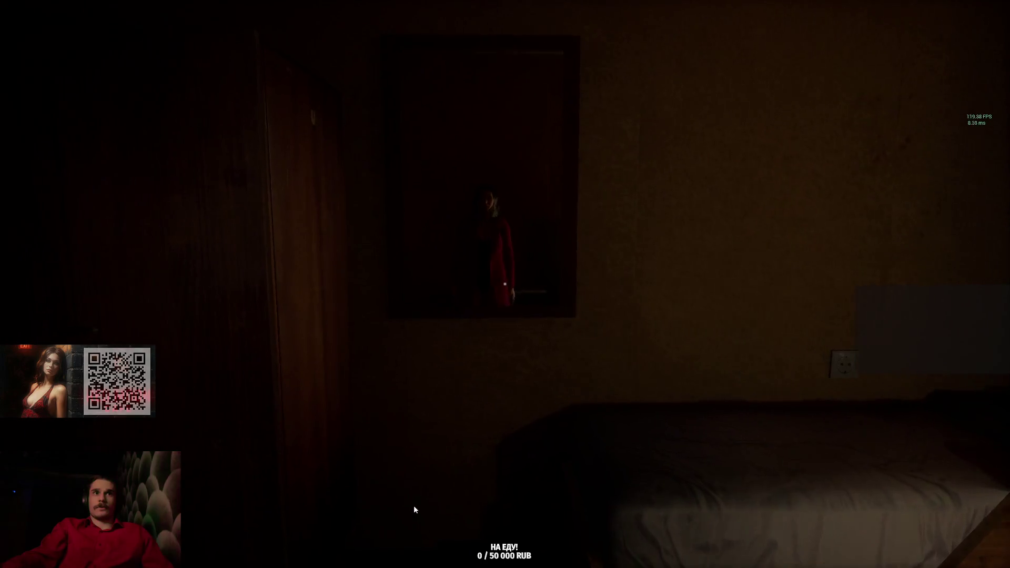
key(w)
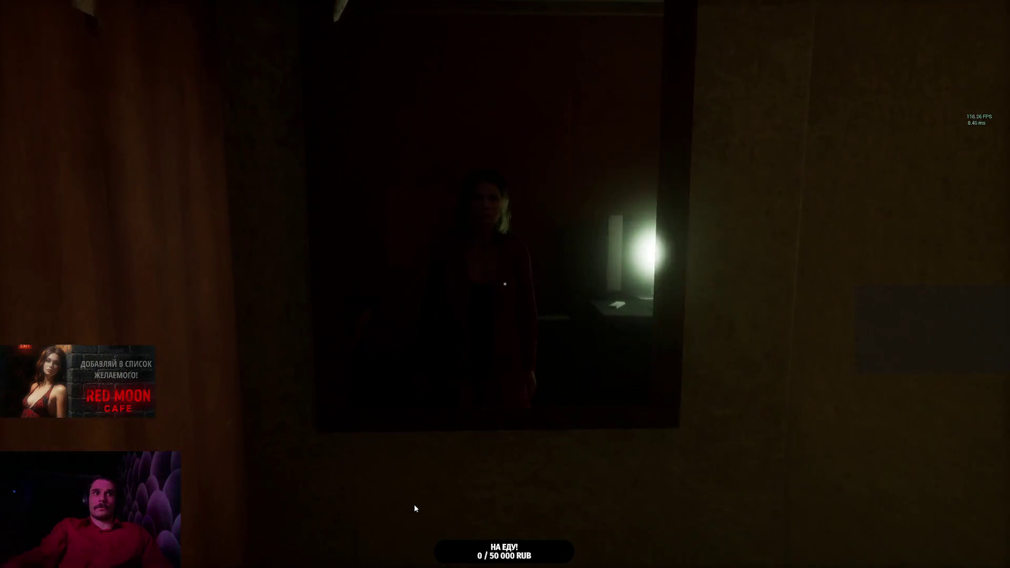
key(w)
key(s)
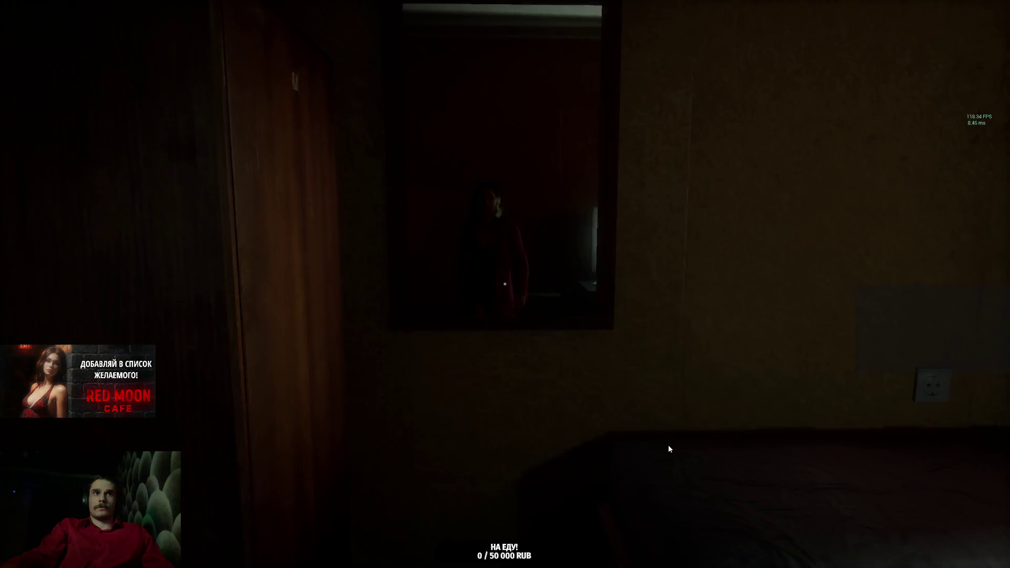
key(w)
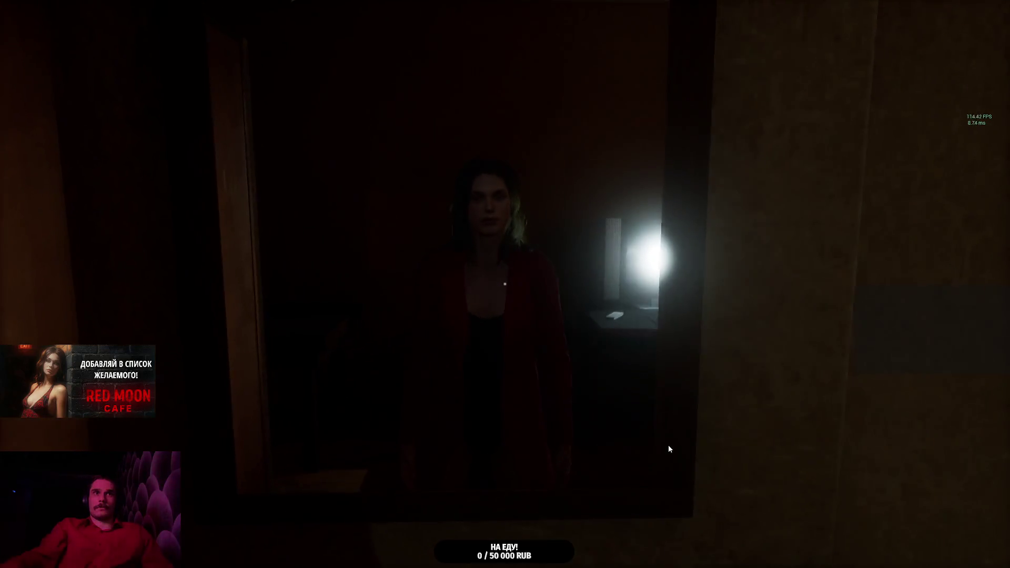
key(s)
Step: Check the inventory hotbar once more, then exit via the pause menu and quit to the desktop
key(Tab)
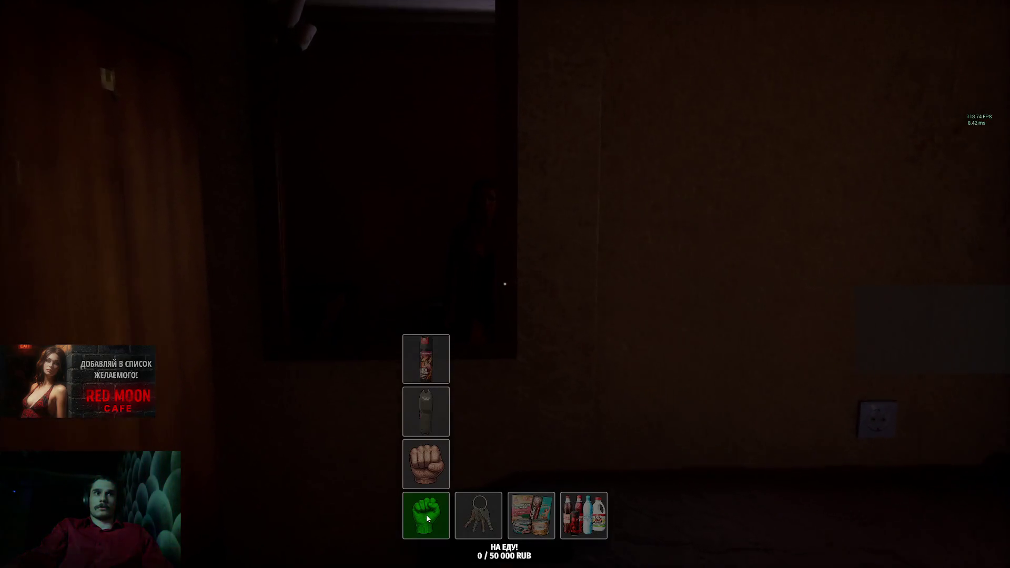
click(426, 519)
key(Escape)
key(Escape)
key(Escape)
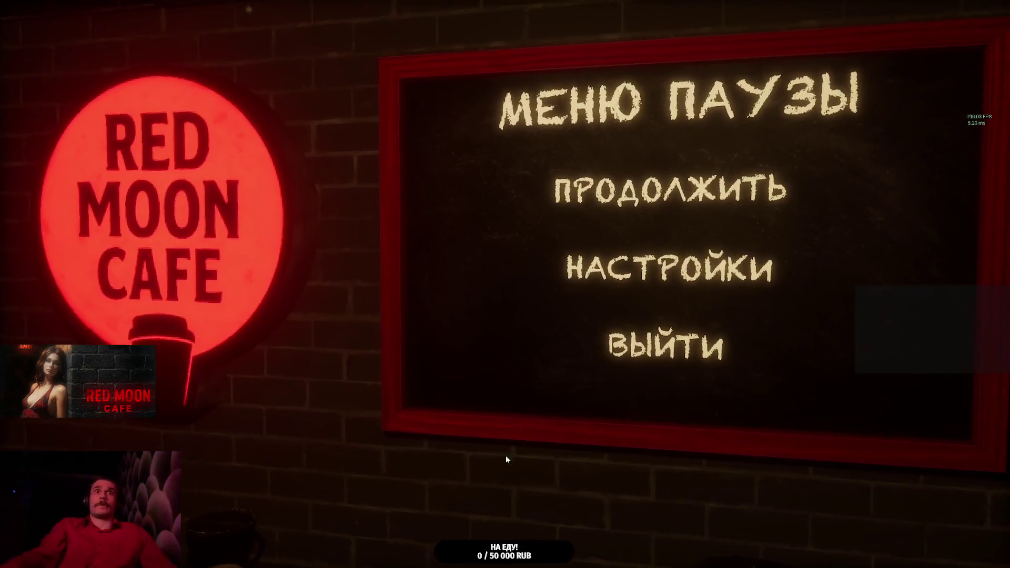
click(652, 362)
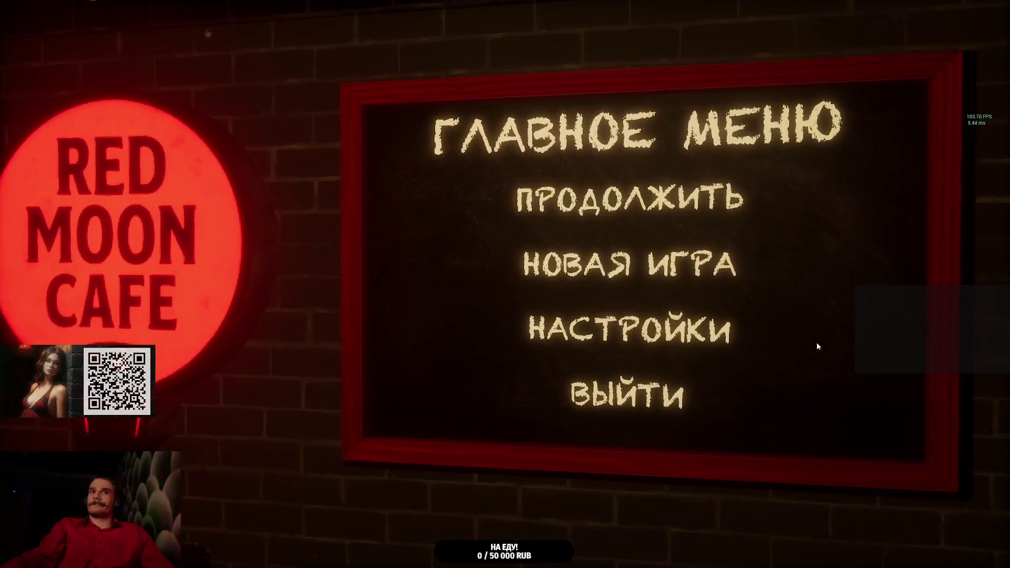
click(648, 384)
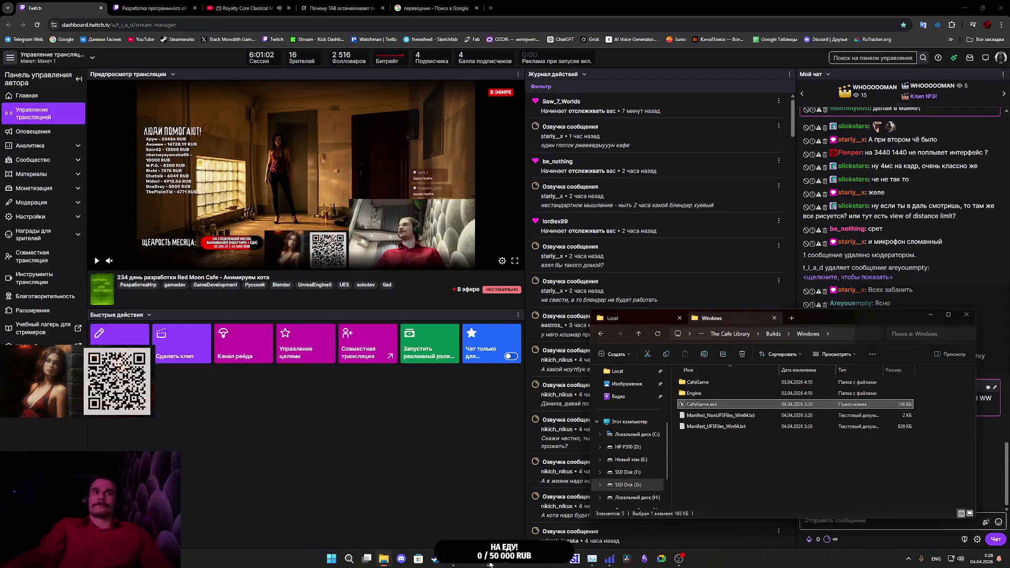
Step: Return to Unreal Editor and open the map's Level Blueprint from the Blueprints toolbar menu
click(489, 561)
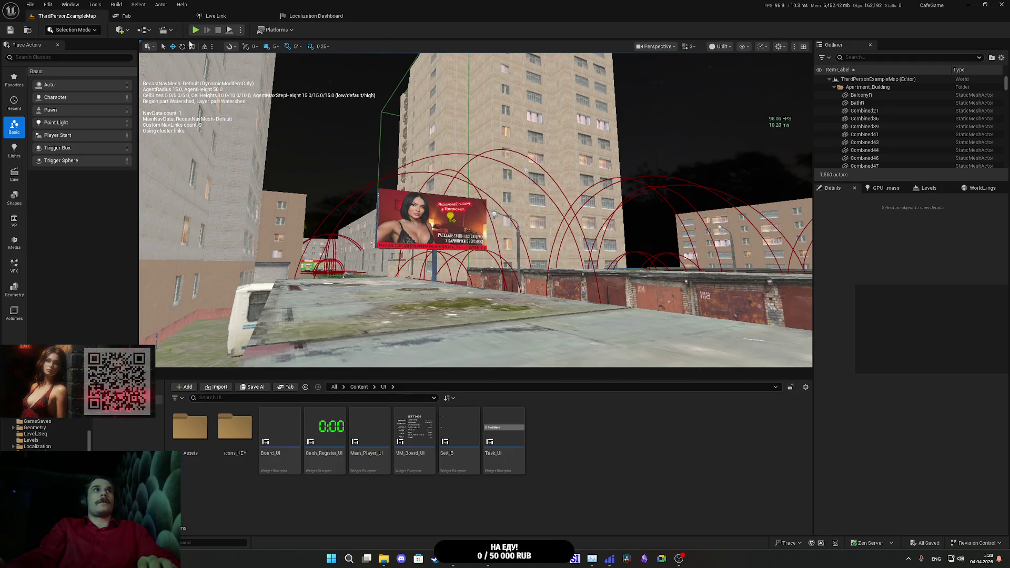
click(164, 30)
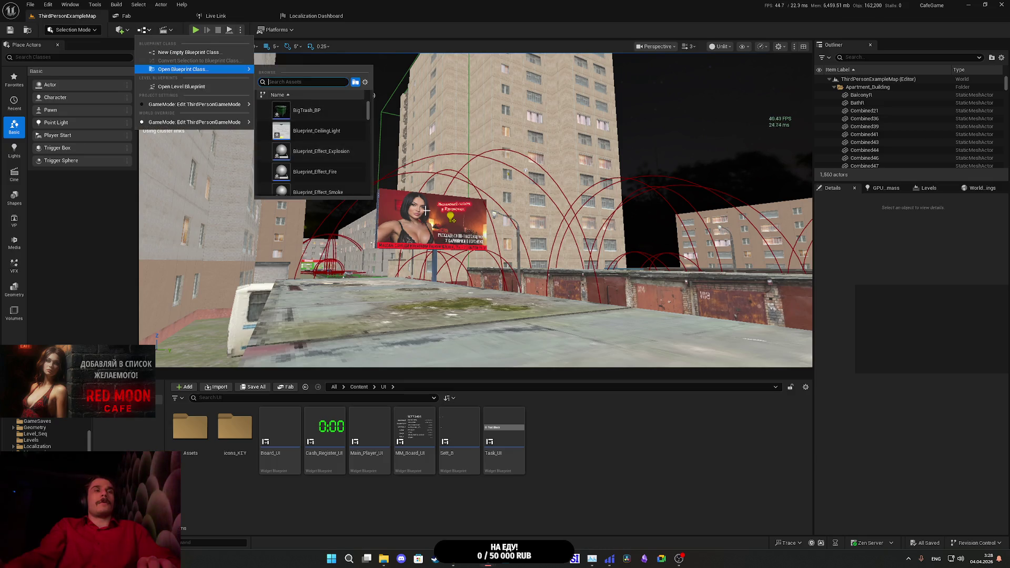
click(418, 33)
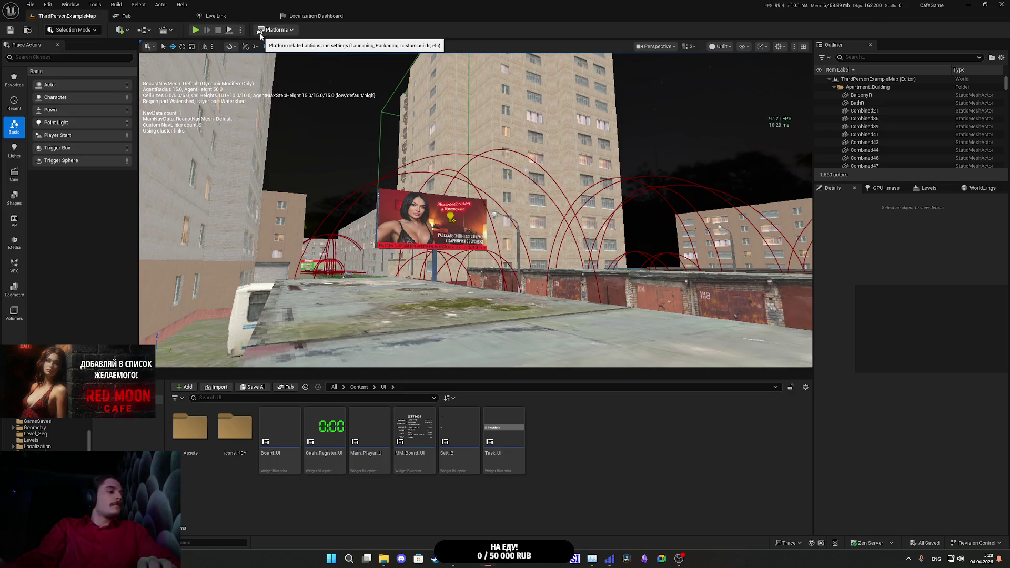
click(143, 30)
click(184, 87)
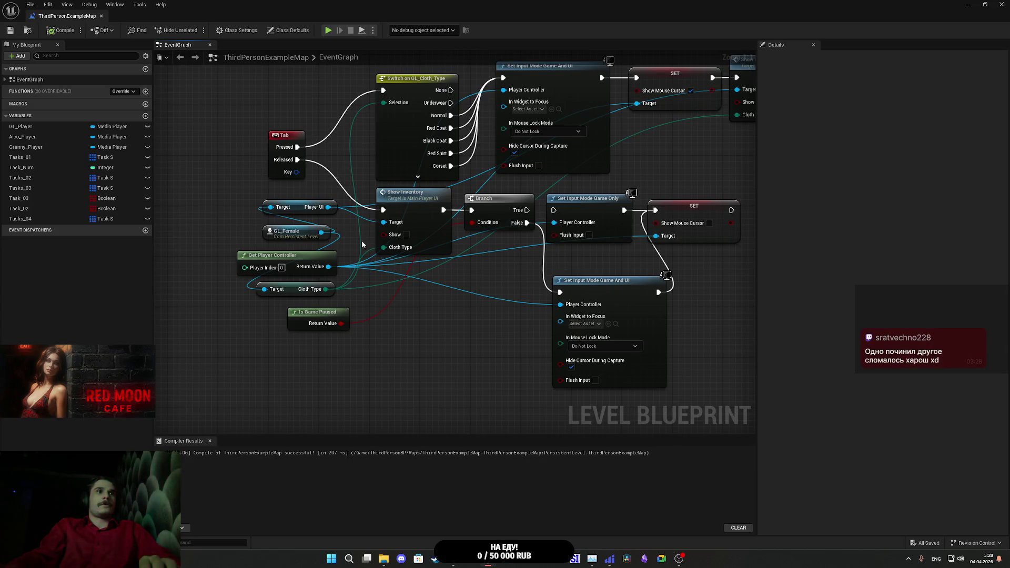
Step: Change the inventory input event's key from Tab to Caps Lock and compile
click(344, 209)
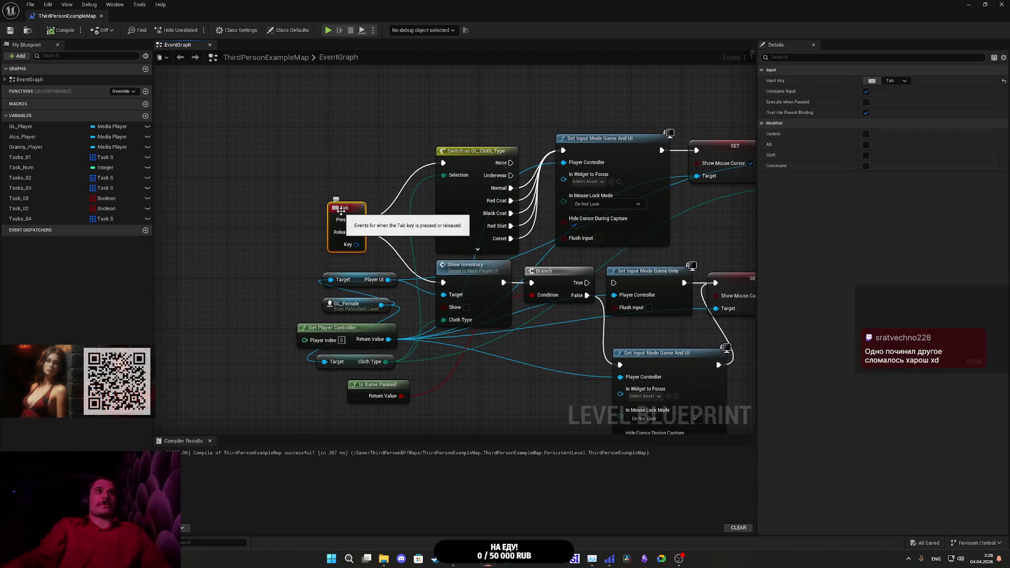
click(872, 81)
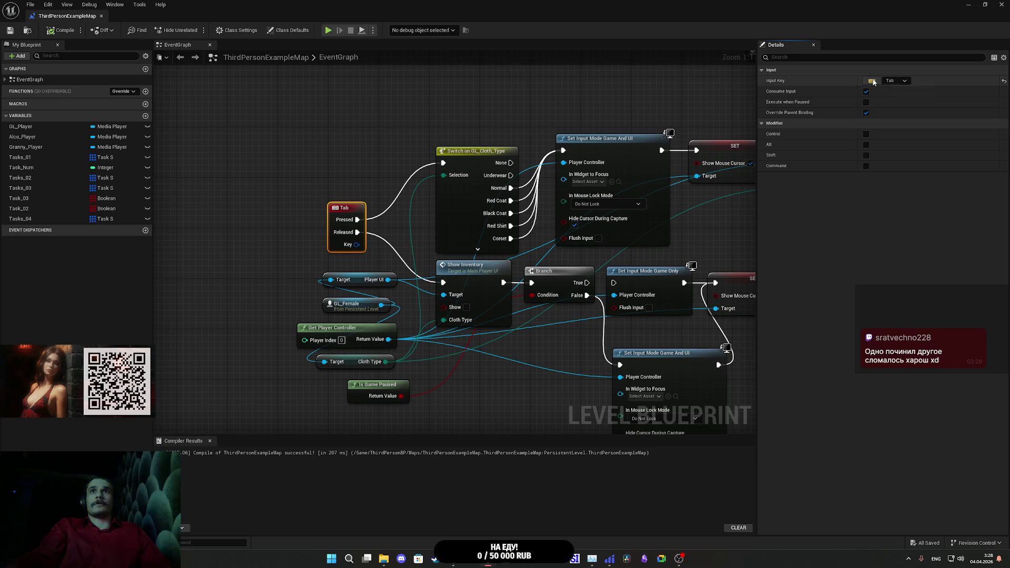
key(Caps_Lock)
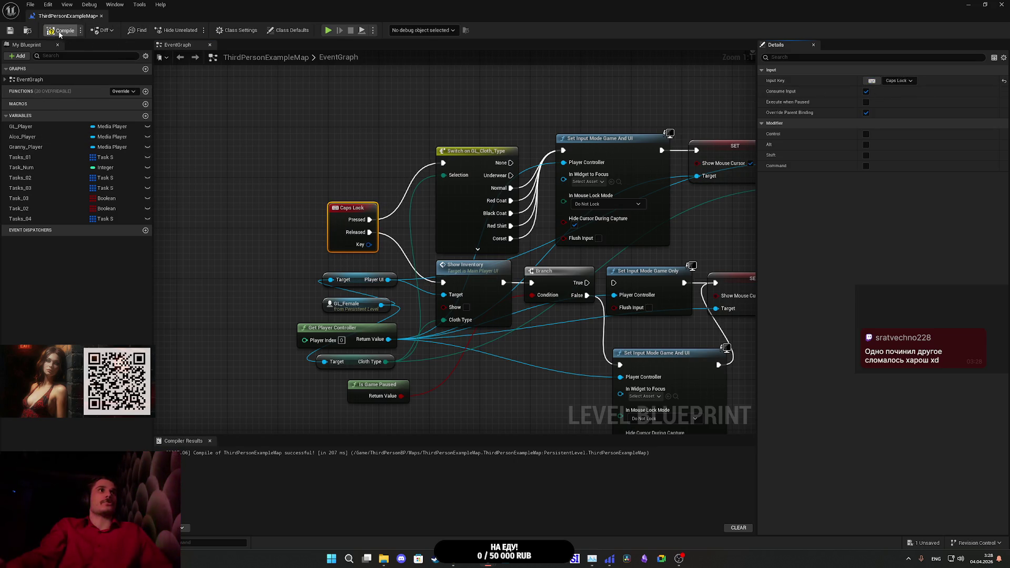
click(11, 31)
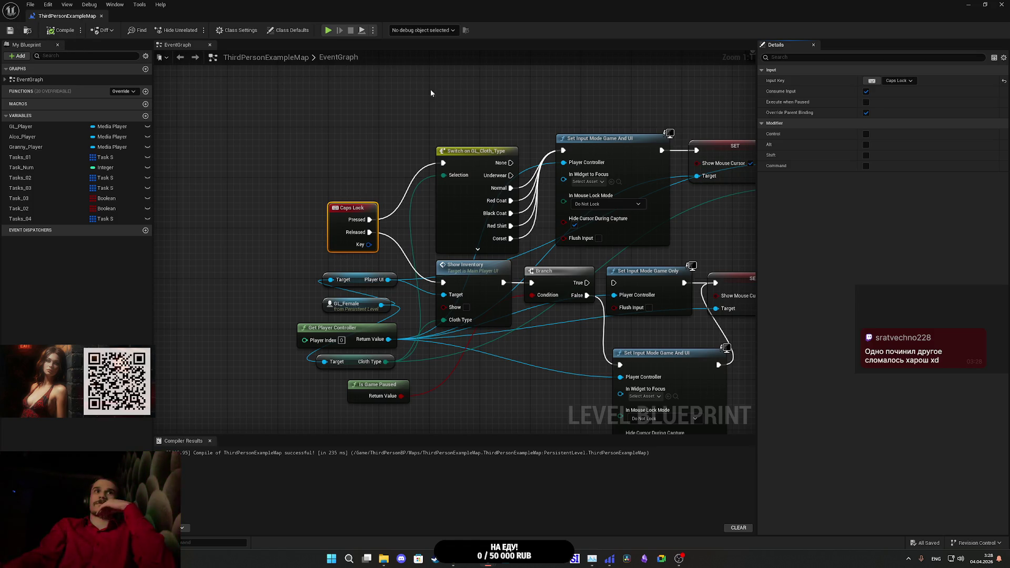
Step: Wire Branch False straight to Set Input Mode Game Only, delete the Game And UI node, and recompile
mouse_move(563, 91)
mouse_down()
mouse_move(407, 125)
mouse_move(428, 115)
mouse_up()
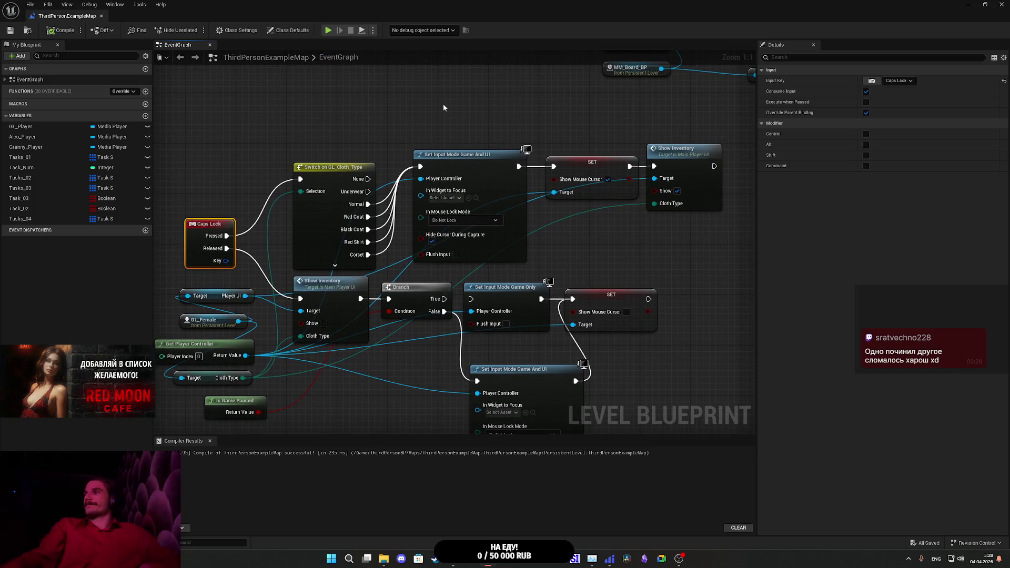
drag(585, 105, 541, 125)
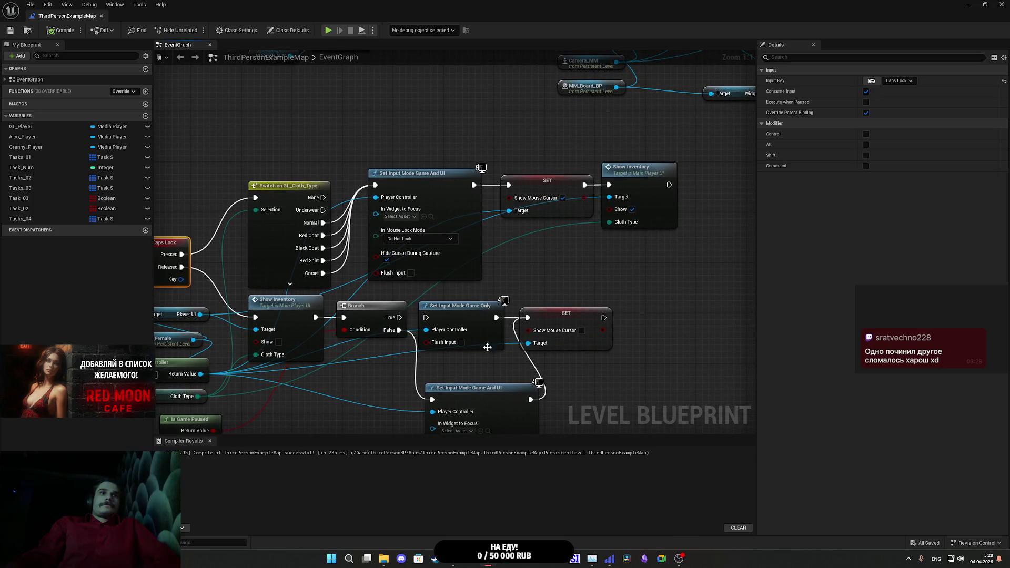
drag(399, 330, 426, 317)
drag(472, 415, 511, 329)
click(496, 304)
key(Delete)
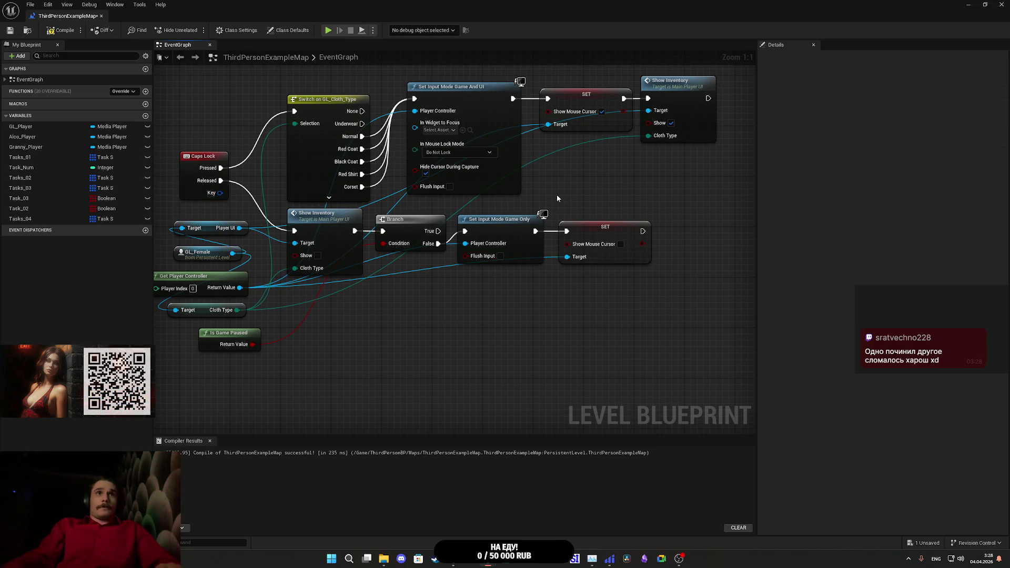
click(9, 32)
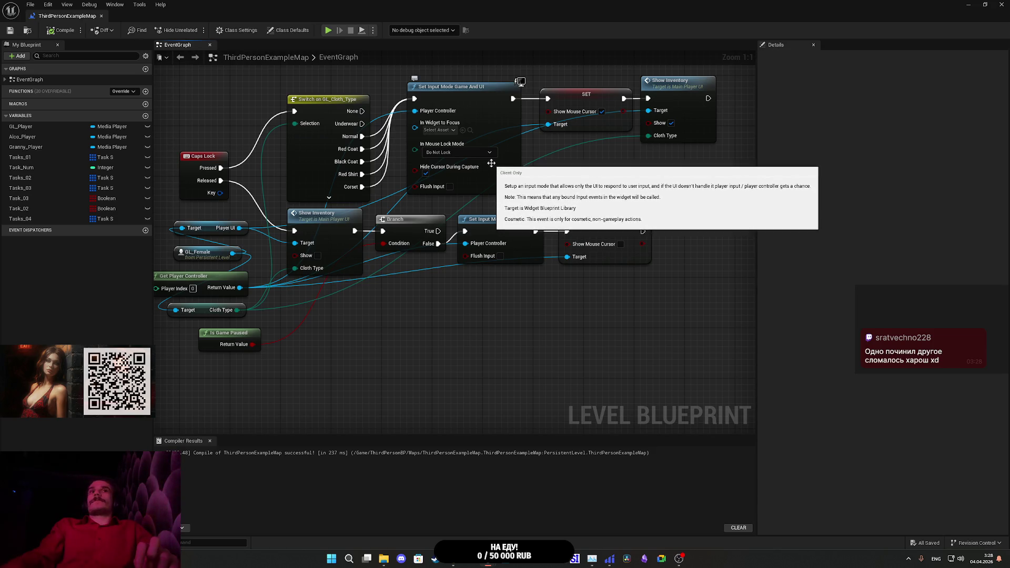
mouse_move(589, 173)
mouse_down()
mouse_move(683, 216)
mouse_move(659, 257)
mouse_move(638, 263)
mouse_up()
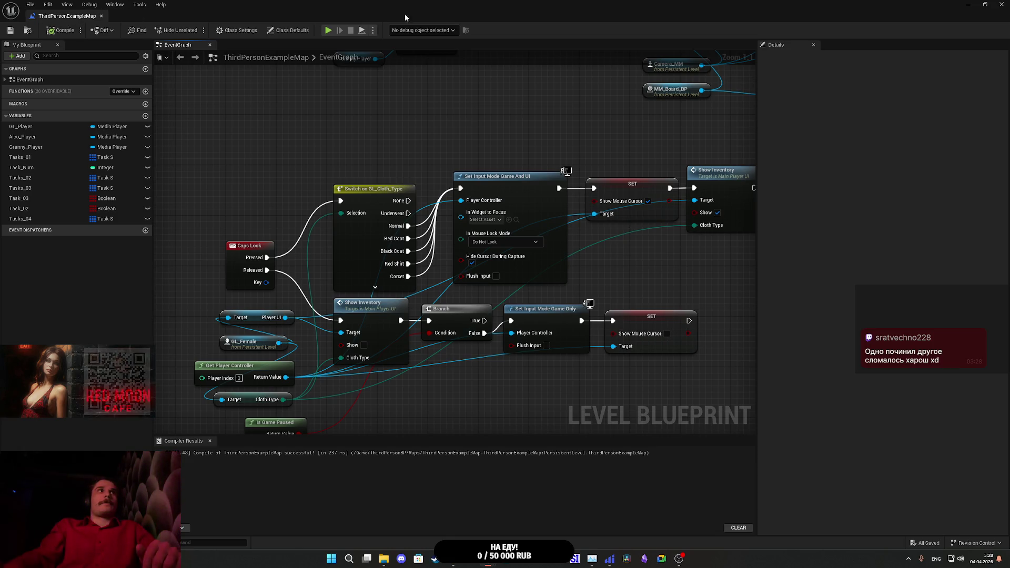
click(970, 3)
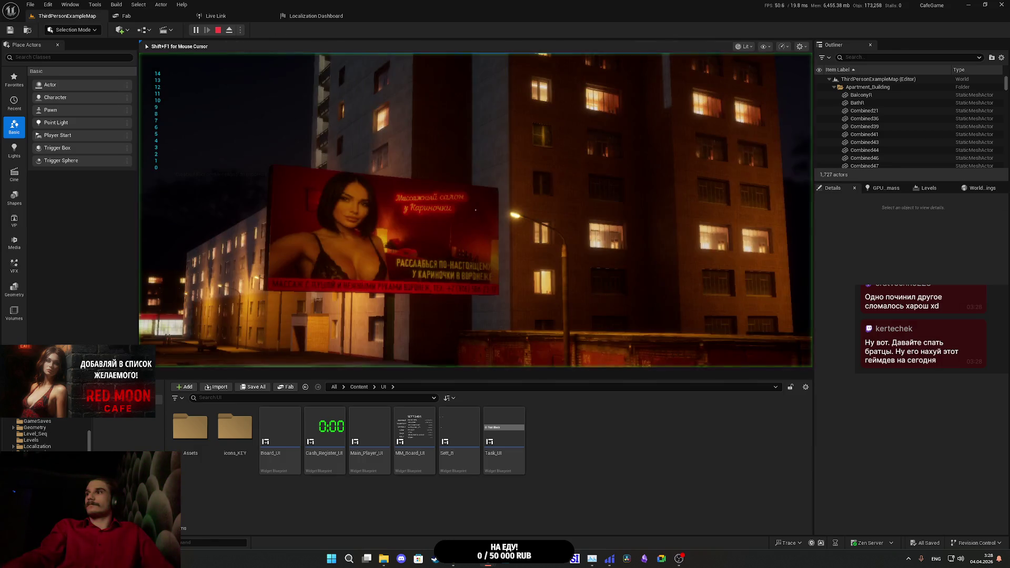
Step: Walk through the bedroom to the window, then stop the Play In Editor session
key(w)
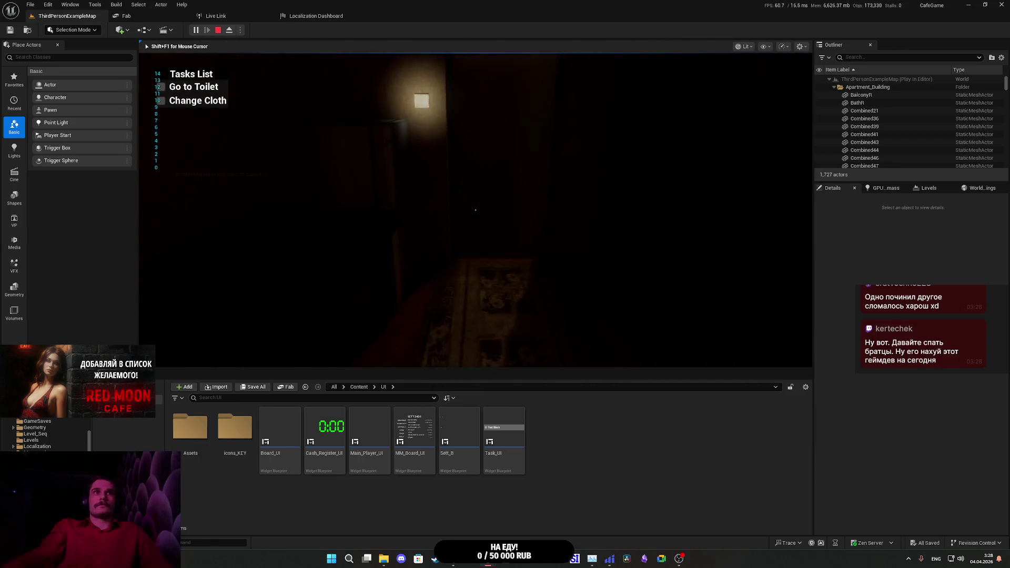
key(w)
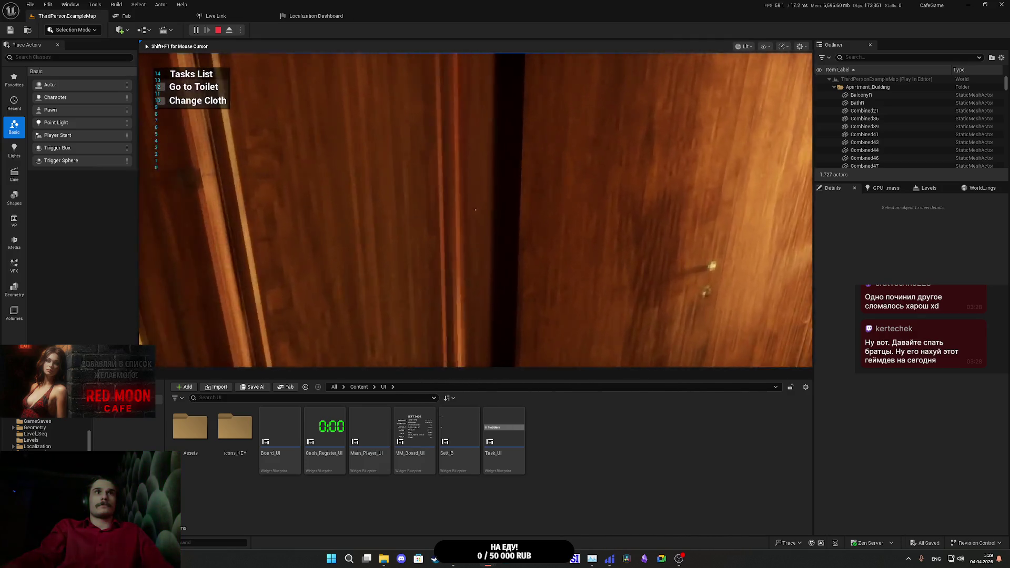
key(w)
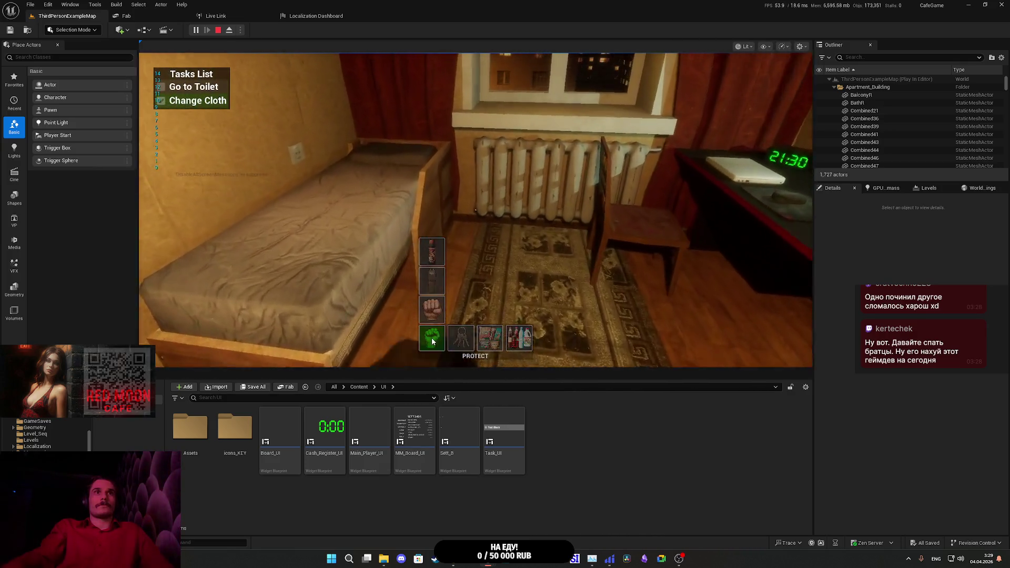
key(Escape)
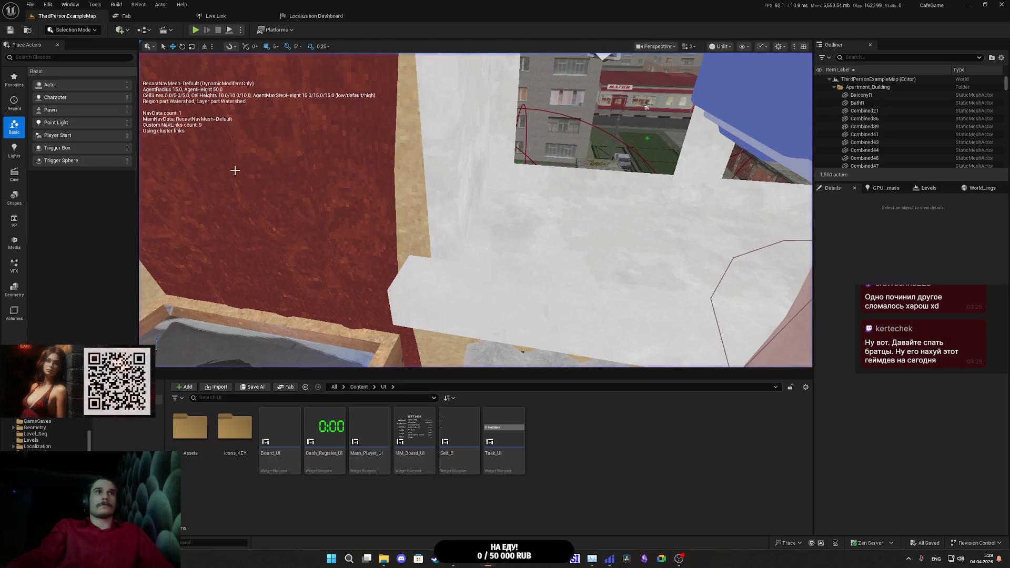
Step: Browse the Blueprints, Platforms and Edit menus in the level editor
click(142, 29)
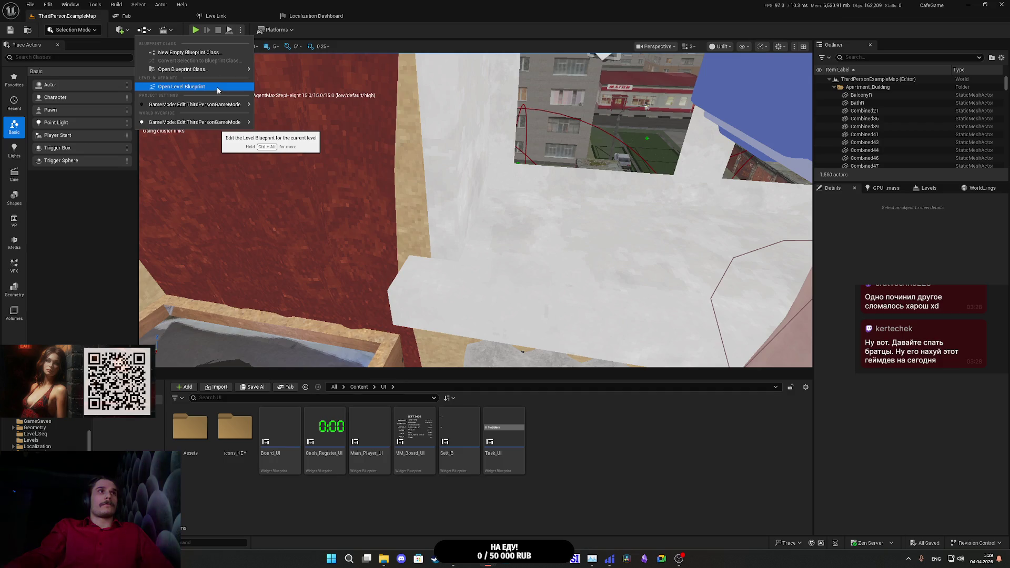
click(275, 30)
mouse_move(315, 141)
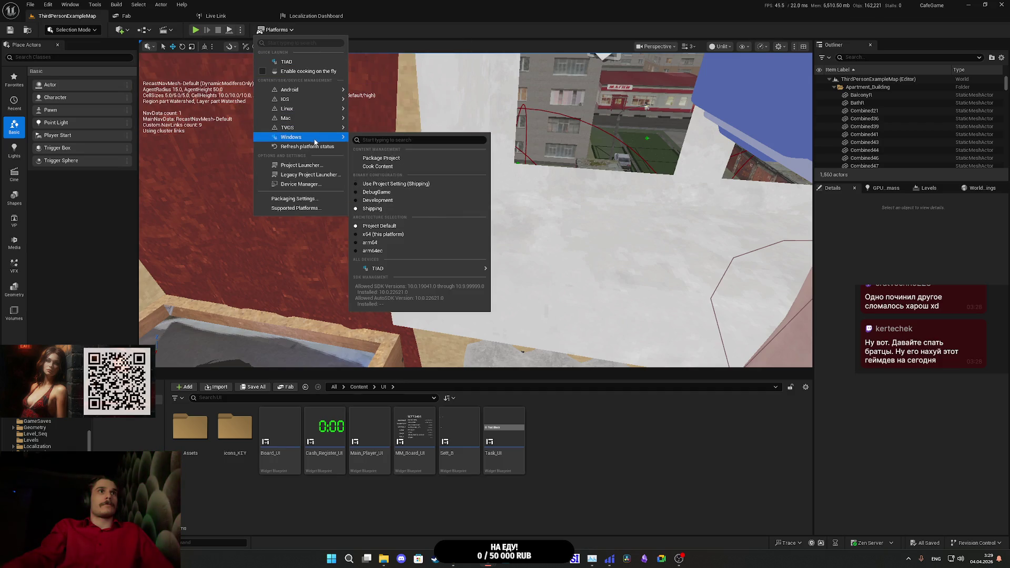
click(47, 4)
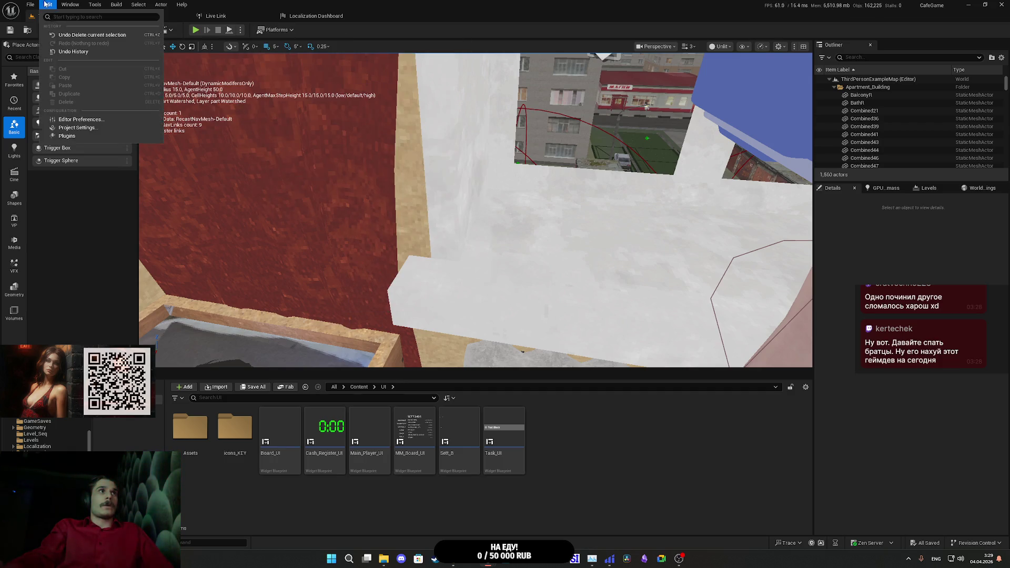
Step: Open Project Settings from the Edit menu
click(77, 128)
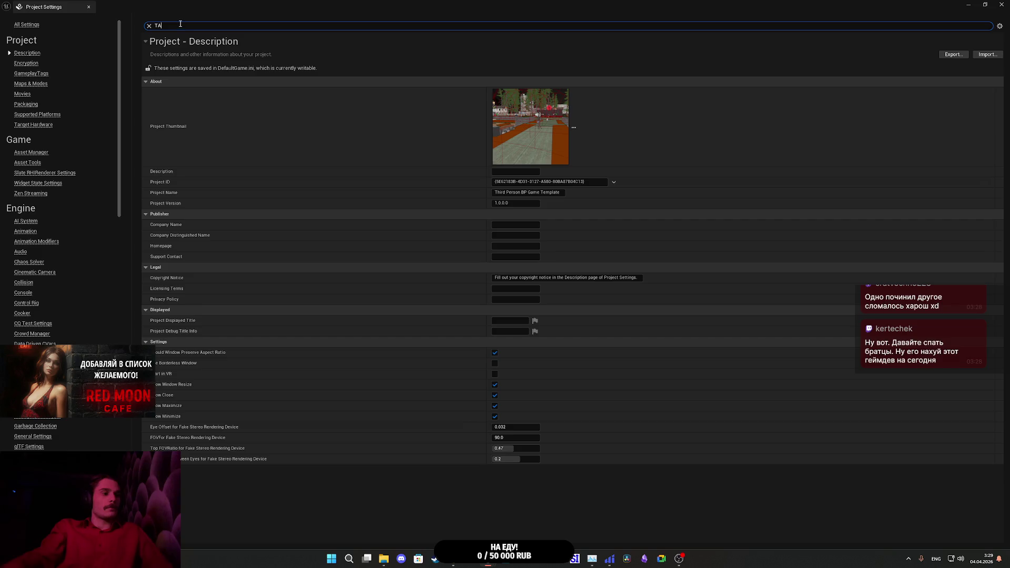
text(B)
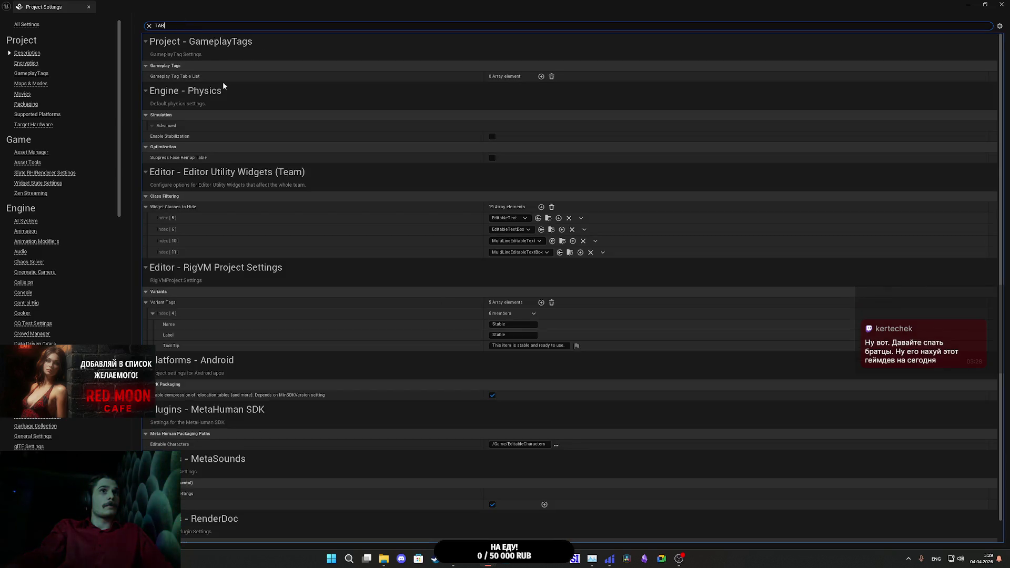
scroll(223, 93, down, 1)
scroll(217, 92, up, 1)
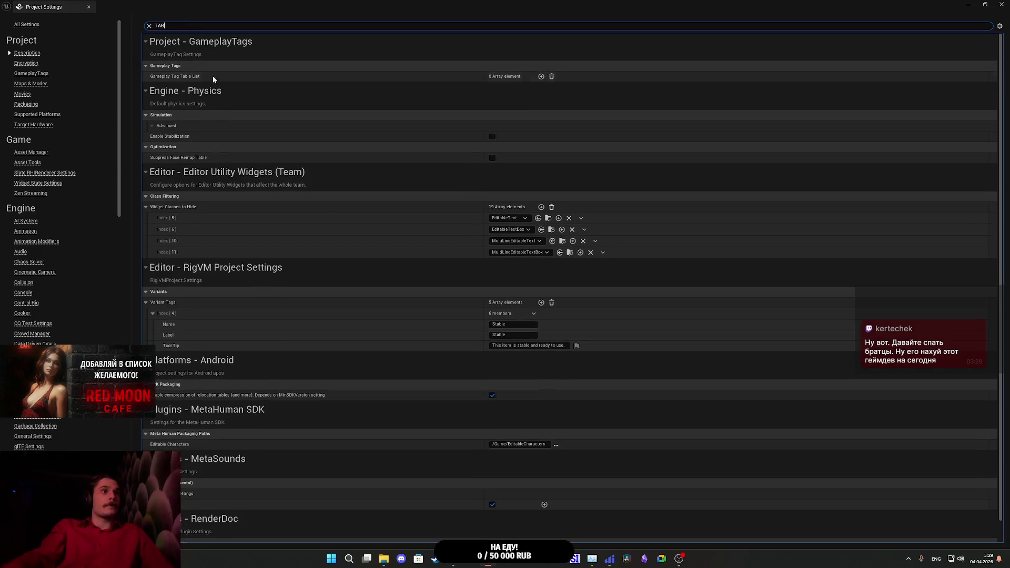
Step: Filter the settings by 'INPUT' and scroll to the Gameplay Debugger Tab key bindings
text(I)
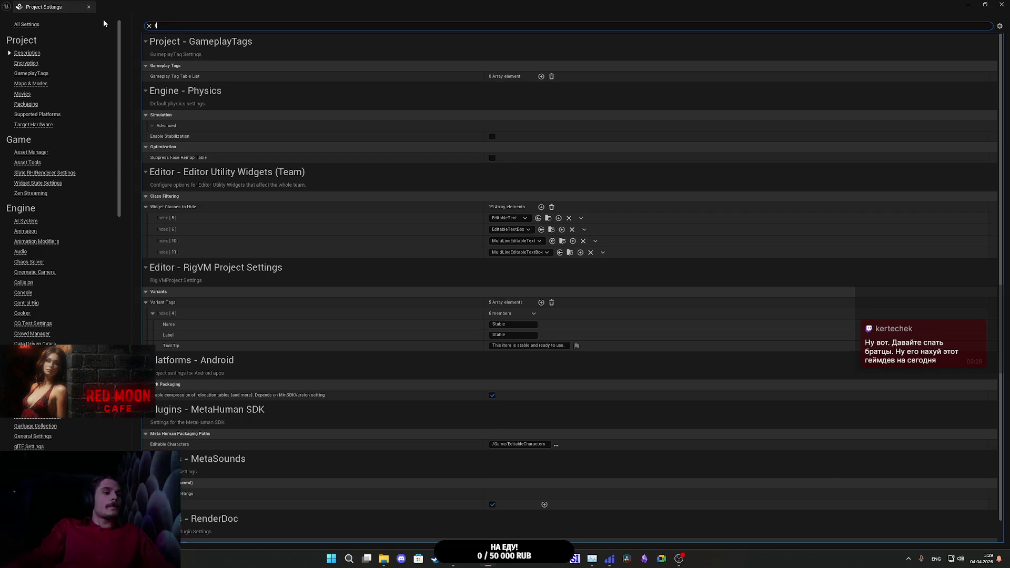
text(NPUT)
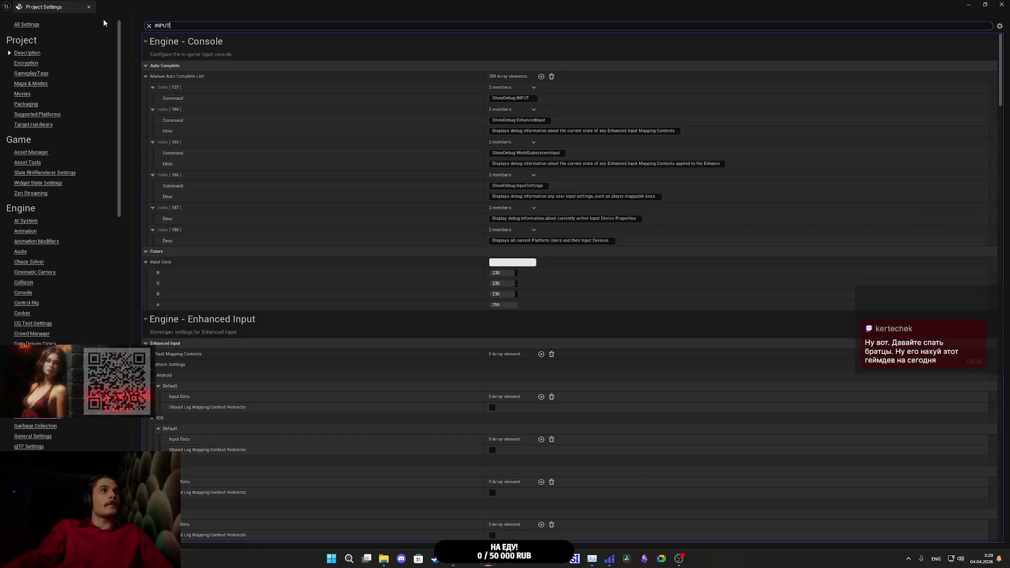
scroll(220, 209, down, 15)
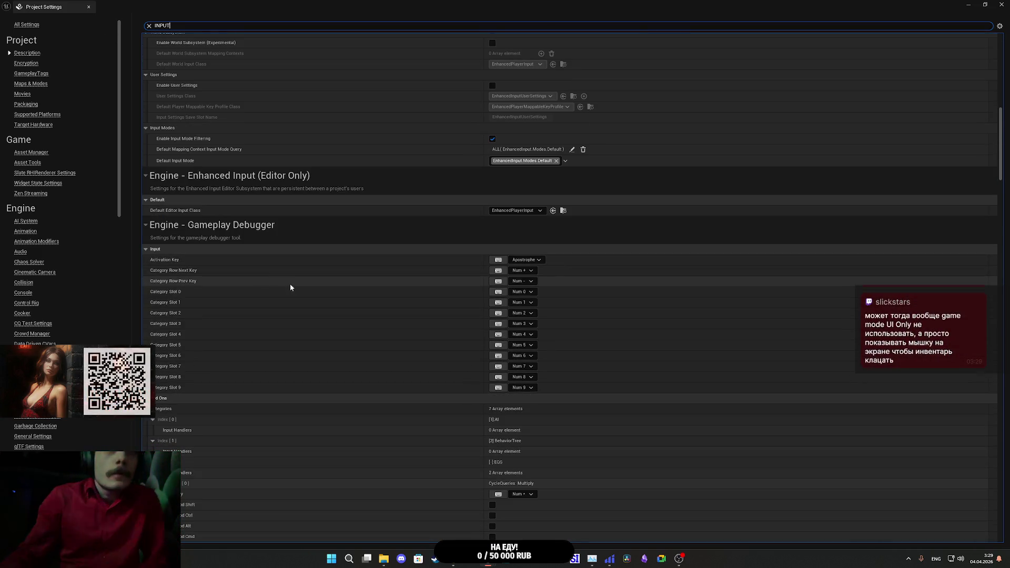
scroll(447, 279, down, 3)
scroll(436, 300, down, 17)
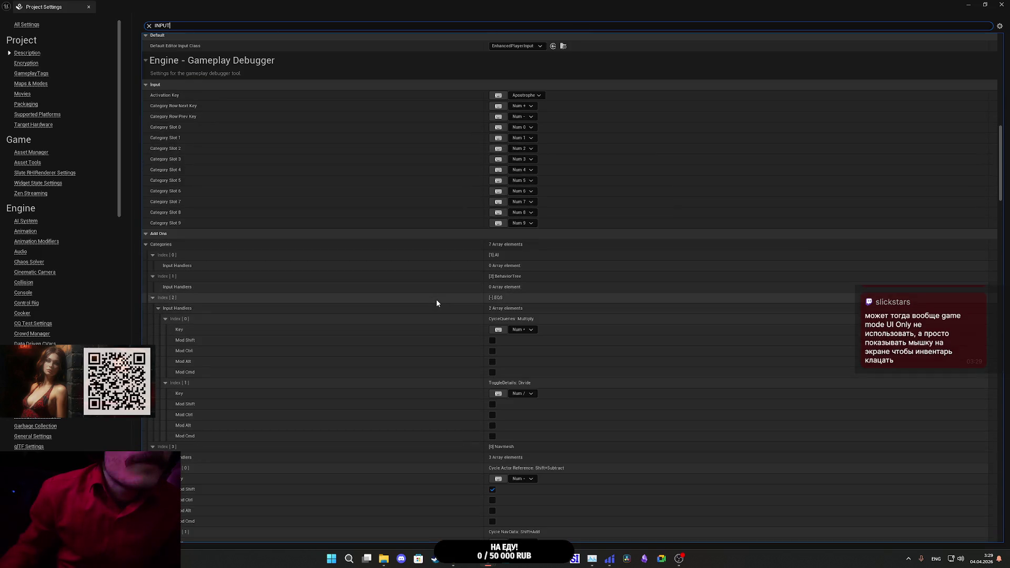
scroll(440, 303, down, 4)
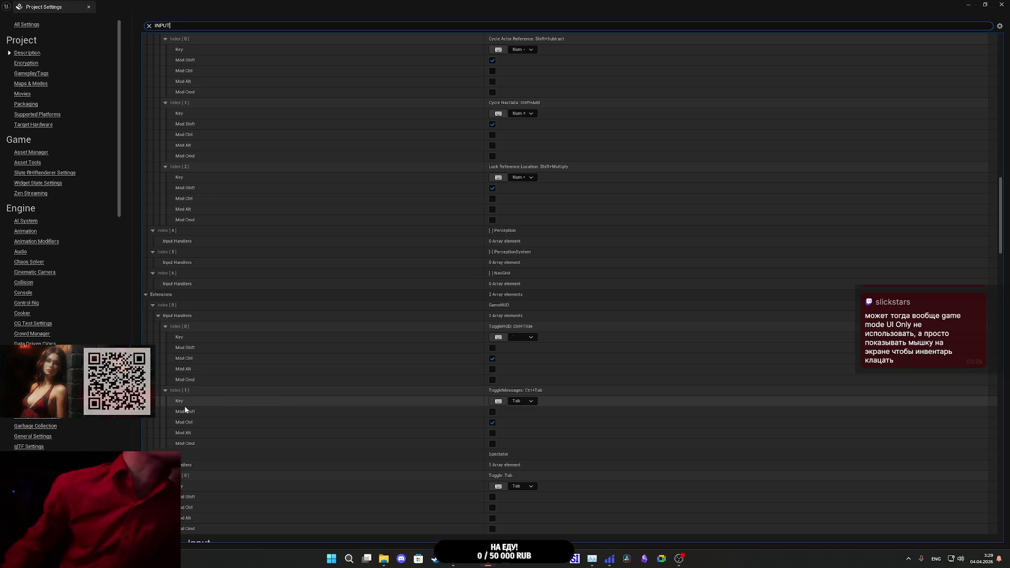
scroll(458, 410, down, 1)
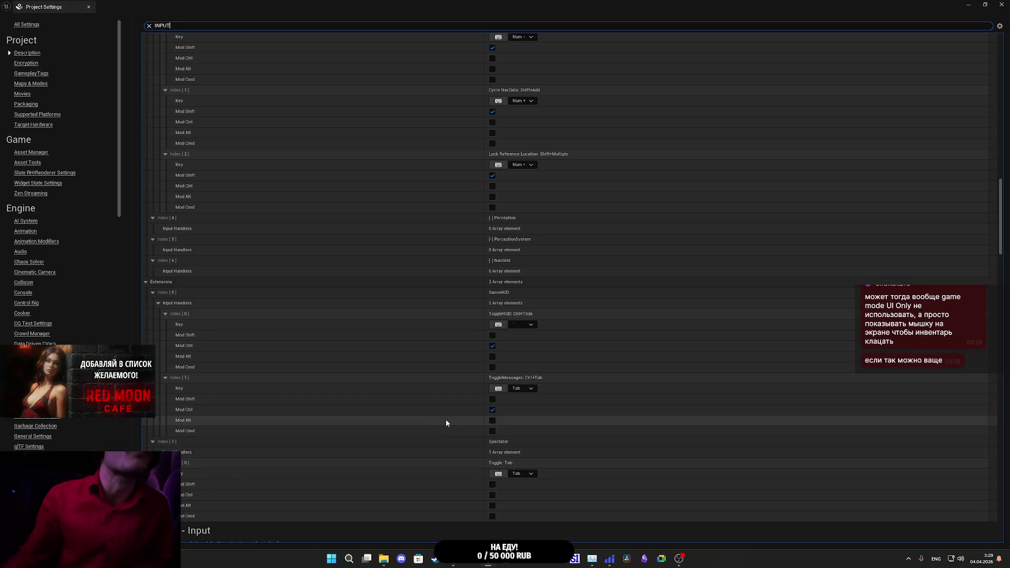
scroll(164, 289, down, 10)
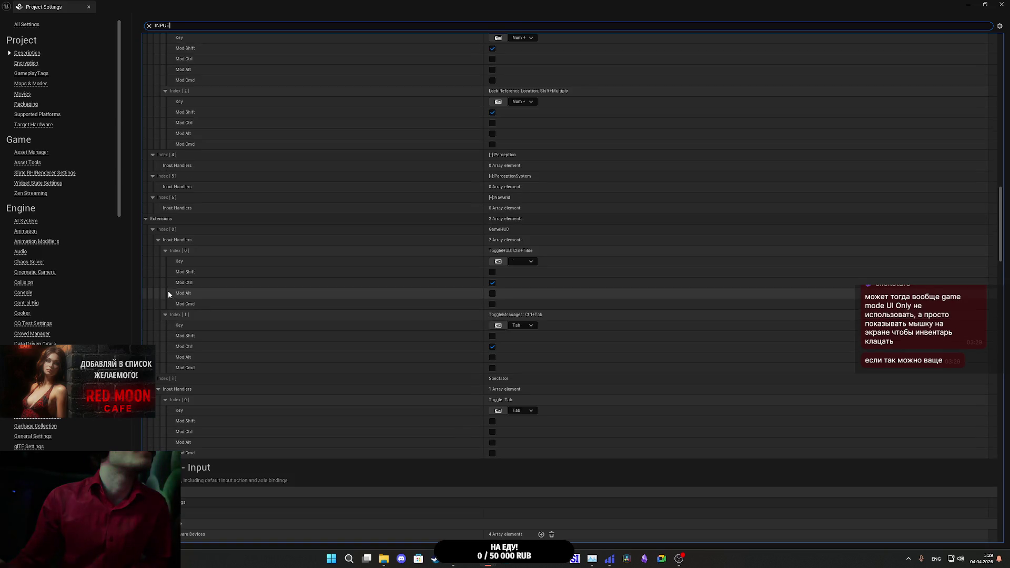
scroll(318, 362, down, 5)
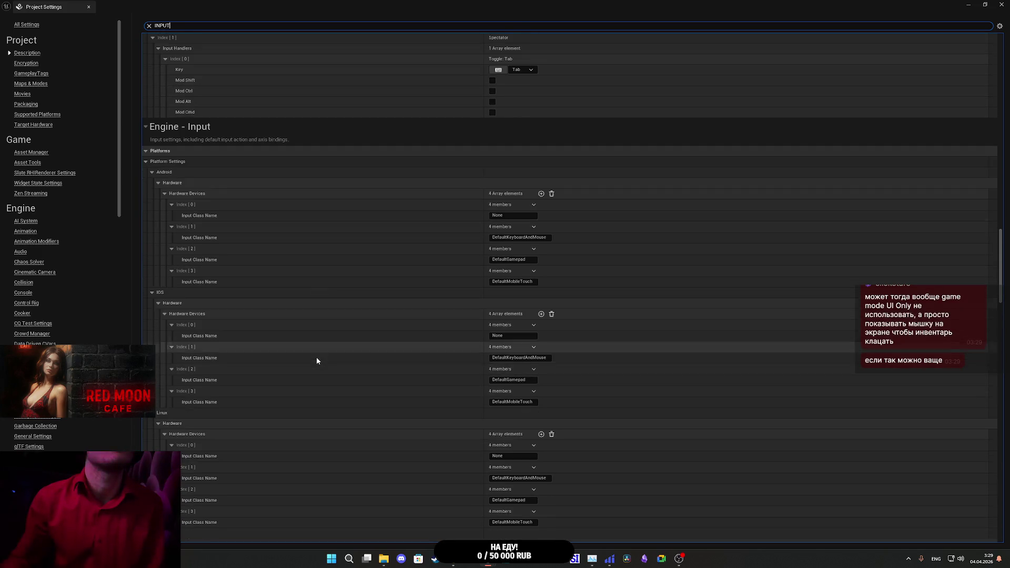
scroll(317, 357, up, 5)
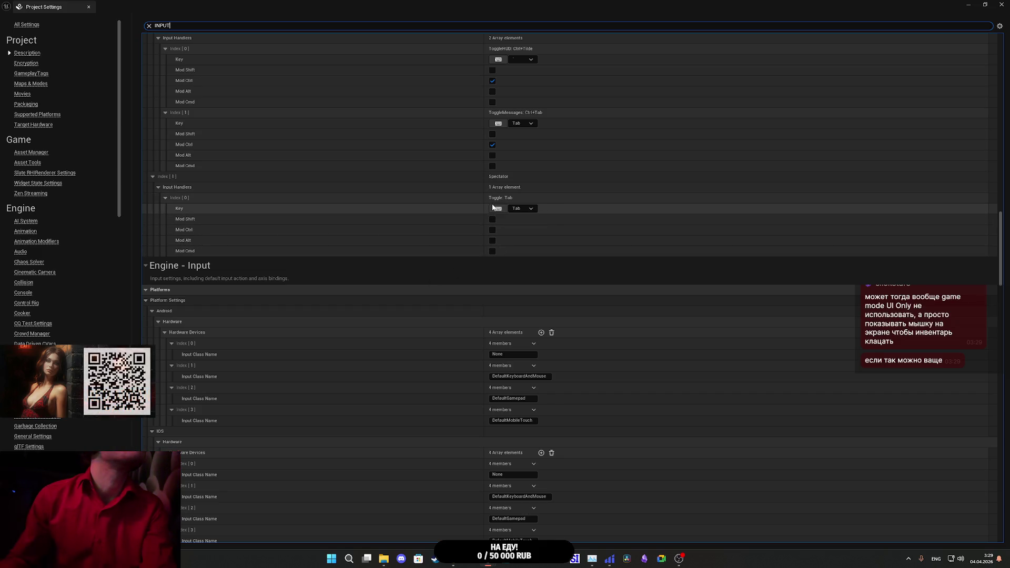
scroll(417, 214, up, 7)
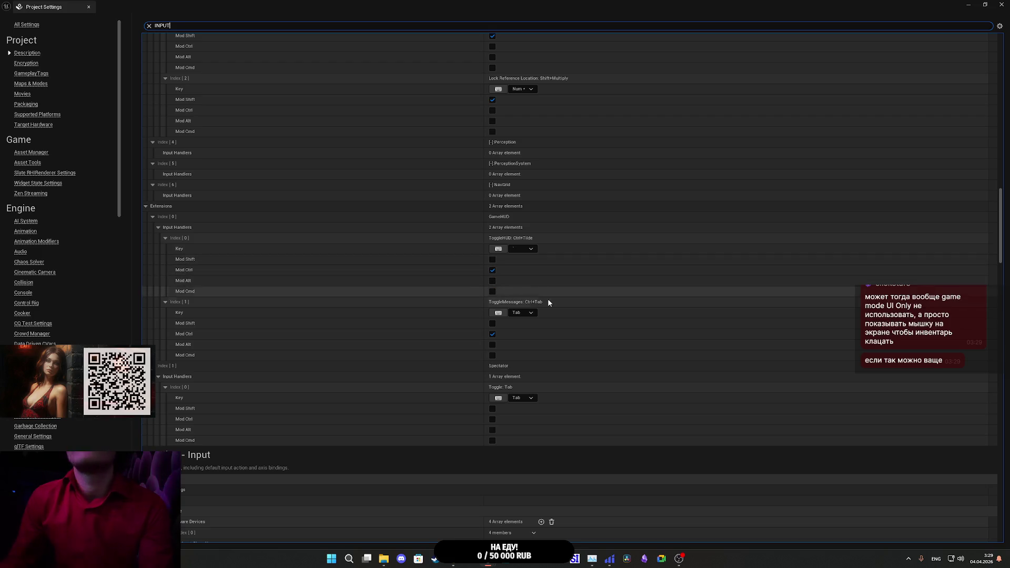
Step: Bind GameHUD ToggleMessages to Ctrl+Caps Lock, then scroll through the input bindings to review Spectator Toggle
click(531, 313)
click(533, 316)
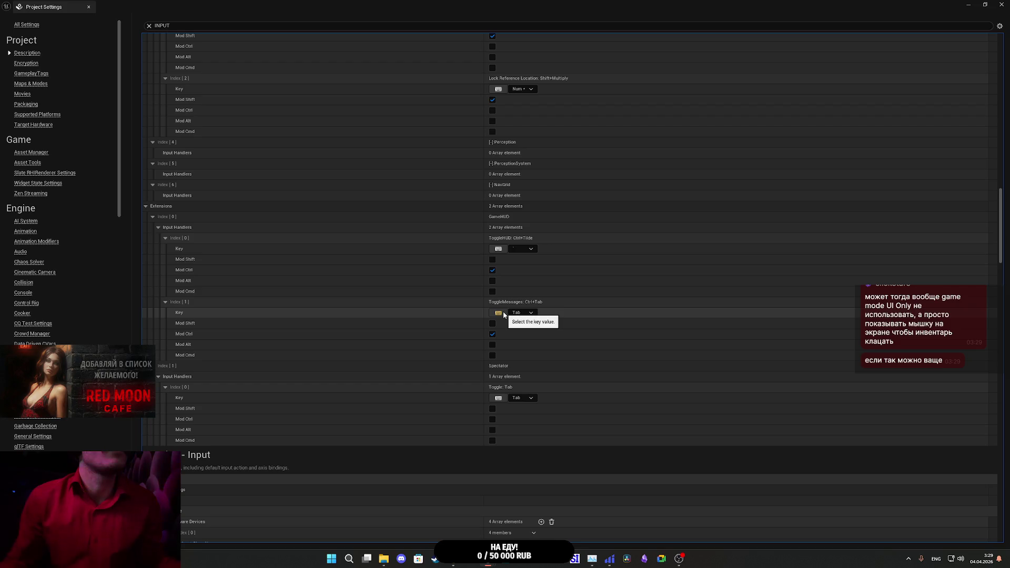
key(Caps_Lock)
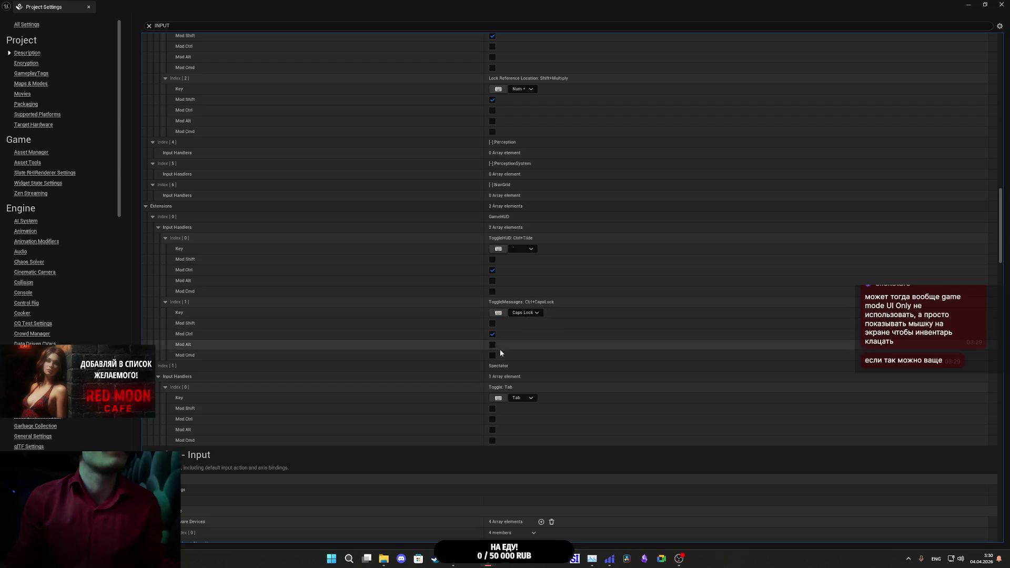
scroll(428, 393, down, 10)
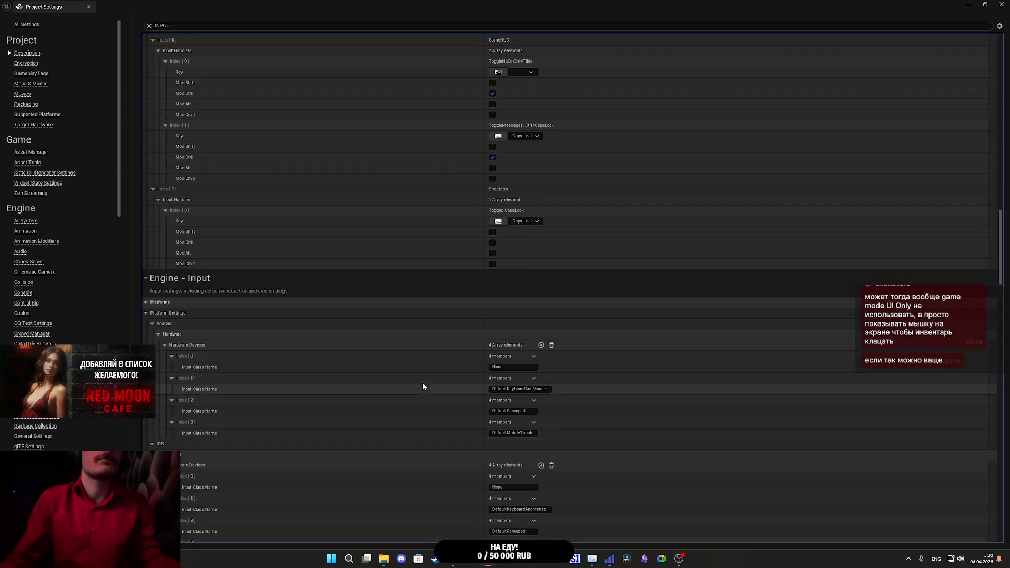
scroll(422, 365, down, 15)
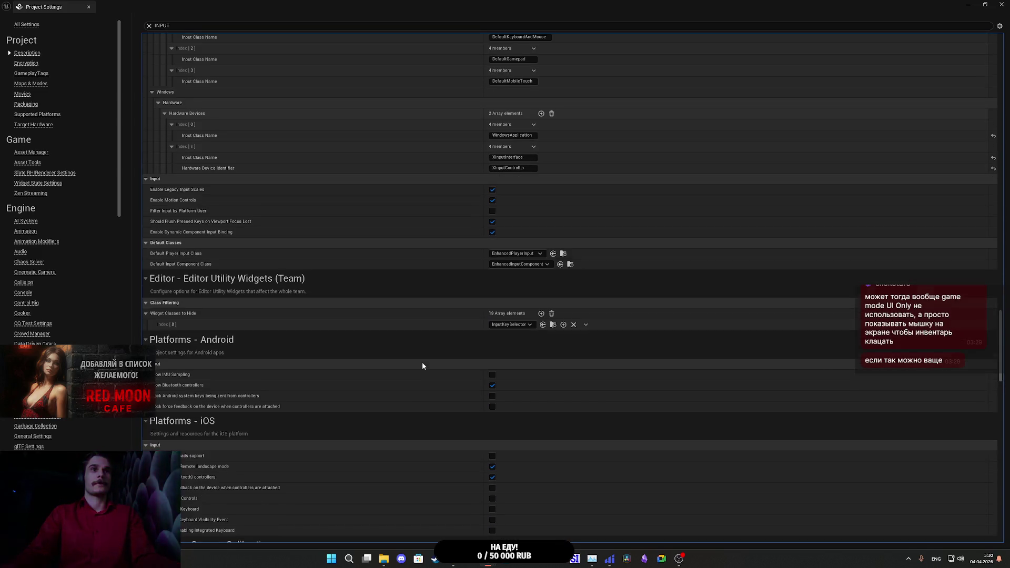
scroll(421, 363, down, 12)
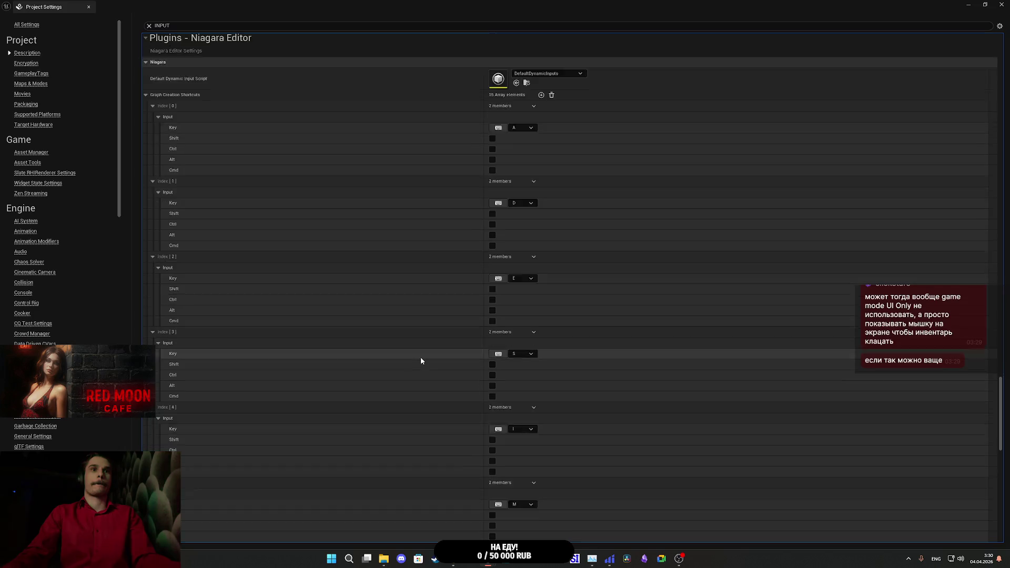
scroll(421, 357, down, 8)
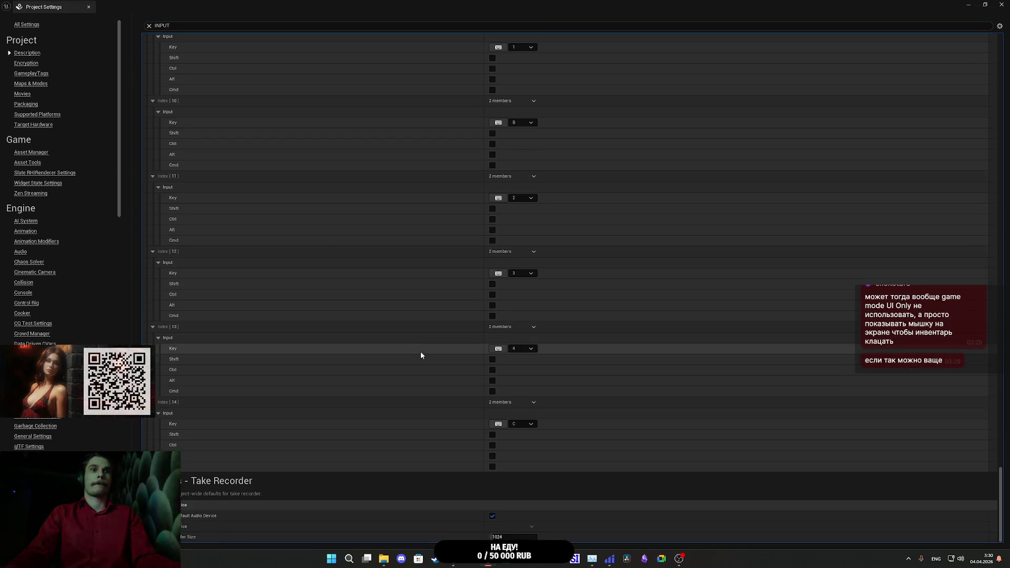
scroll(422, 354, up, 10)
scroll(422, 353, up, 15)
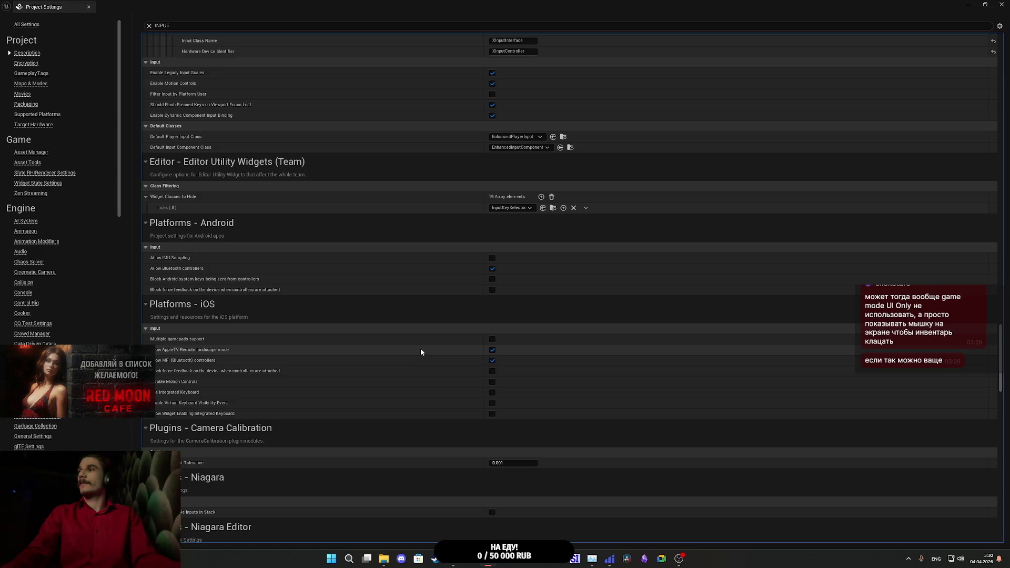
scroll(421, 352, up, 8)
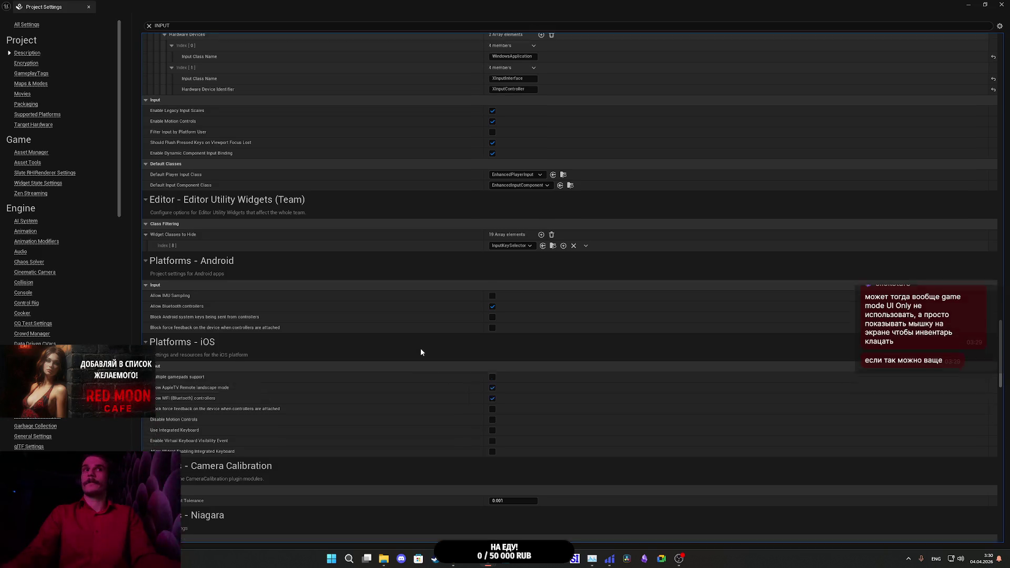
scroll(420, 351, up, 8)
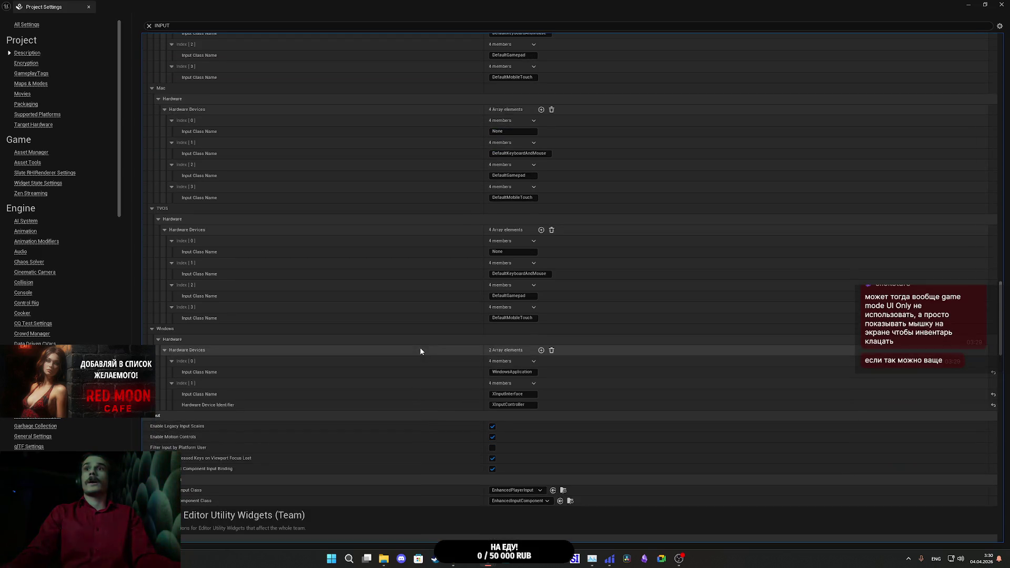
scroll(416, 344, up, 10)
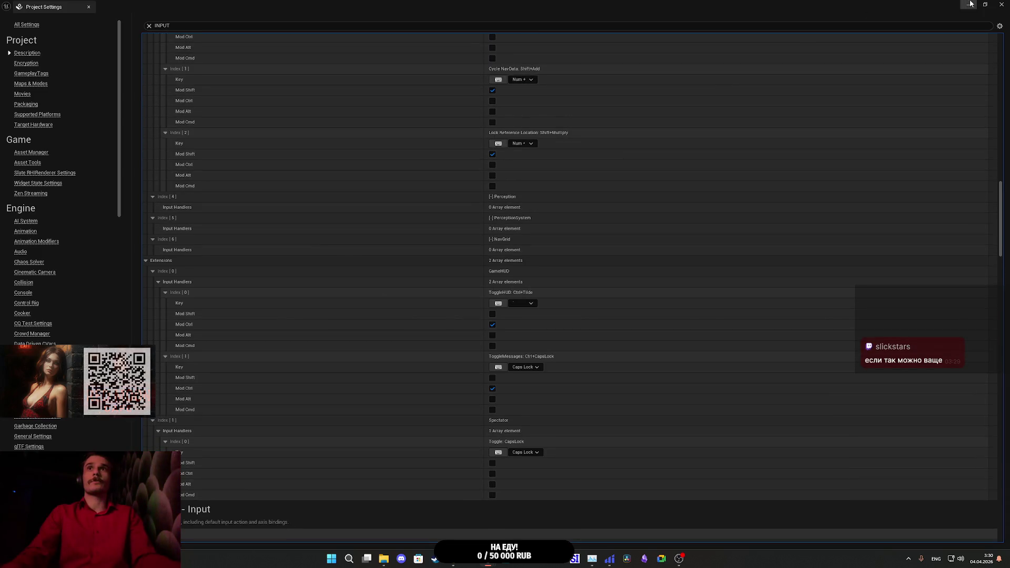
Step: Close Project Settings, start a Windows package into the chosen output folder, then cancel it
click(968, 5)
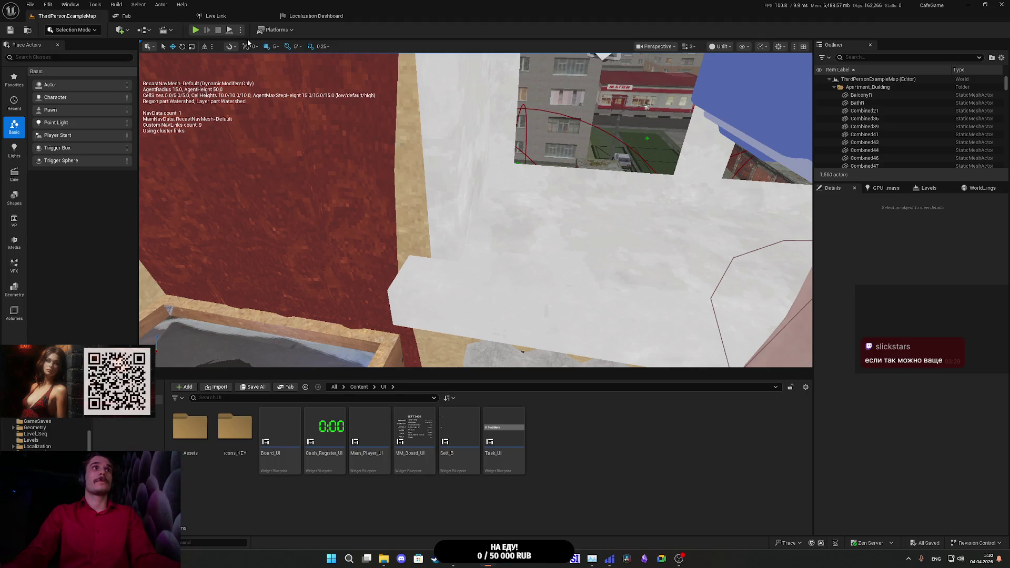
click(277, 32)
mouse_move(317, 140)
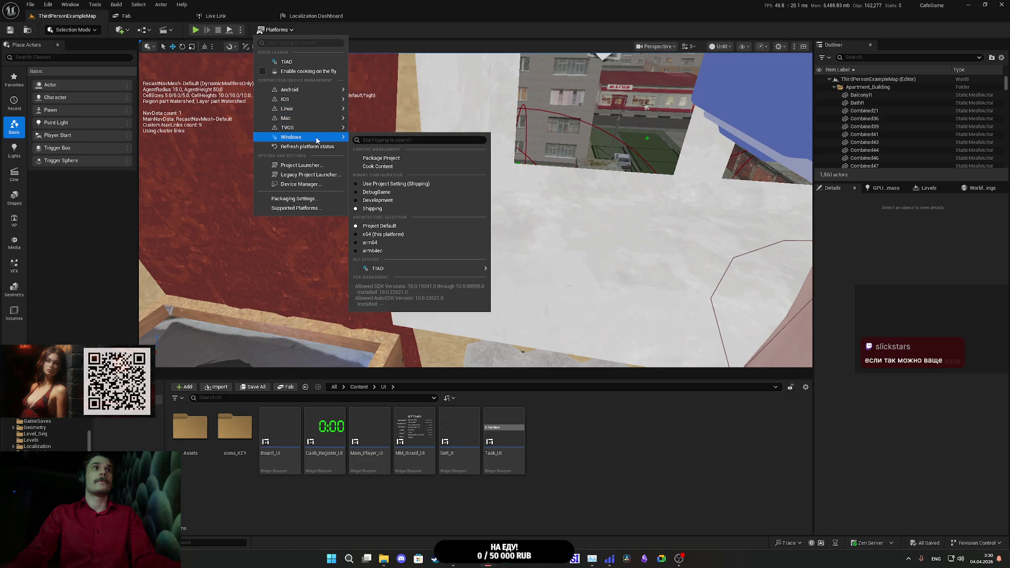
click(408, 159)
click(395, 269)
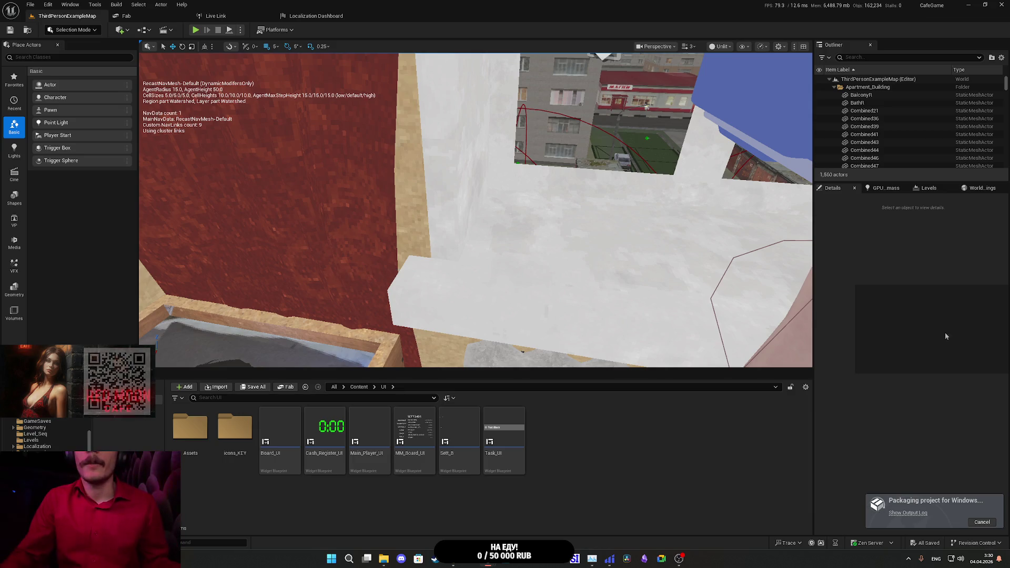
click(982, 523)
Step: Change the inventory event's key from Caps Lock back to Tab, compile, and return to Project Settings
mouse_move(488, 558)
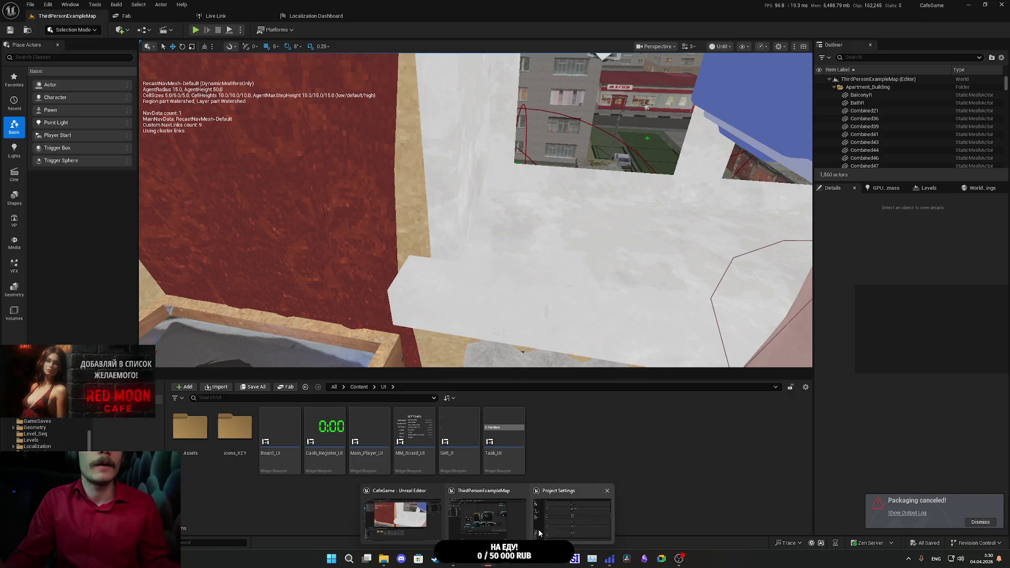
click(479, 527)
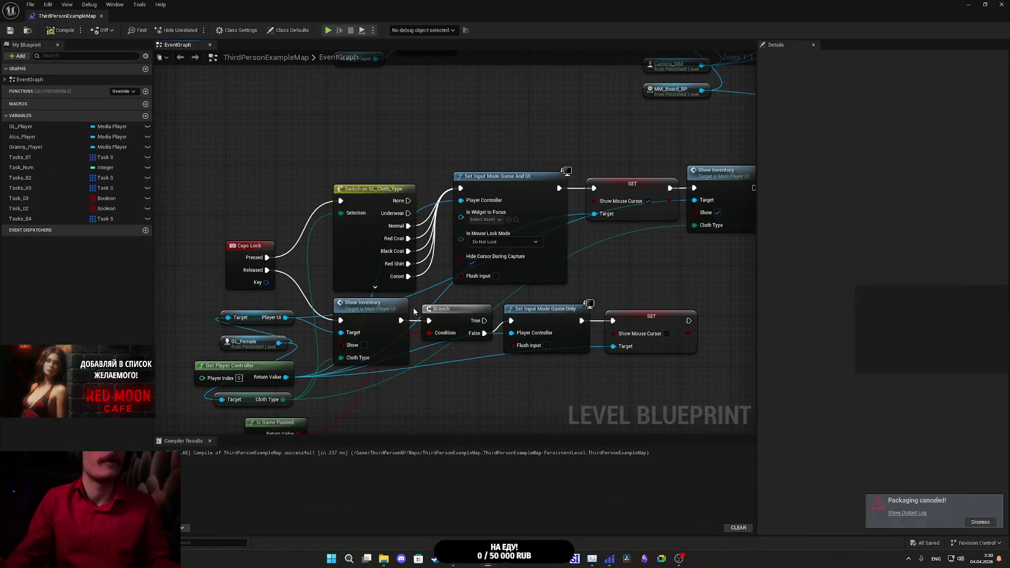
click(243, 252)
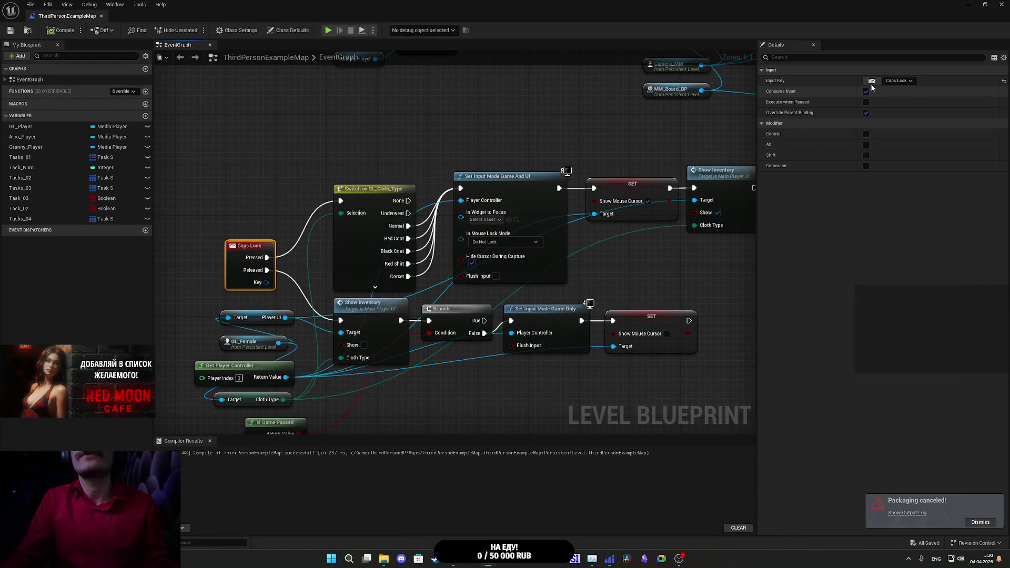
click(872, 81)
key(Tab)
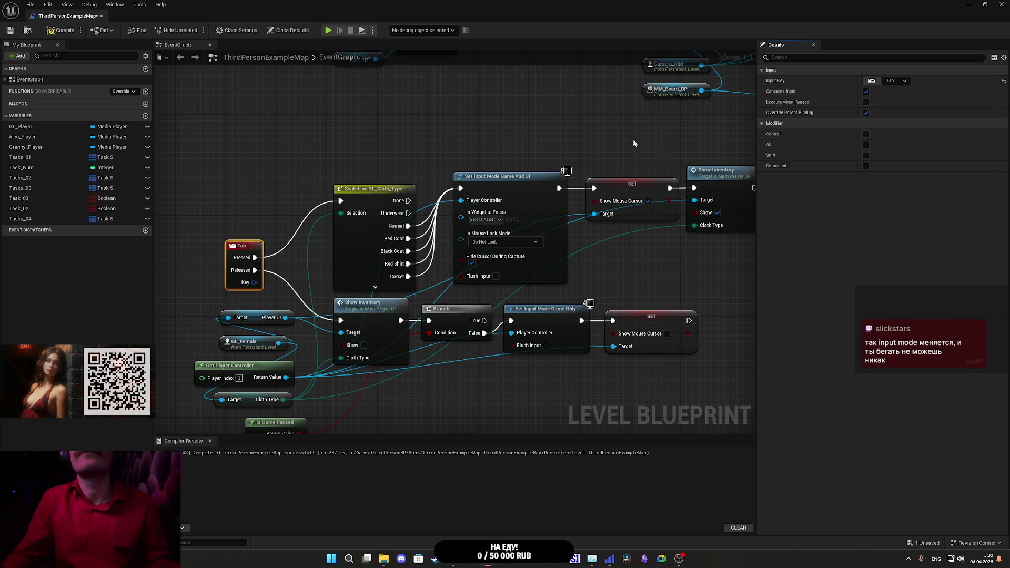
click(43, 33)
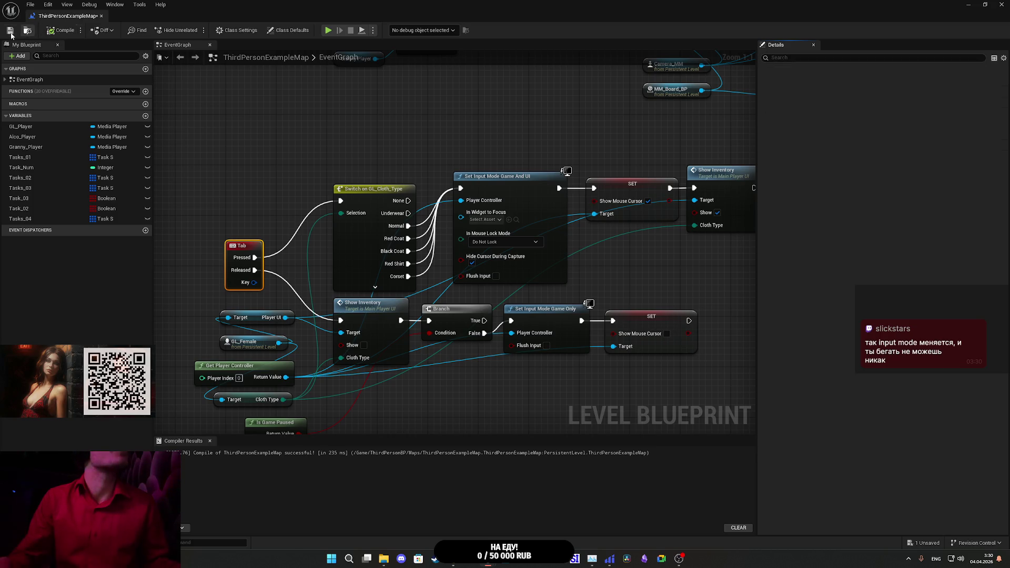
click(982, 4)
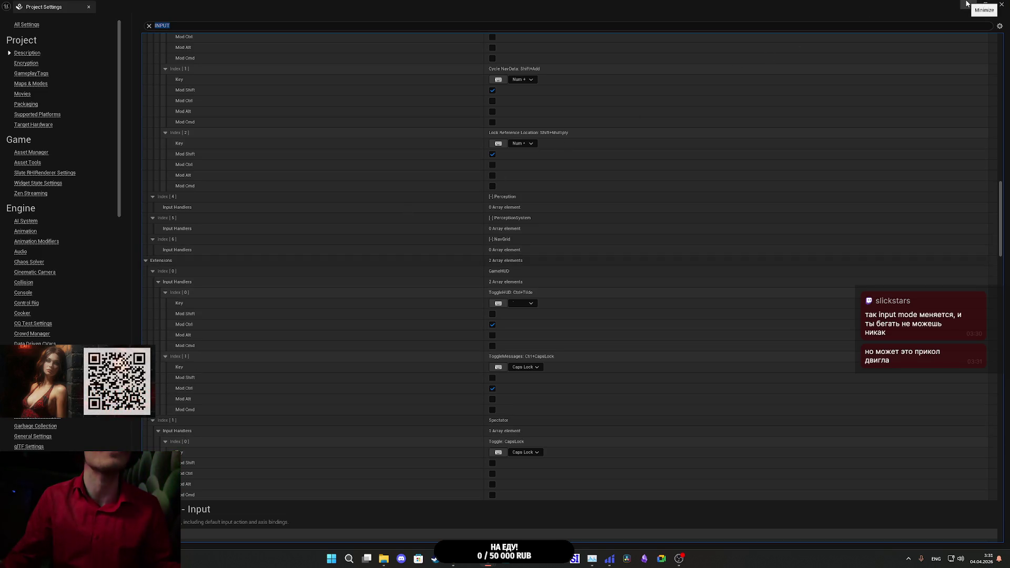
Step: Package the project for Windows with the Builds folder selected as the output location
click(967, 4)
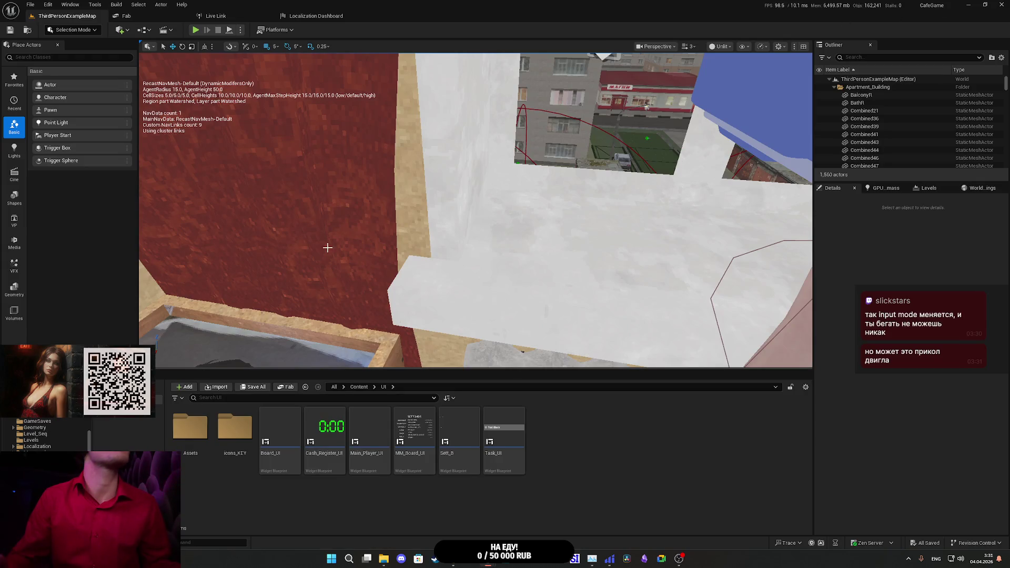
click(275, 29)
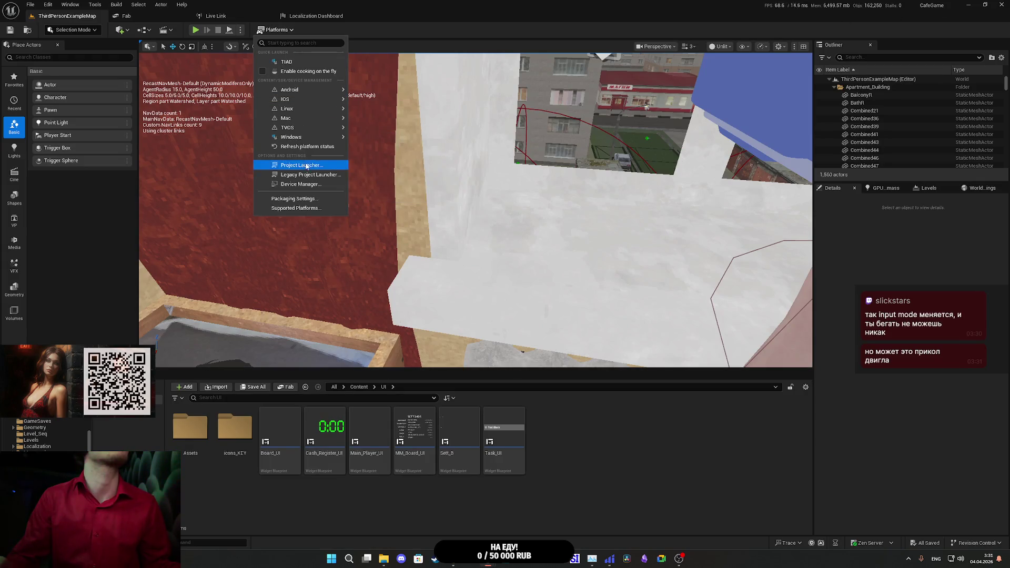
mouse_move(316, 140)
click(392, 159)
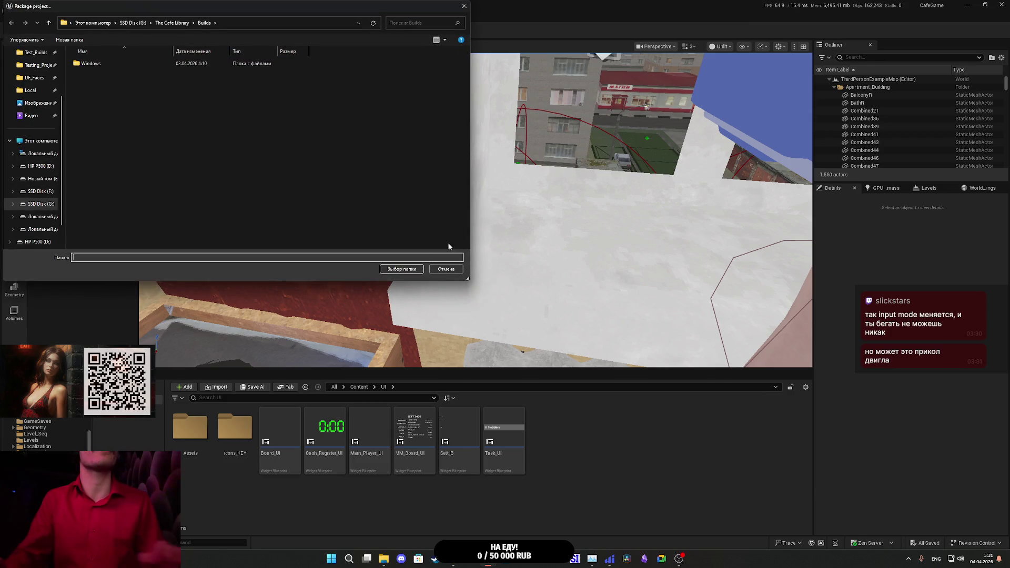
click(402, 271)
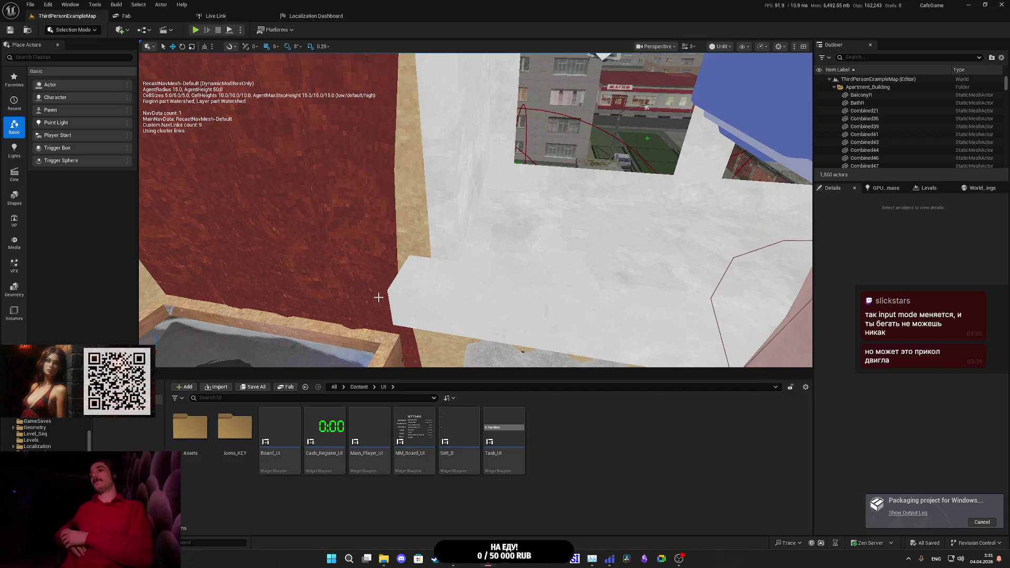
Step: Restore File Explorer and browse the H:, I: and HP P500 (D:) drives
click(383, 558)
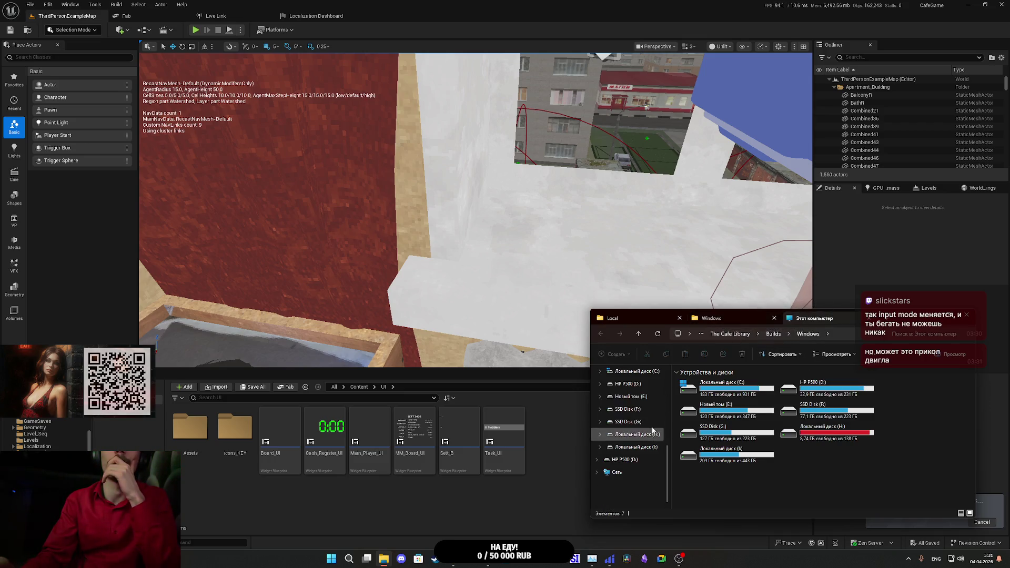
double_click(842, 432)
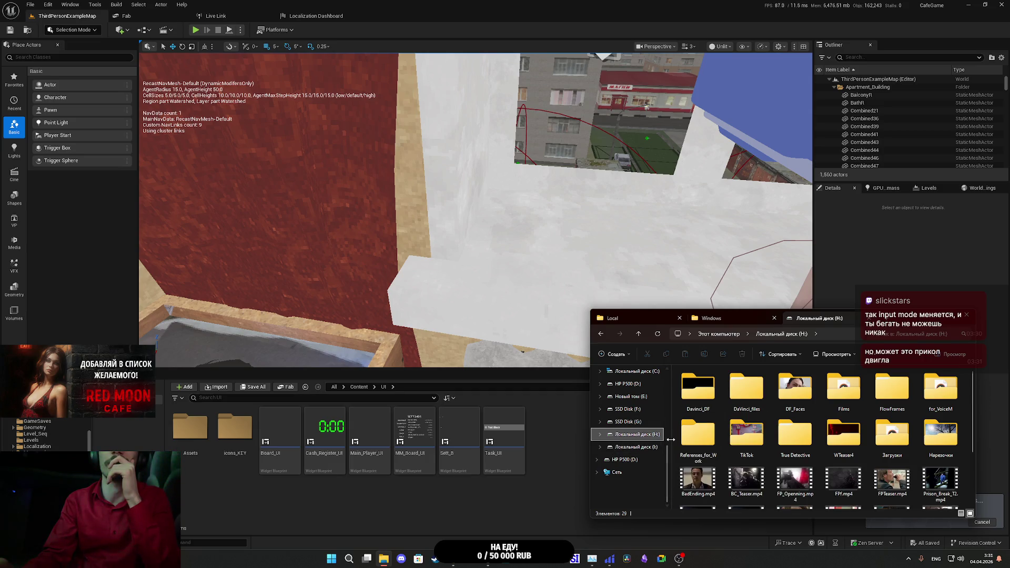
scroll(701, 459, down, 1)
click(651, 450)
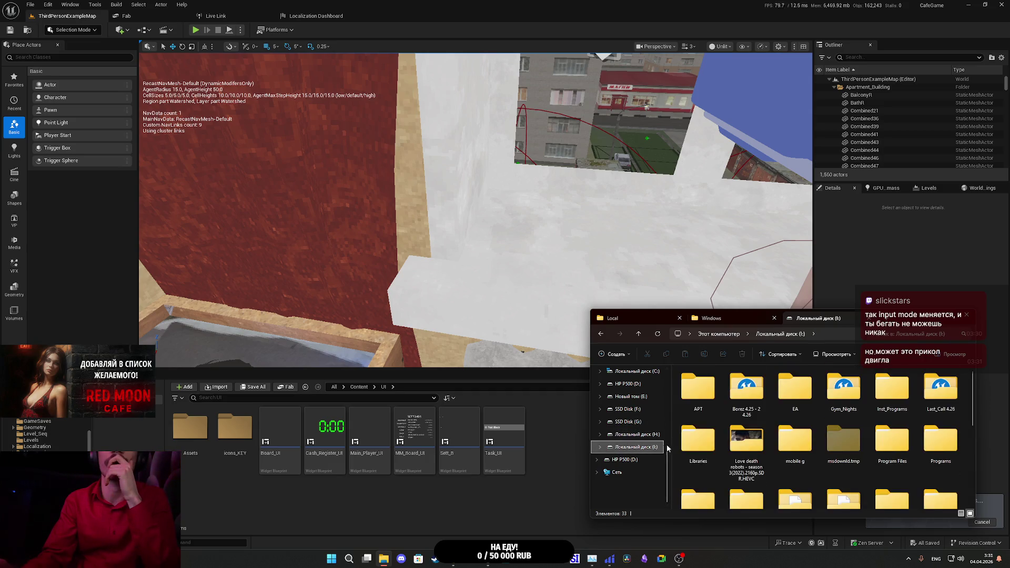
scroll(749, 448, down, 5)
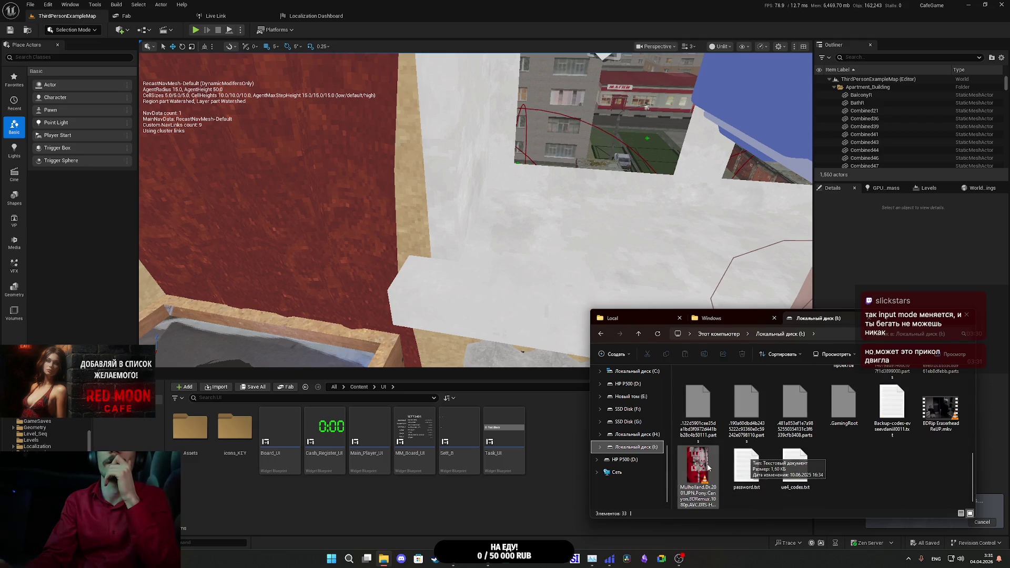
click(625, 459)
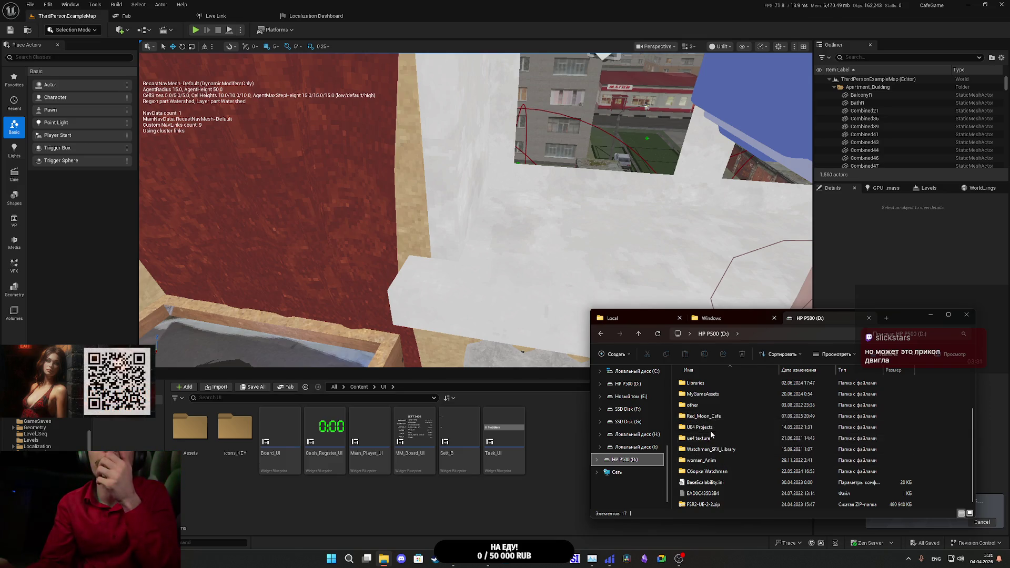
scroll(731, 448, up, 2)
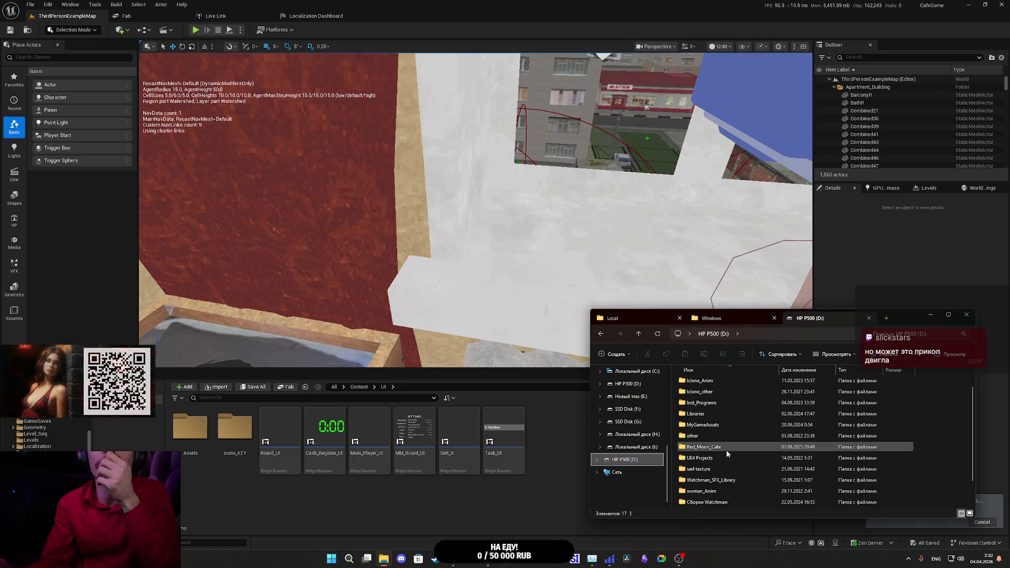
scroll(712, 451, up, 1)
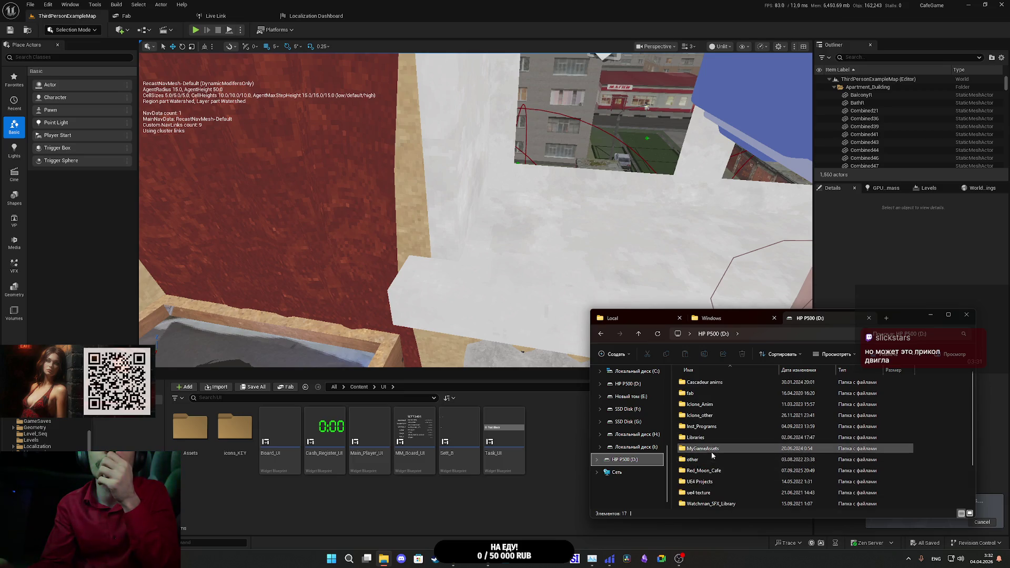
scroll(708, 452, down, 2)
Step: Open Сборки Watchman, check the Watchman_Prologue and WindowsNoEditor builds, then enter Future_Release
double_click(725, 473)
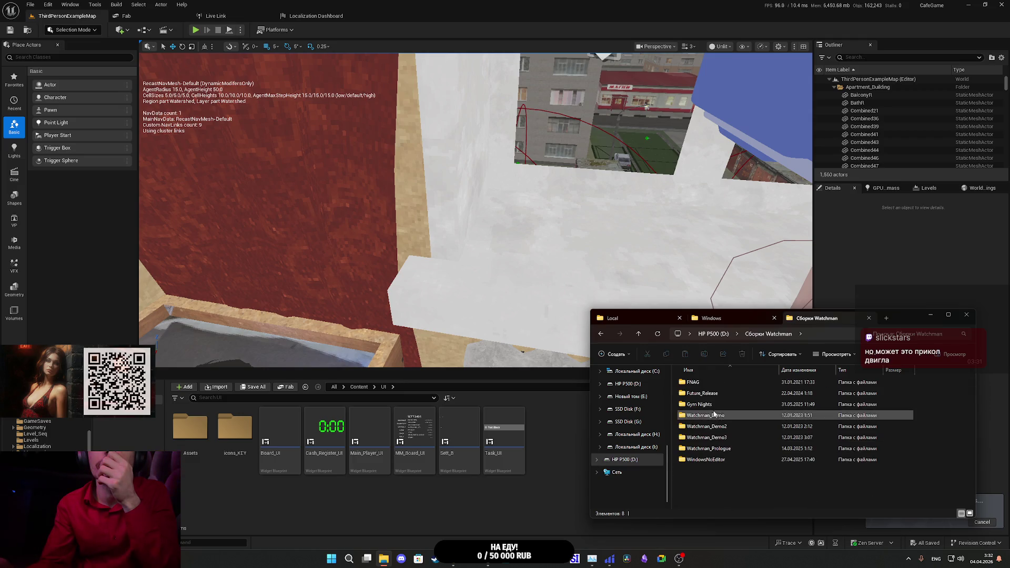
double_click(730, 449)
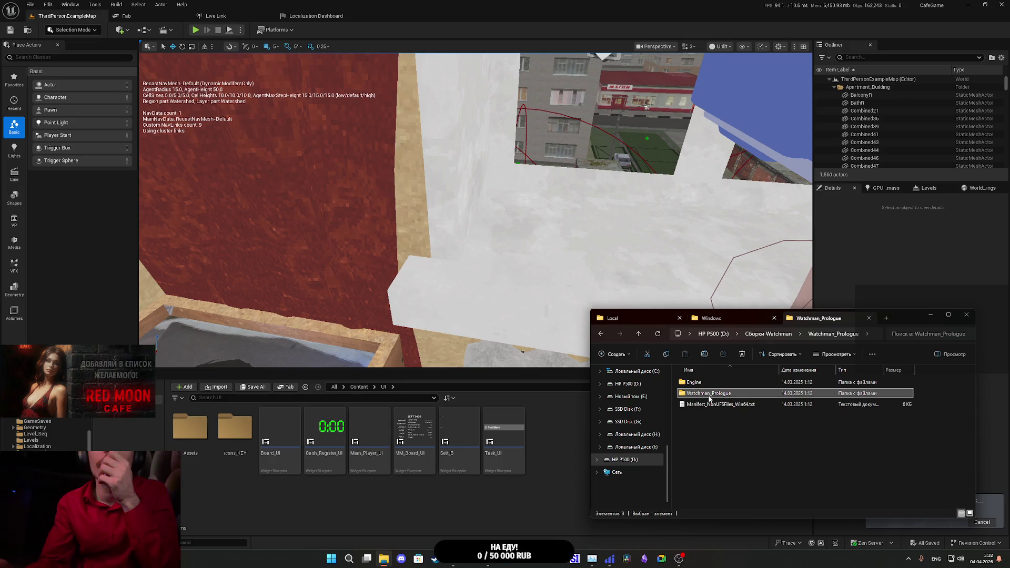
click(638, 335)
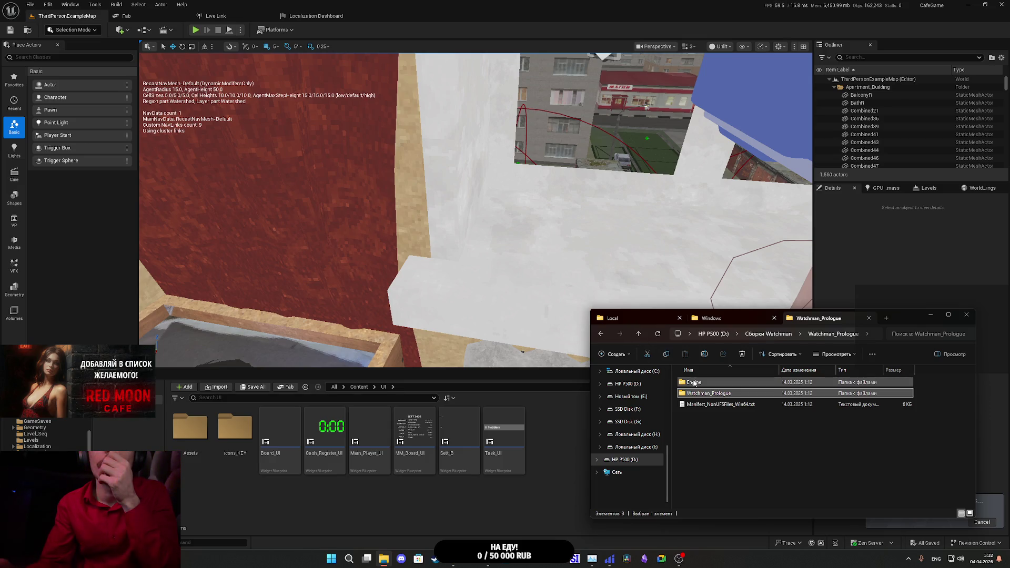
click(636, 334)
click(636, 334)
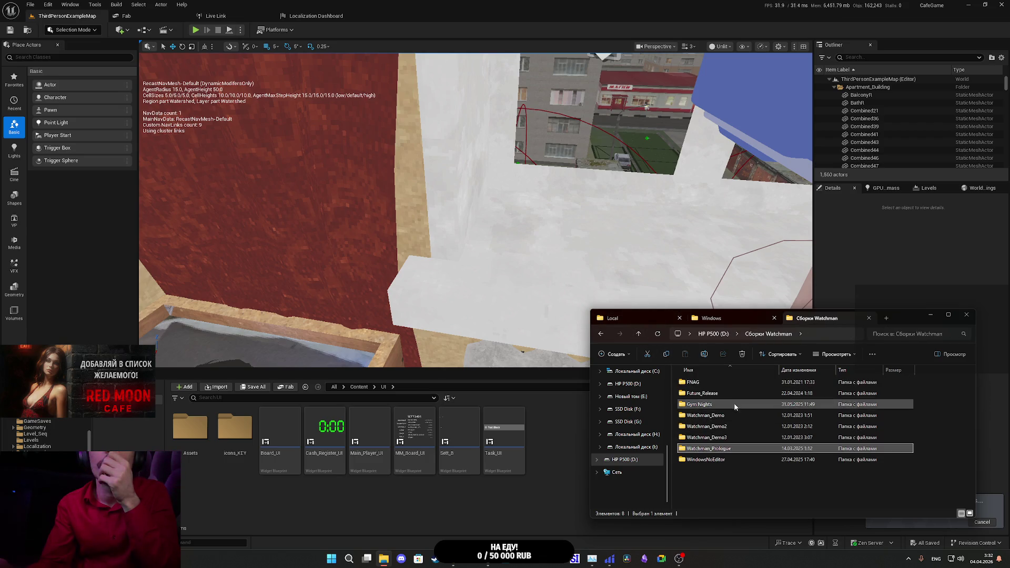
double_click(720, 461)
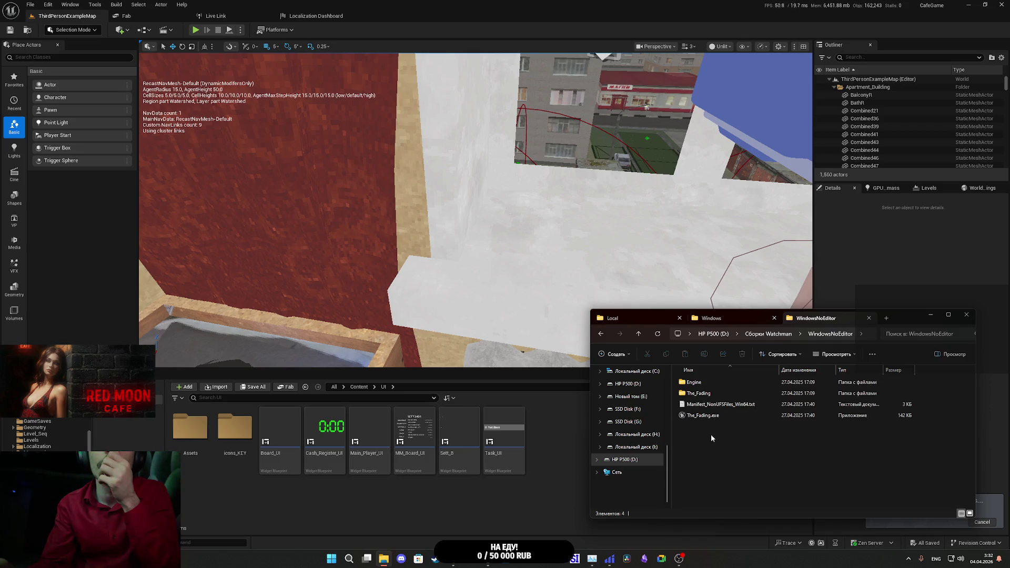
click(637, 332)
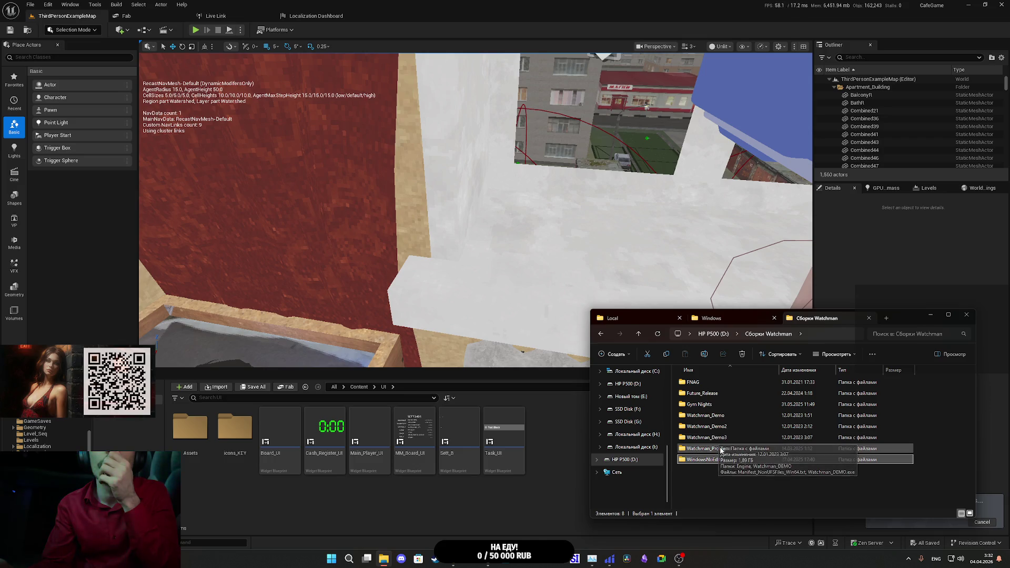
double_click(705, 395)
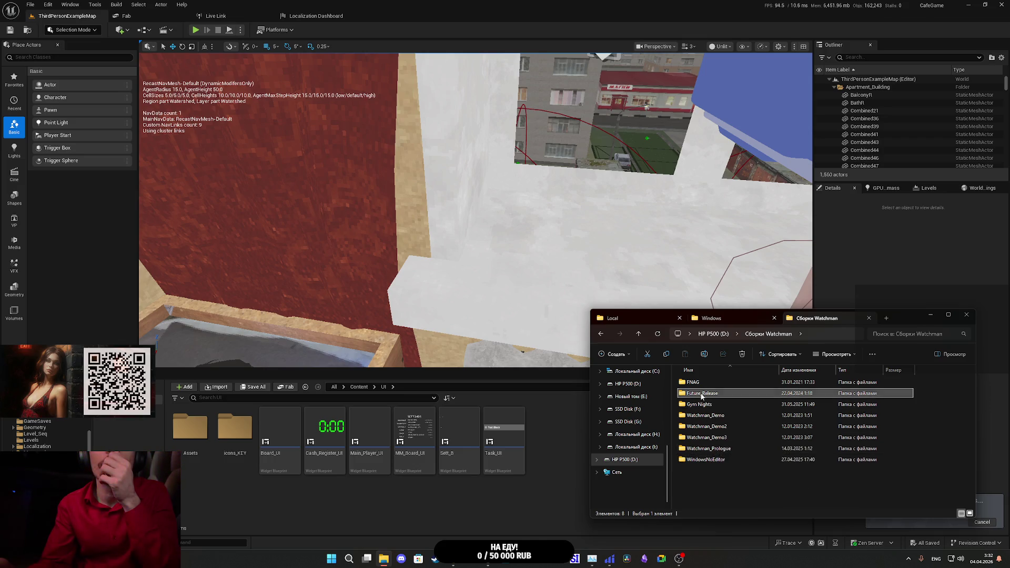
Step: Run the WatchmanMH packaged build and skip past the warning and title screens to the menu
double_click(703, 405)
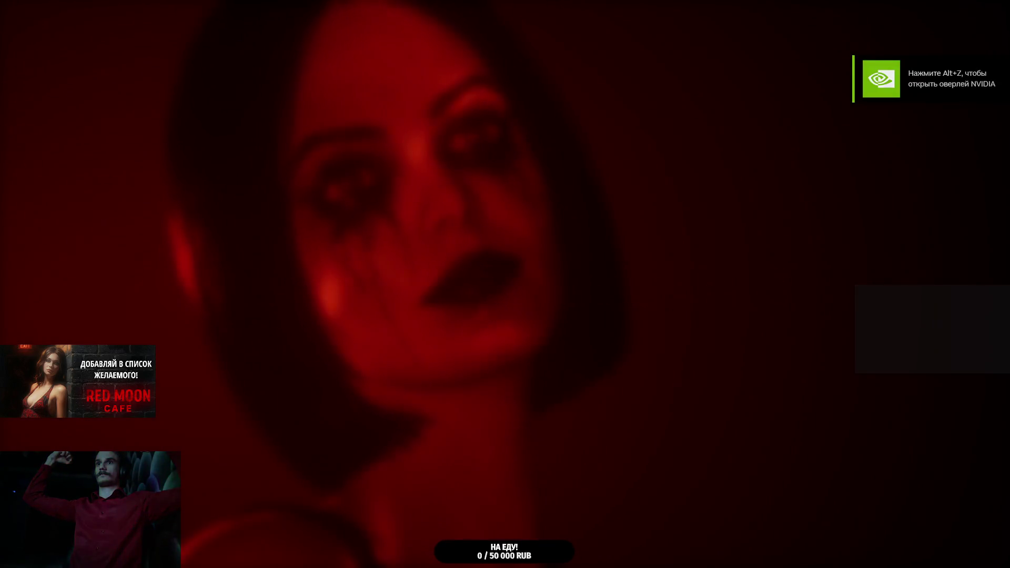
key(Return)
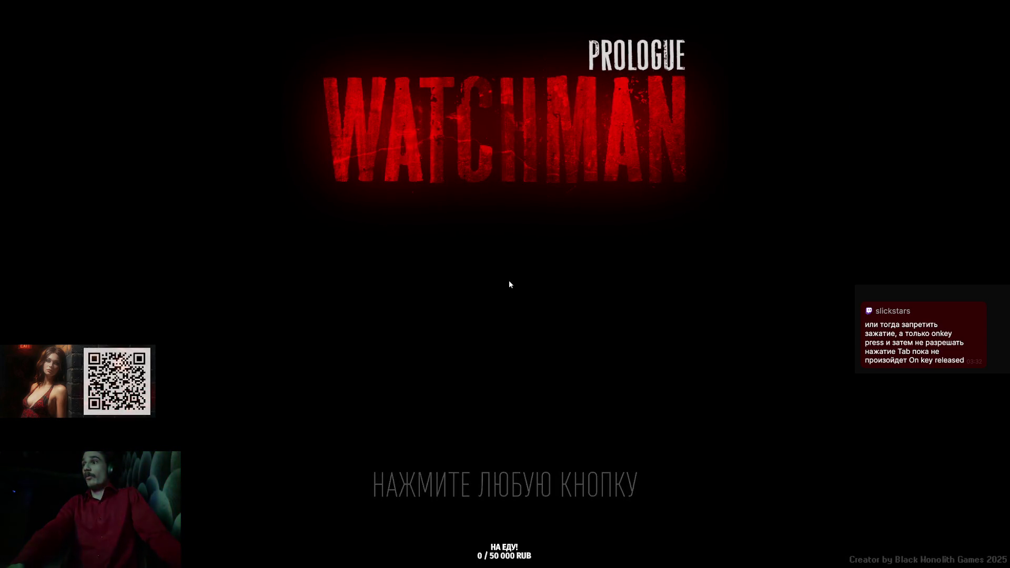
click(598, 320)
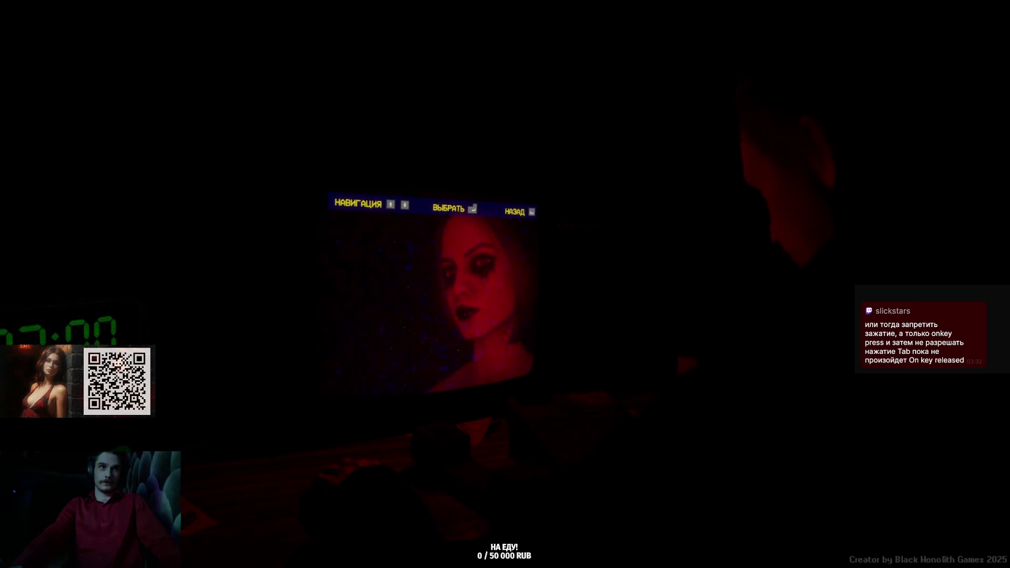
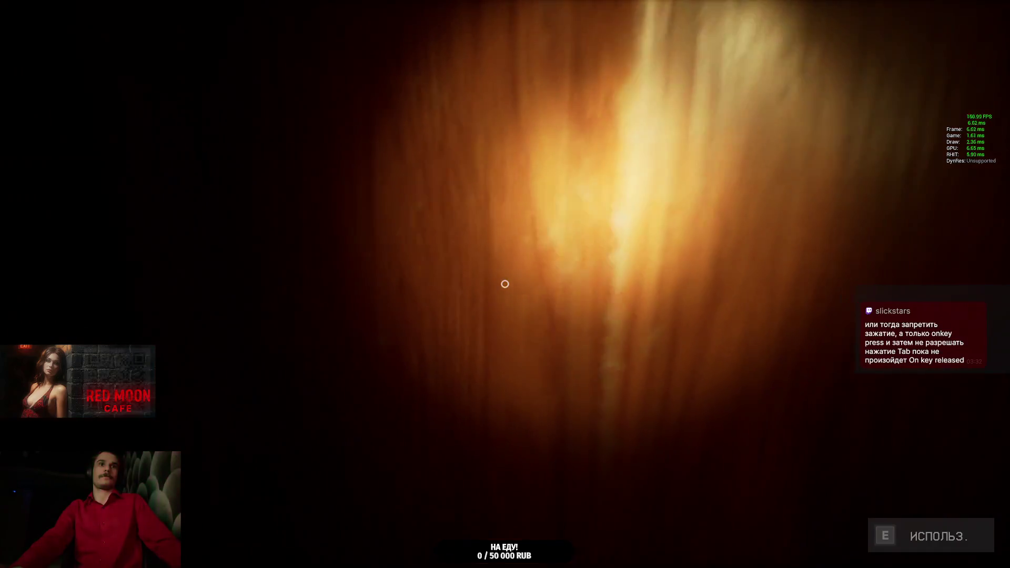
Step: Use the E key to open the wooden door in front of the player
key(e)
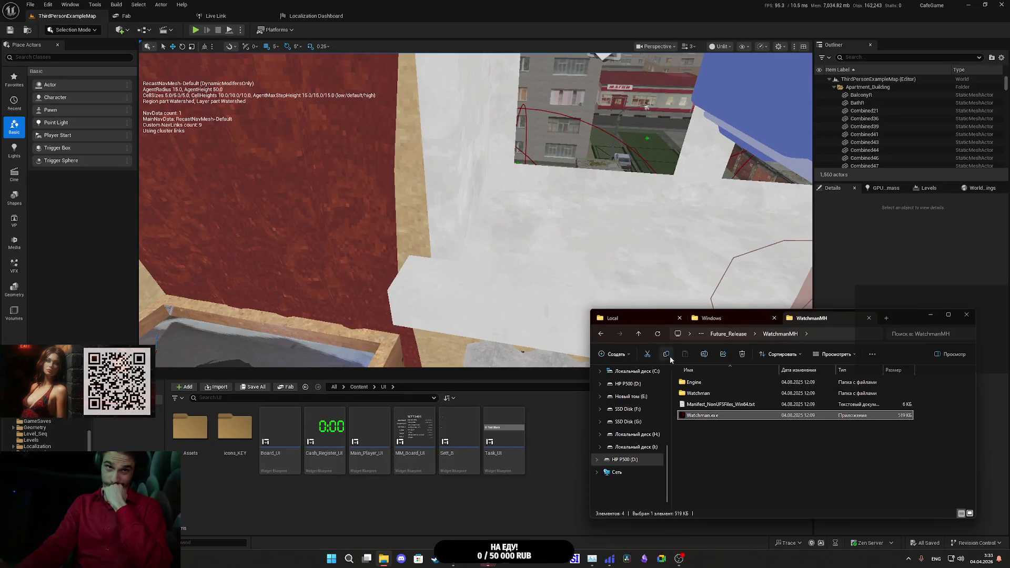
Step: Run CafeGame.exe from The Cafe Library\Builds\Windows folder
scroll(631, 436, up, 5)
click(631, 438)
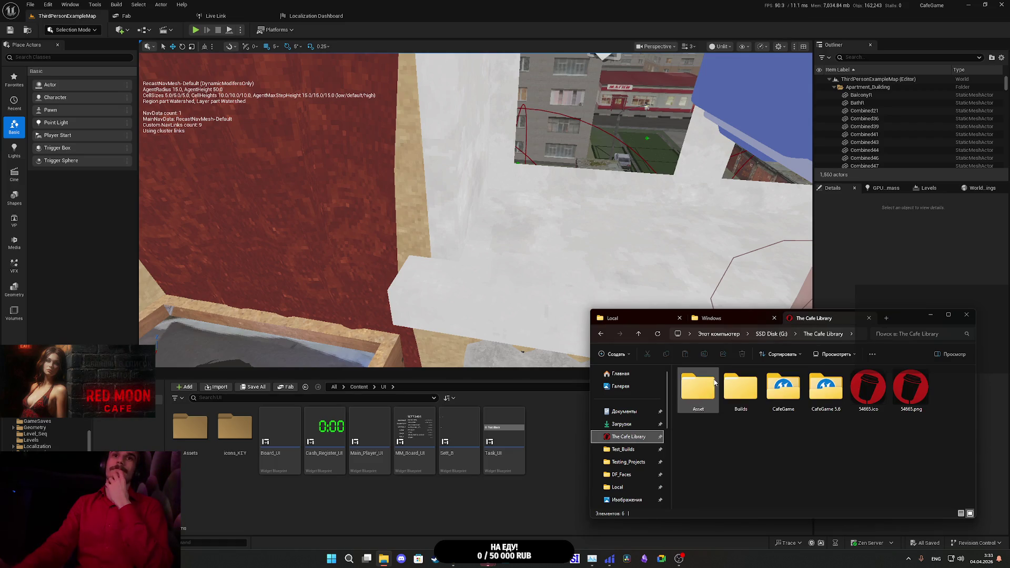
double_click(742, 392)
double_click(702, 383)
click(709, 405)
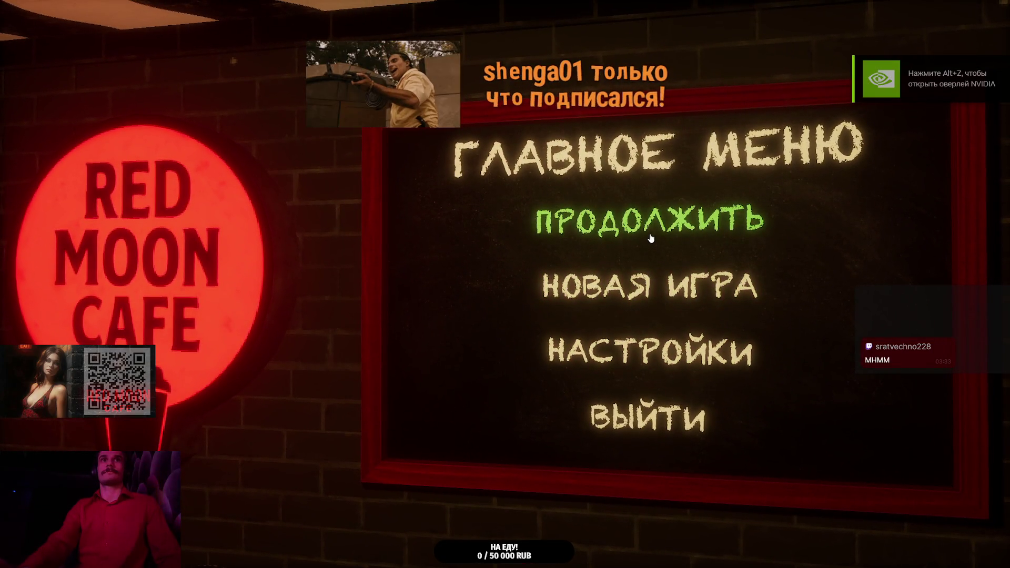
Step: Continue the saved game, then pause and quit via ВЫЙТИ to the main menu
click(656, 247)
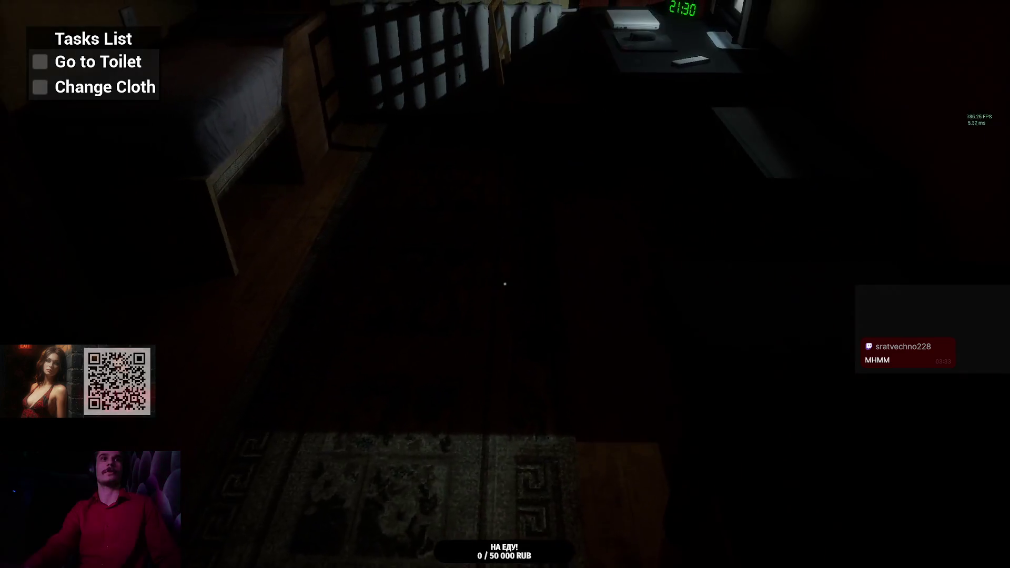
key(Escape)
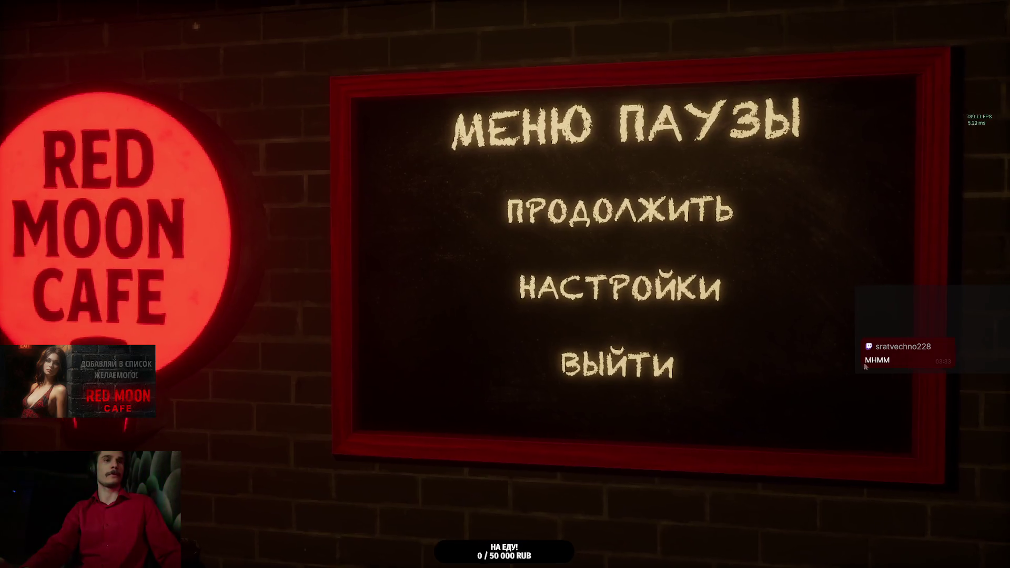
click(648, 375)
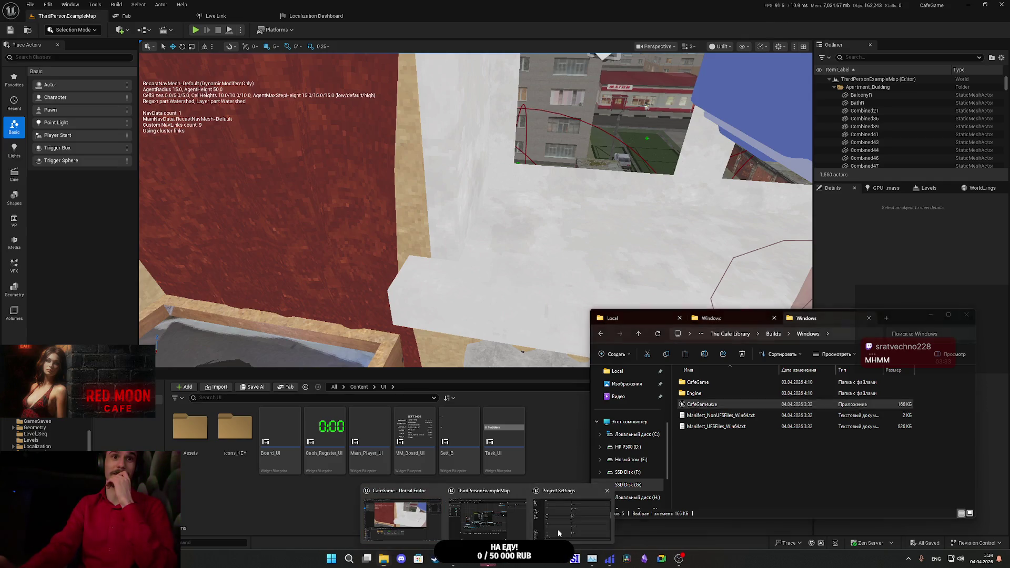
Step: In Project Settings input, rebind the Spectator toggle from Caps Lock to Tab and review the bindings
click(558, 529)
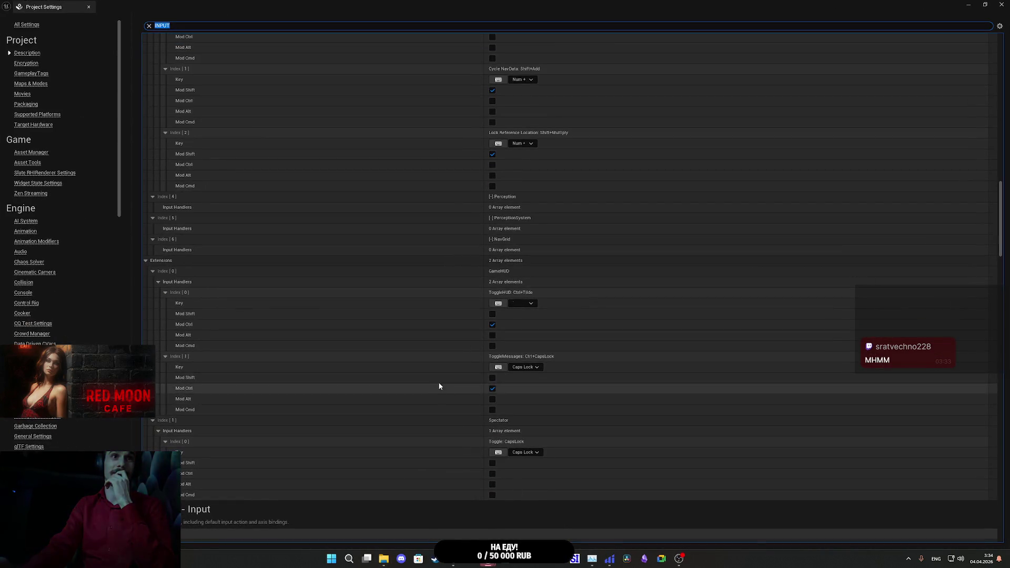
click(498, 452)
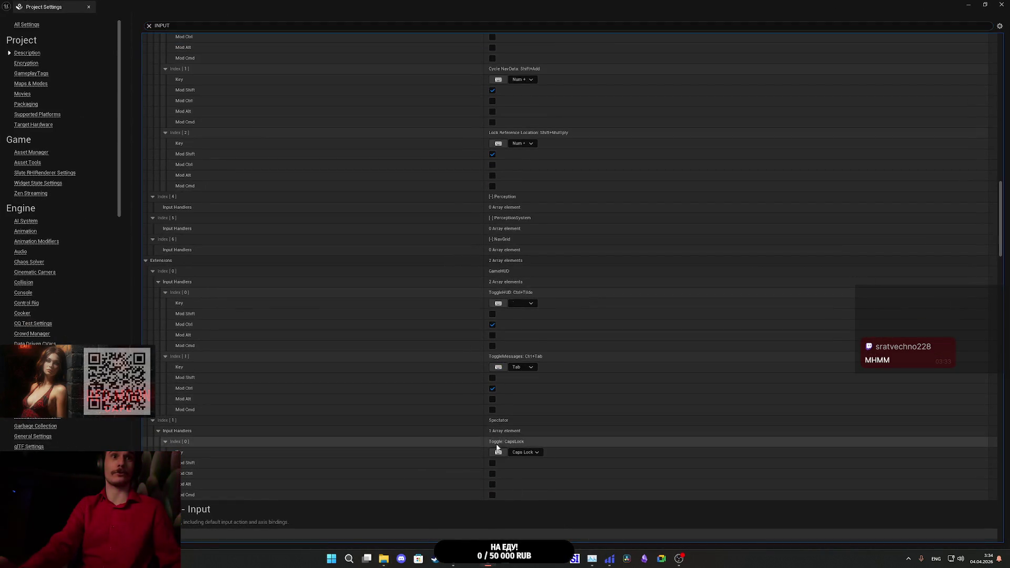
key(Tab)
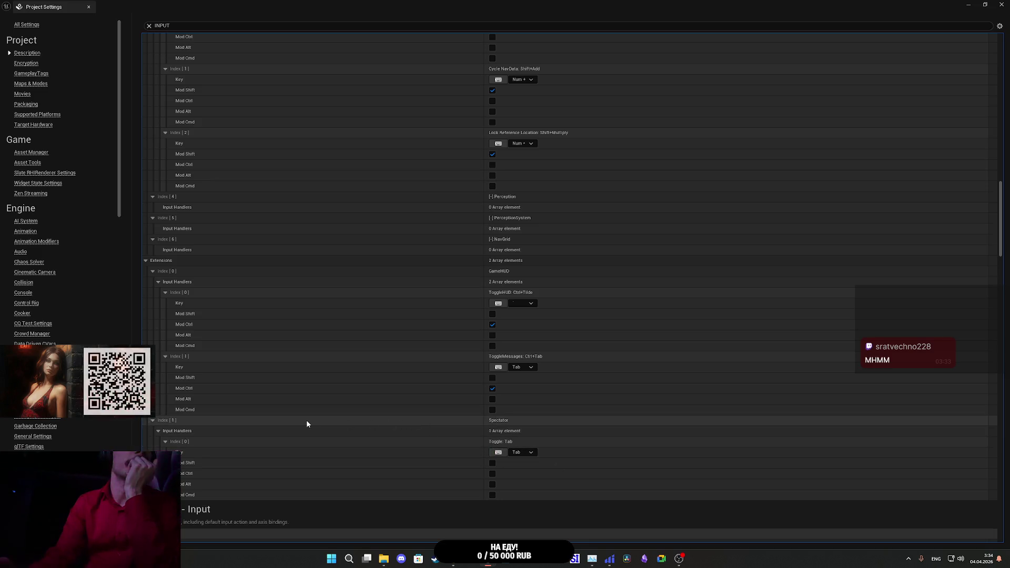
scroll(305, 423, down, 5)
scroll(302, 421, down, 8)
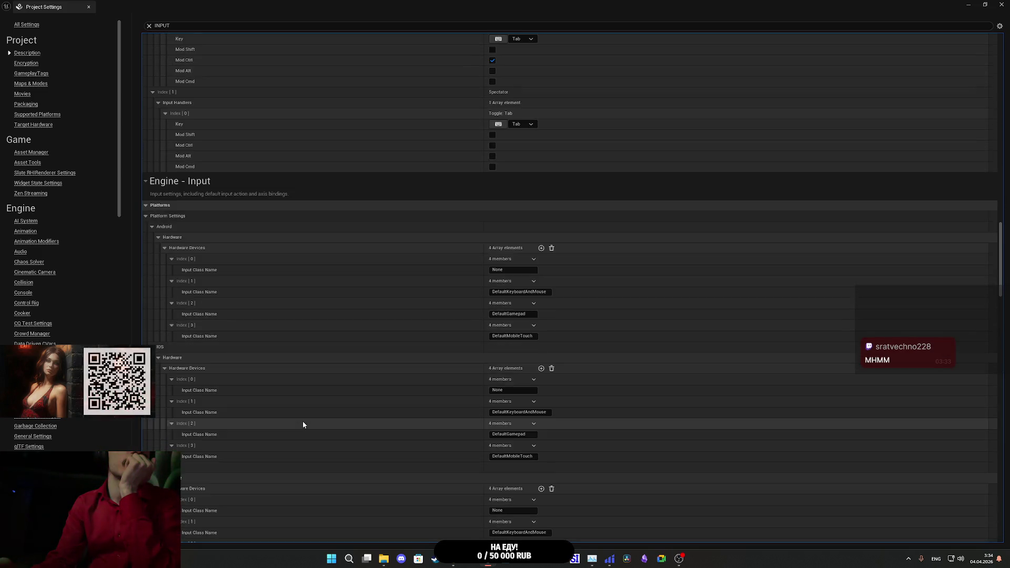
scroll(296, 410, down, 10)
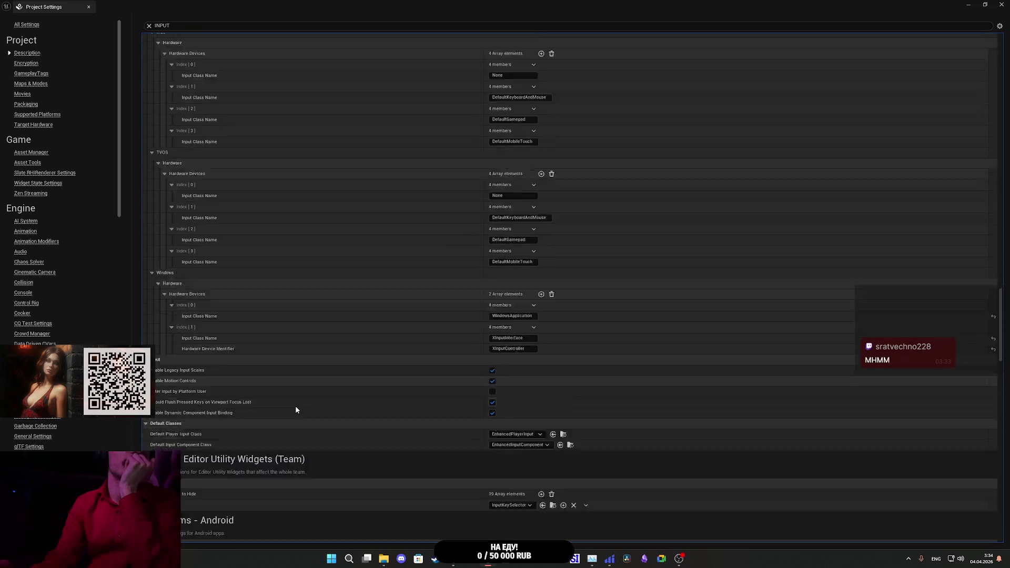
scroll(293, 410, down, 10)
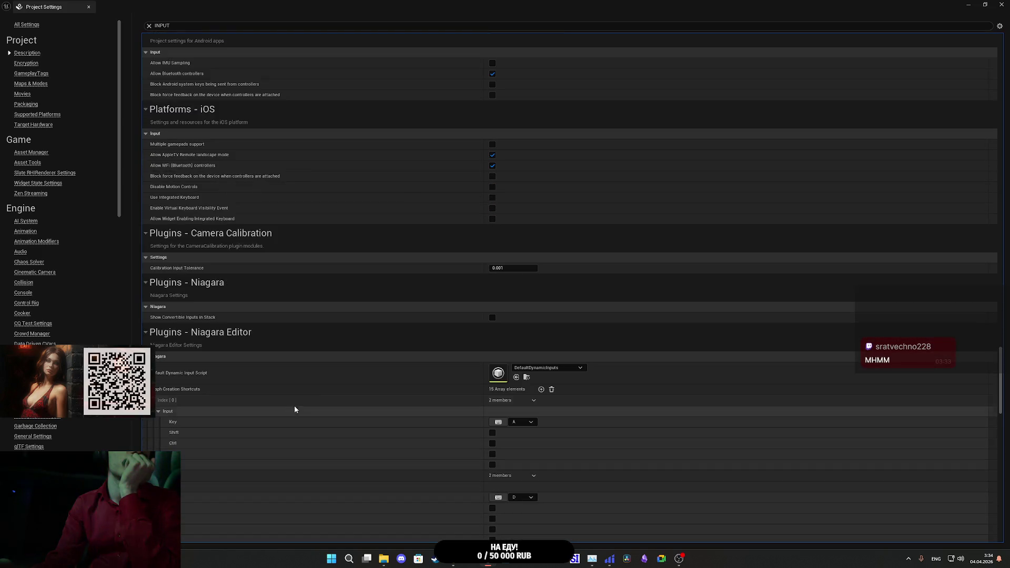
scroll(376, 321, down, 12)
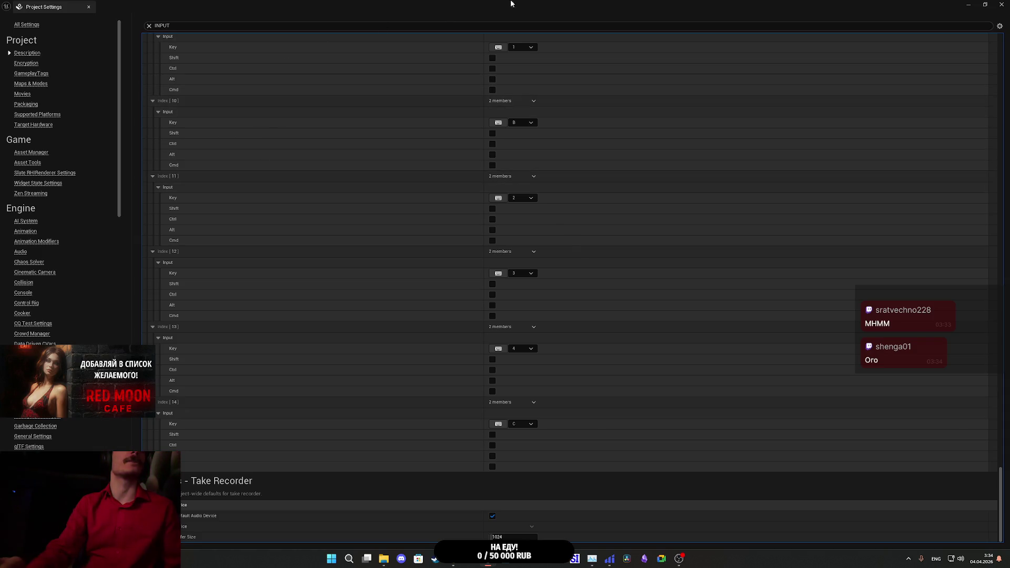
click(1003, 5)
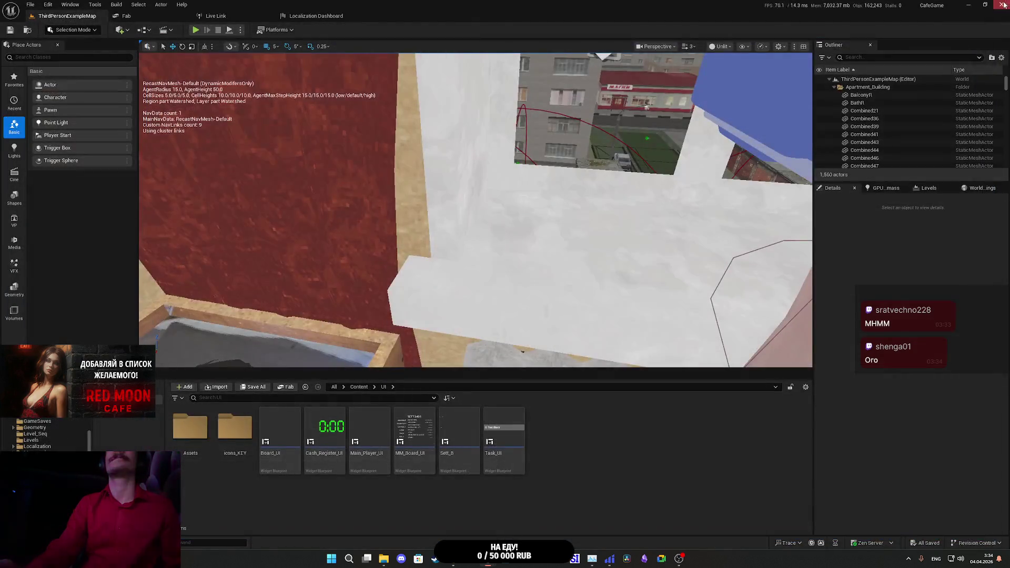
click(49, 5)
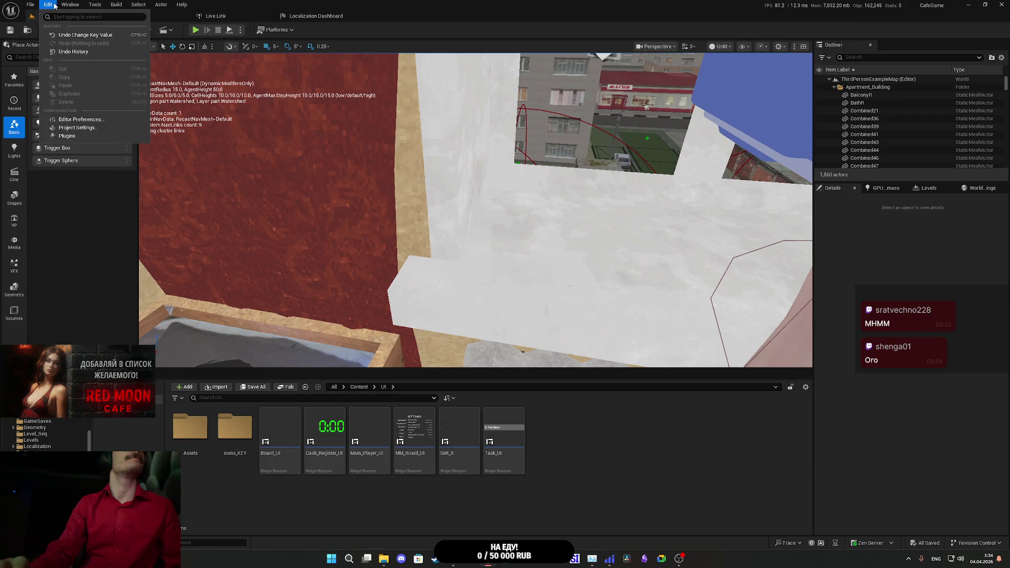
click(77, 128)
text(I)
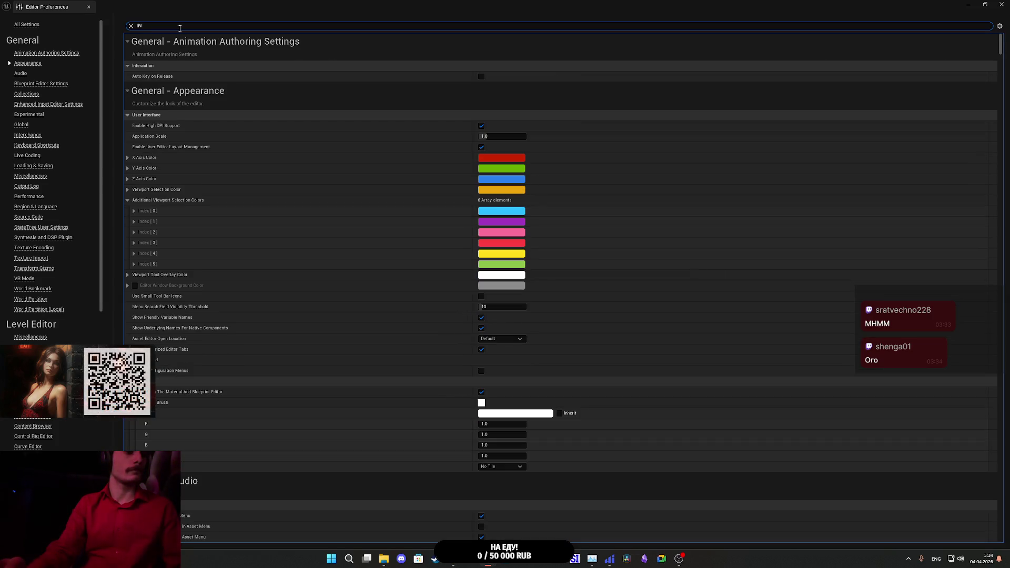
text(NPUT)
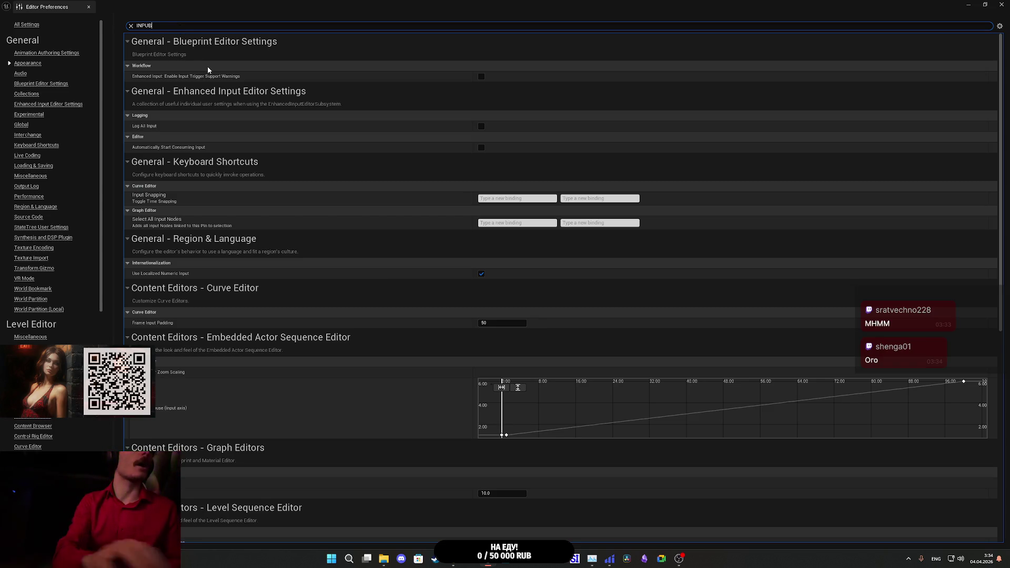
key(BackSpace)
text(B)
key(BackSpace)
text(T)
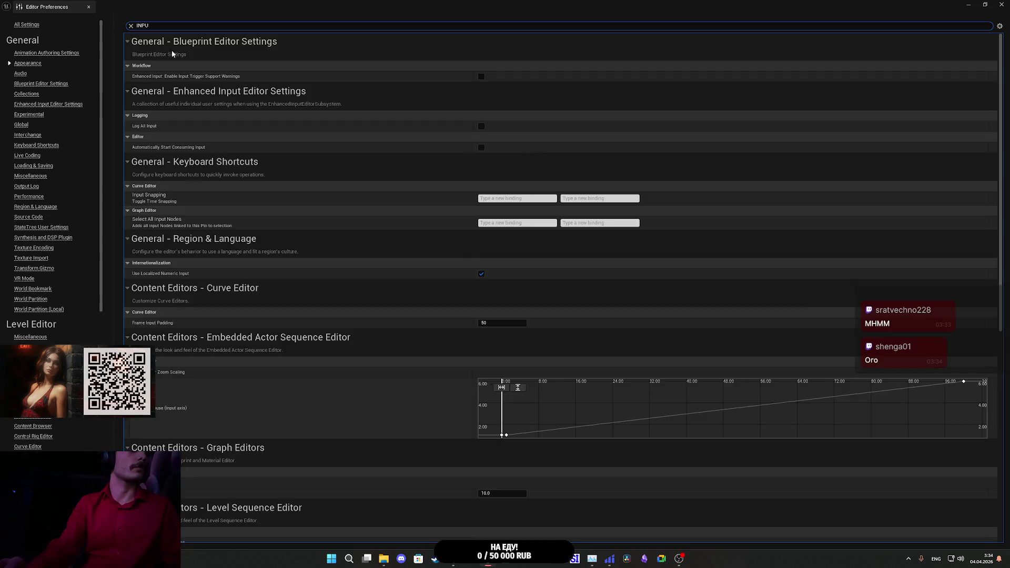
scroll(334, 183, down, 10)
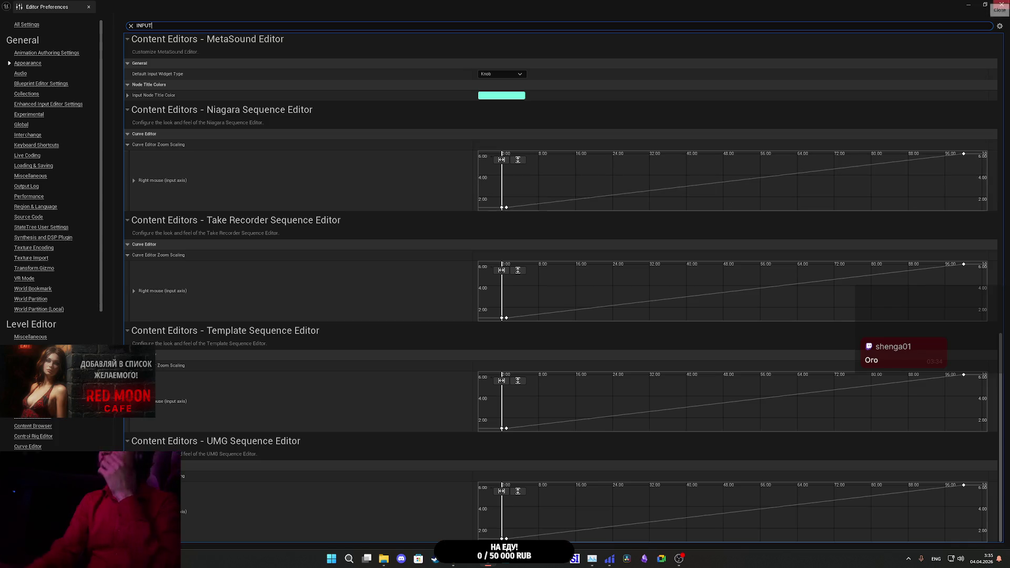
click(1006, 5)
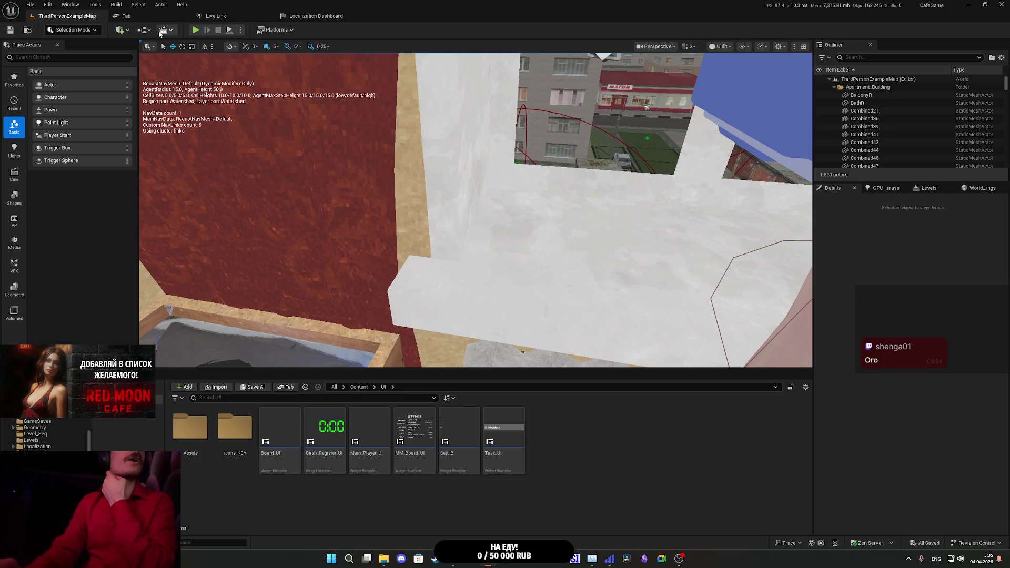
Step: Open the Level Blueprint and save ThirdPersonExampleMap, then return to the level editor
click(145, 32)
click(174, 87)
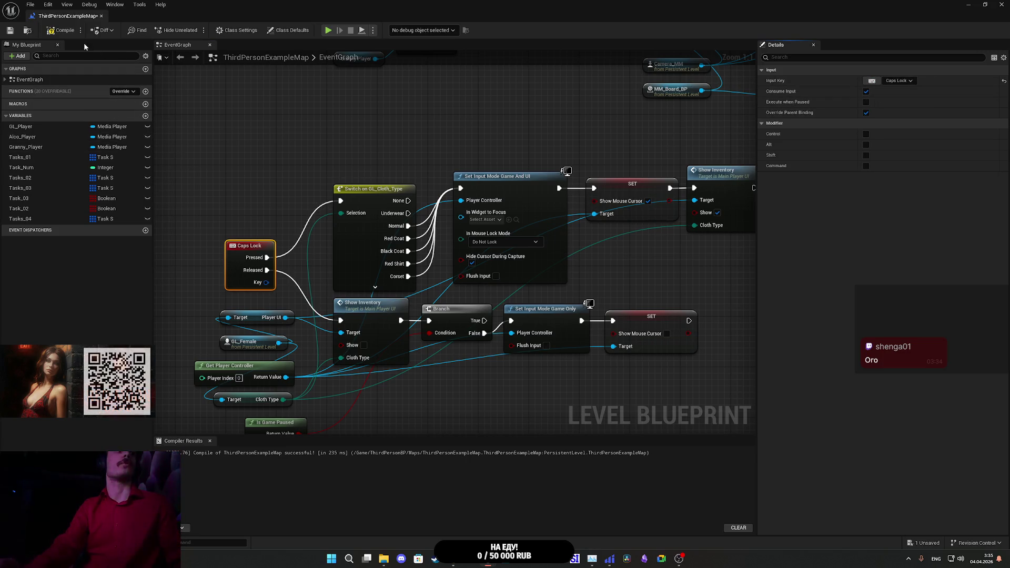
click(9, 31)
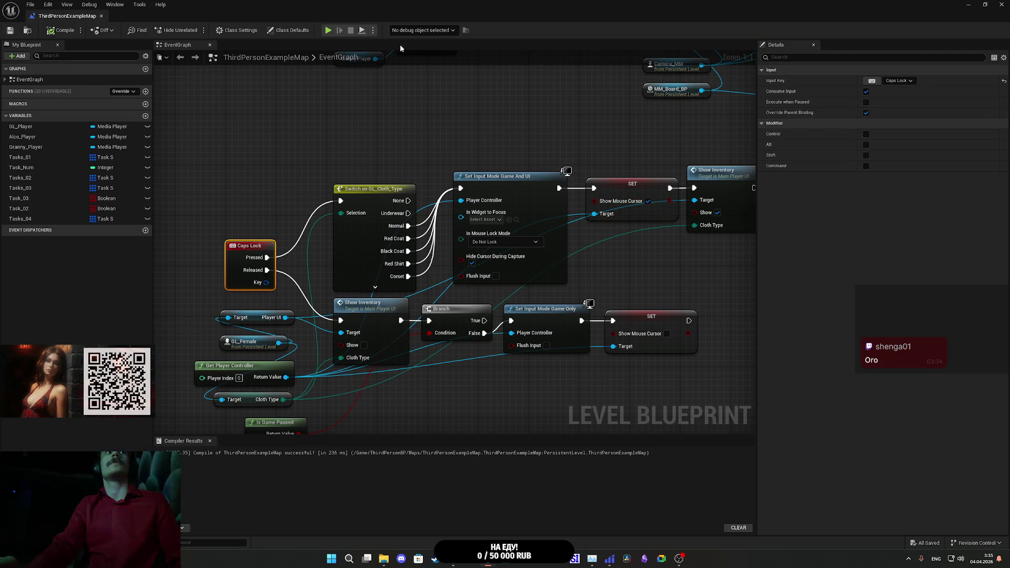
key(alt+Tab)
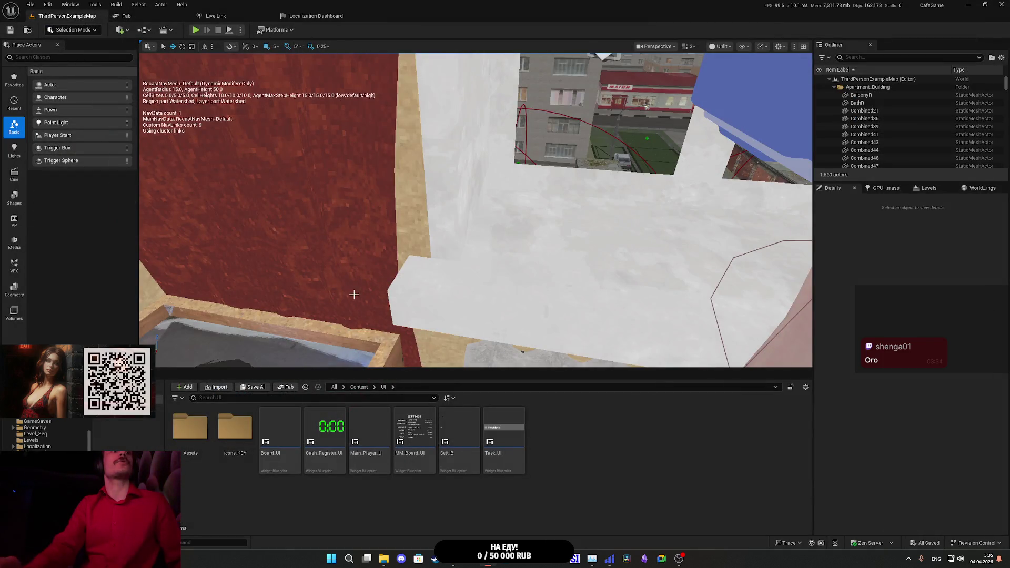
Step: Select the GL_Female character and open its blueprint for editing
drag(354, 295, 353, 294)
click(354, 295)
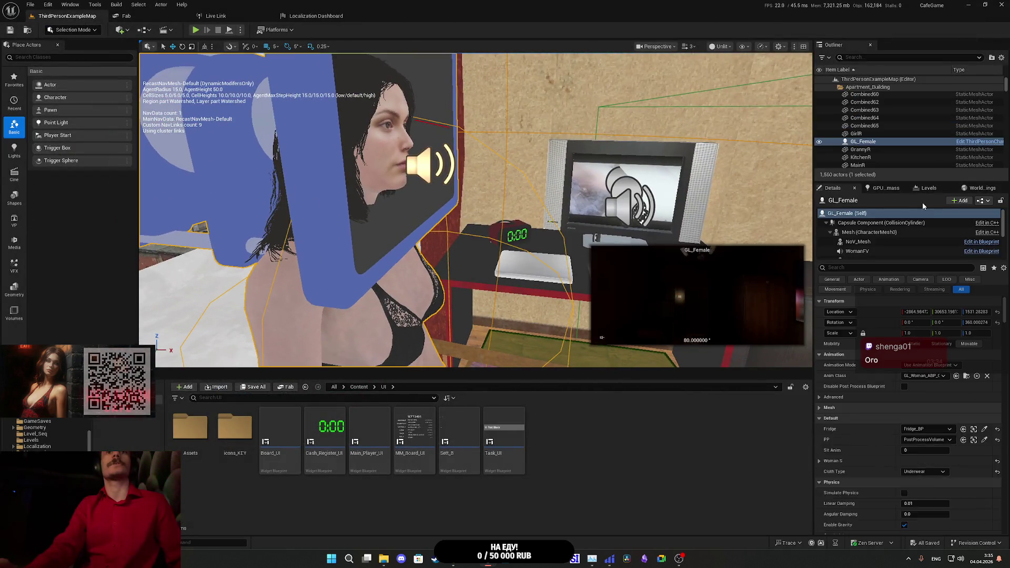
click(982, 200)
click(956, 224)
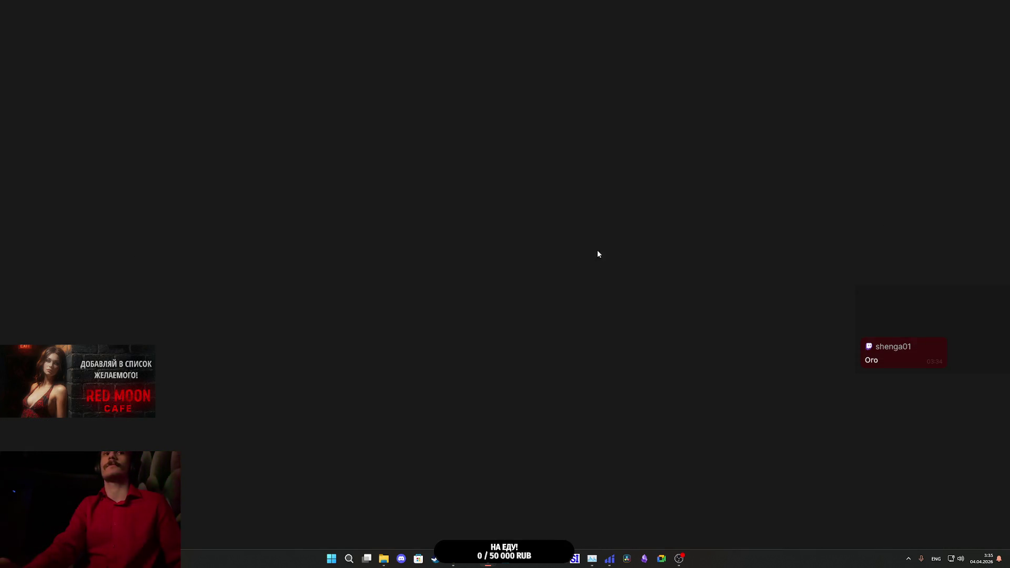
Step: Browse the ThirdPersonCharacter event graph's nodes and comments, then open Edit > Project Settings
scroll(412, 296, up, 6)
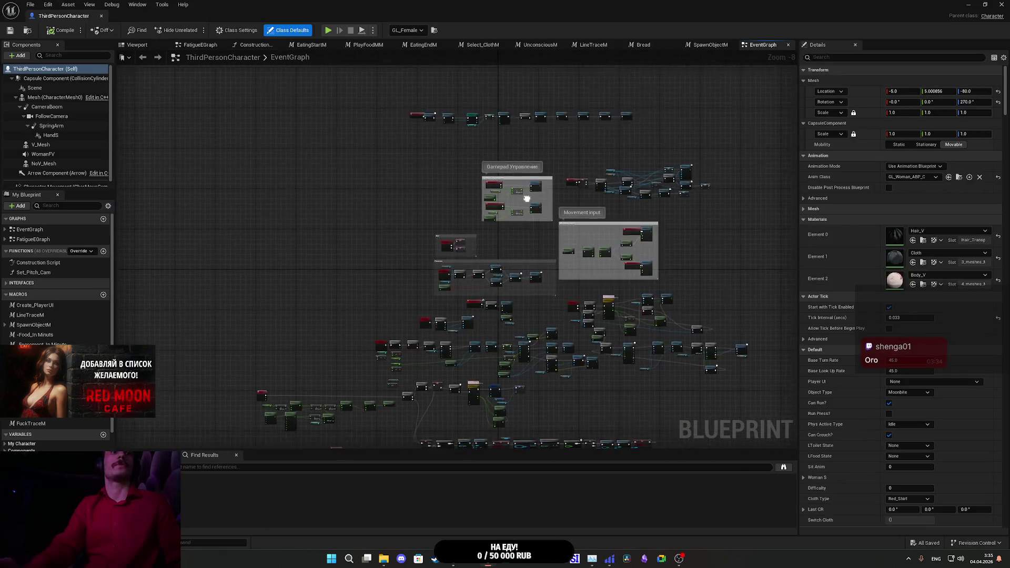
mouse_move(505, 225)
mouse_down()
mouse_move(554, 96)
mouse_move(569, 85)
mouse_move(577, 17)
mouse_move(605, 1)
mouse_up()
mouse_move(458, 368)
mouse_down()
mouse_move(489, 105)
mouse_move(502, 353)
mouse_move(586, 242)
mouse_move(501, 53)
mouse_move(494, 158)
mouse_move(517, 327)
mouse_move(607, 309)
mouse_up()
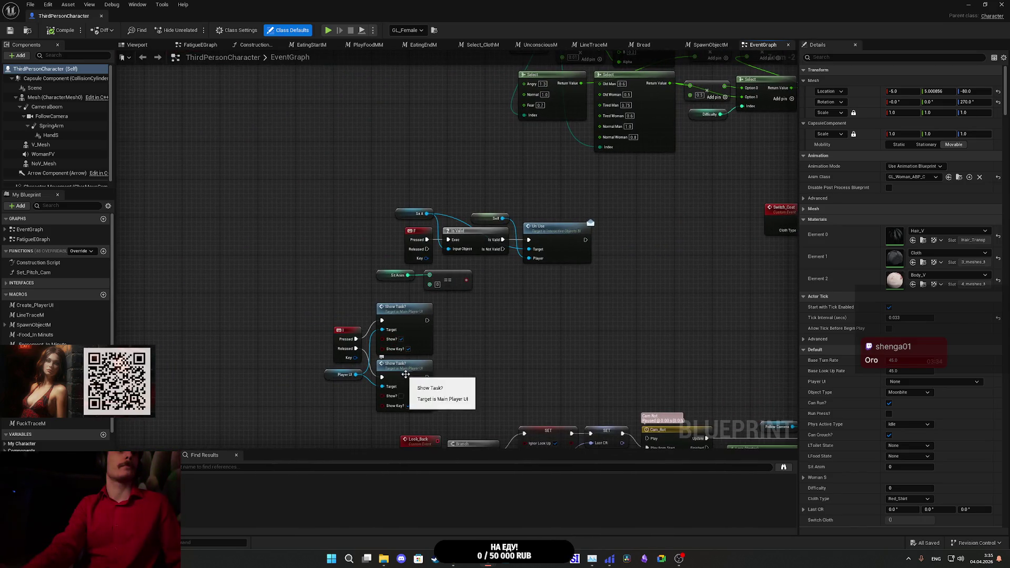
mouse_move(537, 339)
mouse_down()
mouse_move(453, 365)
mouse_move(95, 413)
mouse_up()
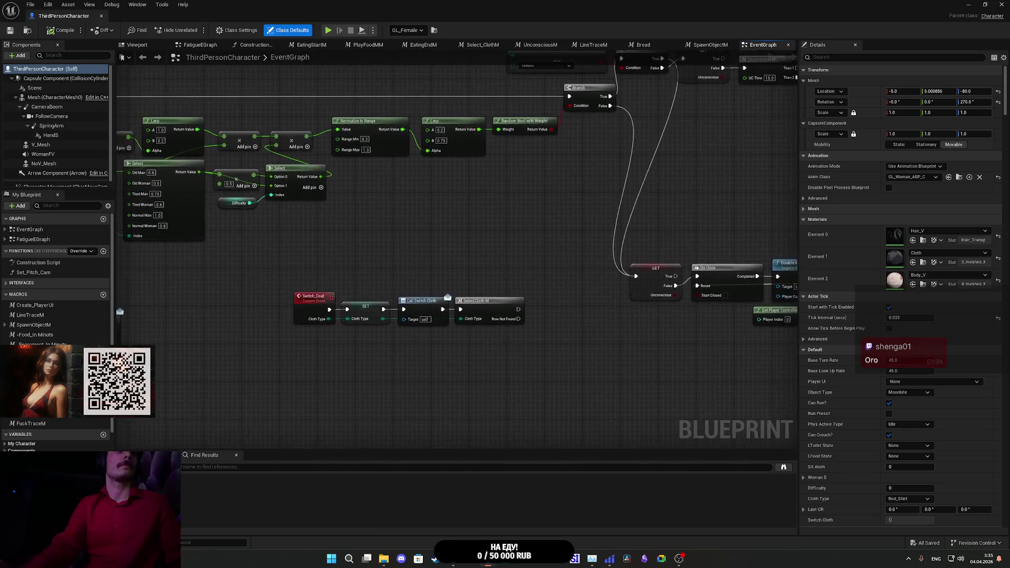
scroll(457, 253, down, 5)
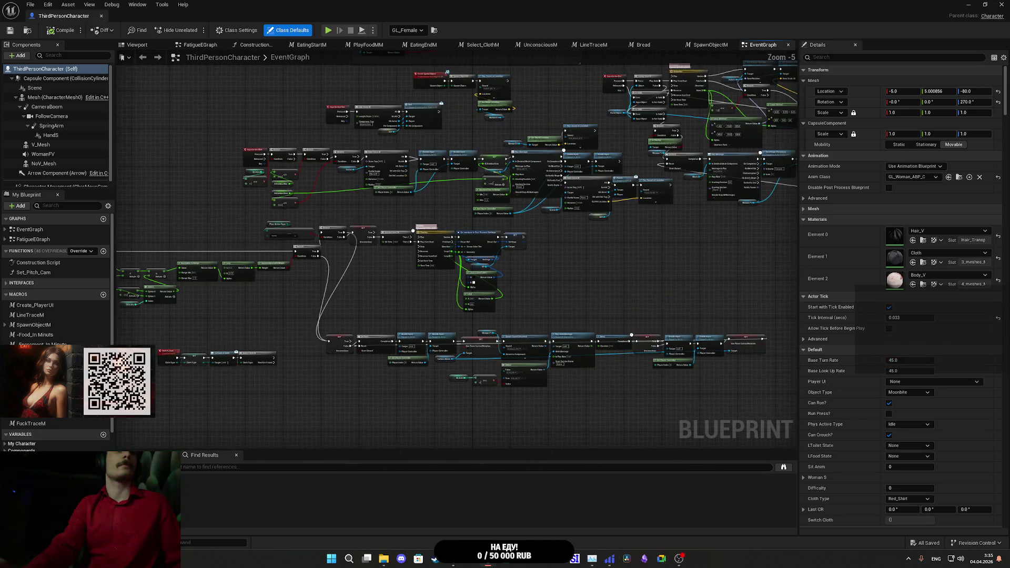
mouse_move(457, 253)
mouse_down()
mouse_move(420, 211)
mouse_move(485, 356)
mouse_up()
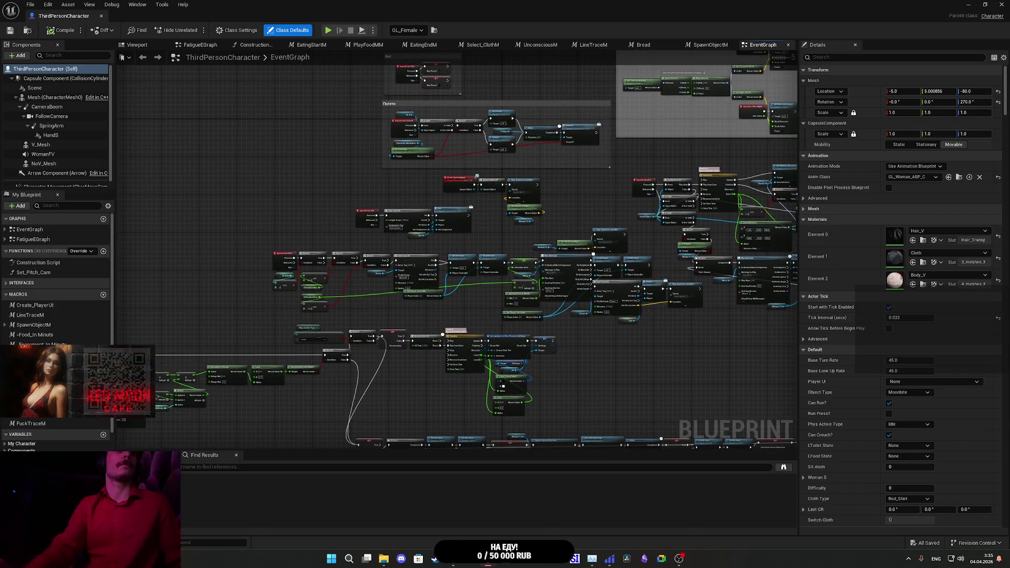
scroll(384, 275, up, 3)
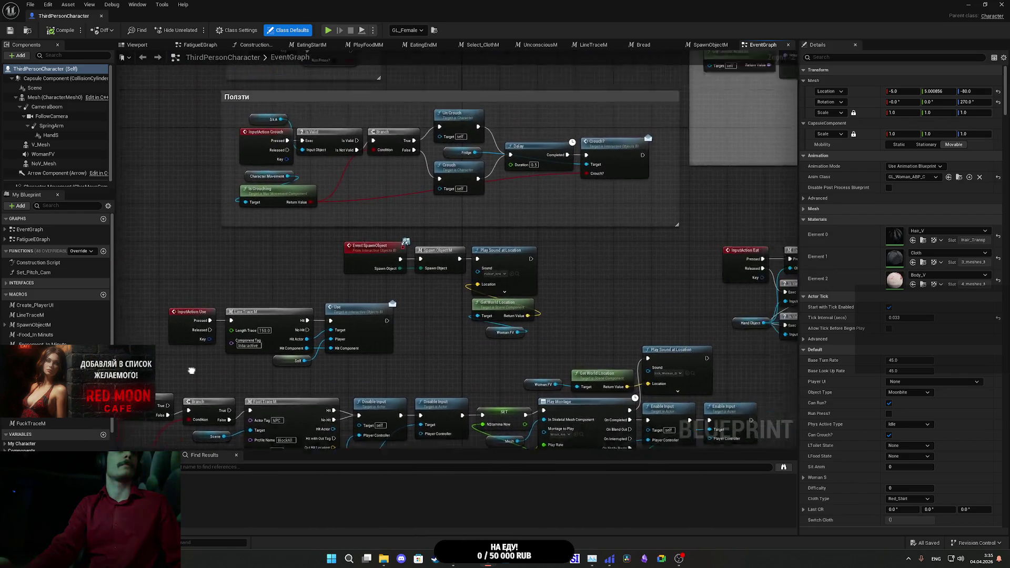
scroll(167, 388, down, 3)
scroll(221, 337, up, 4)
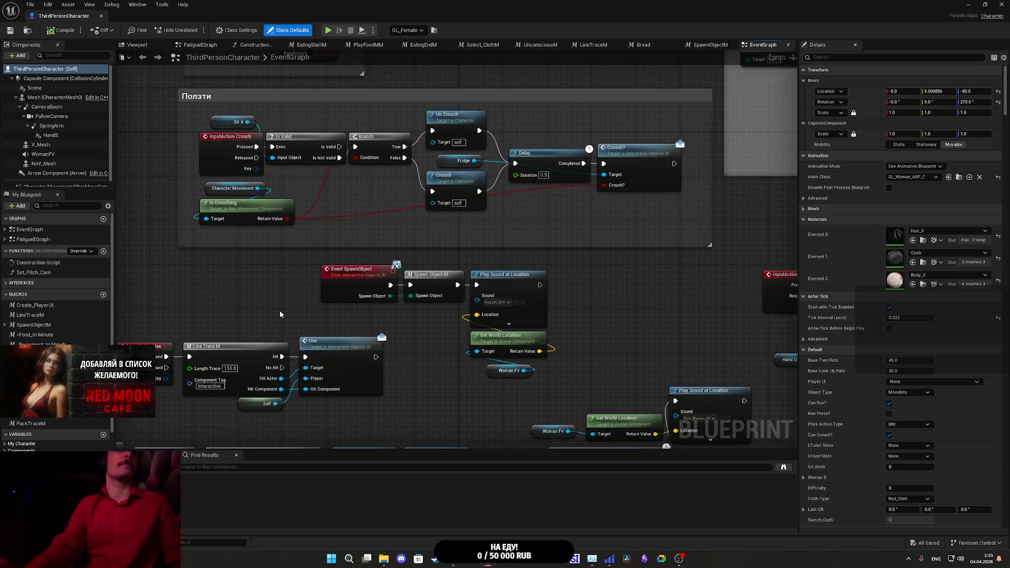
drag(280, 314, 189, 333)
mouse_move(300, 242)
mouse_down()
mouse_move(137, 270)
mouse_move(118, 350)
mouse_up()
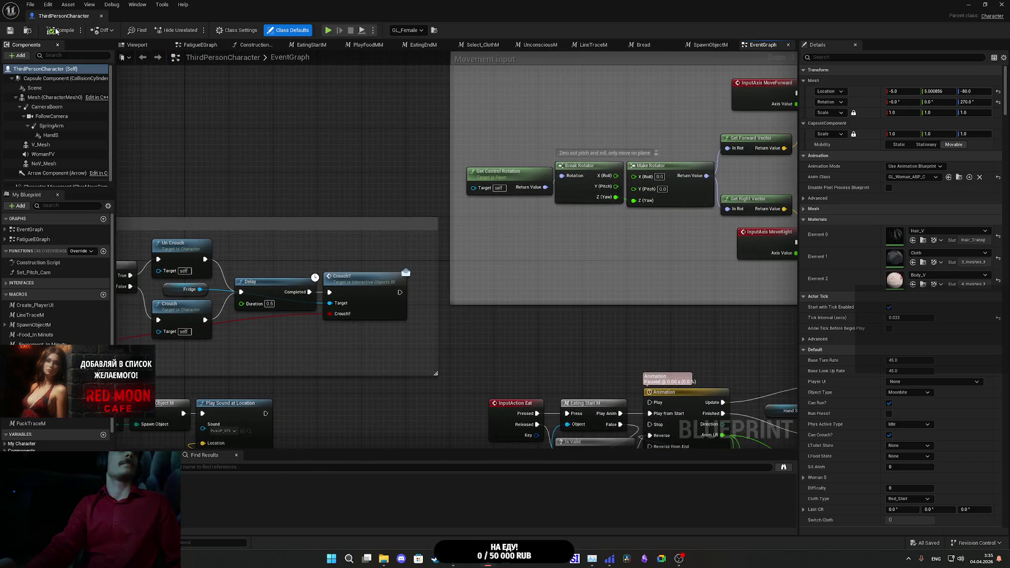
click(47, 4)
click(76, 102)
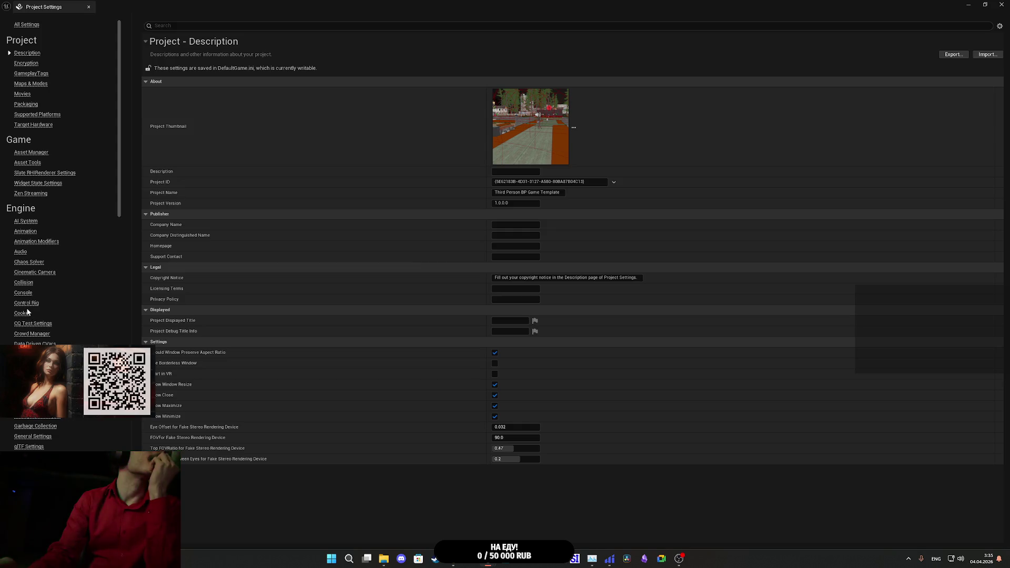
Step: Go to Engine > Input and scroll through the action and axis mappings
click(21, 467)
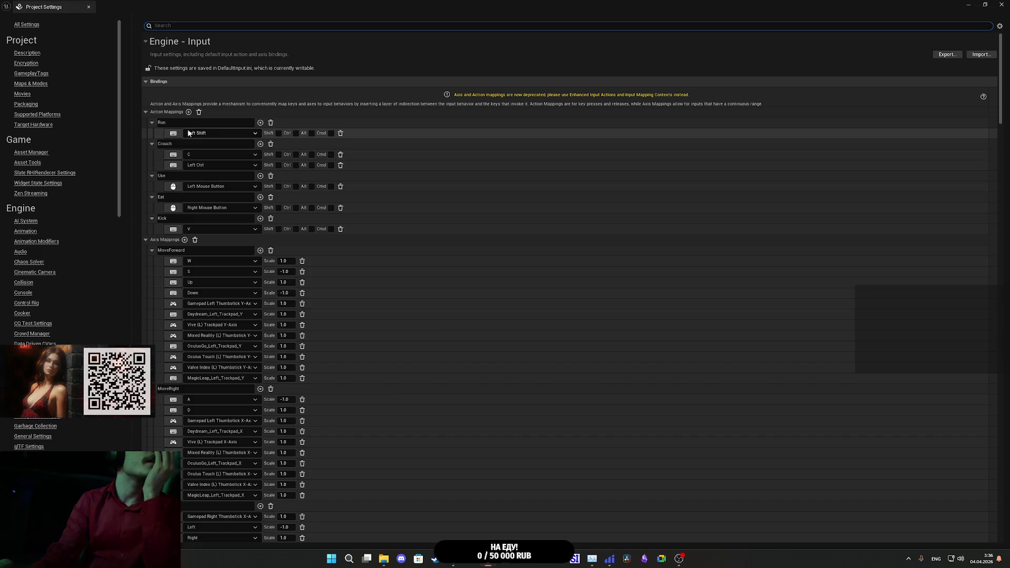
scroll(174, 319, down, 5)
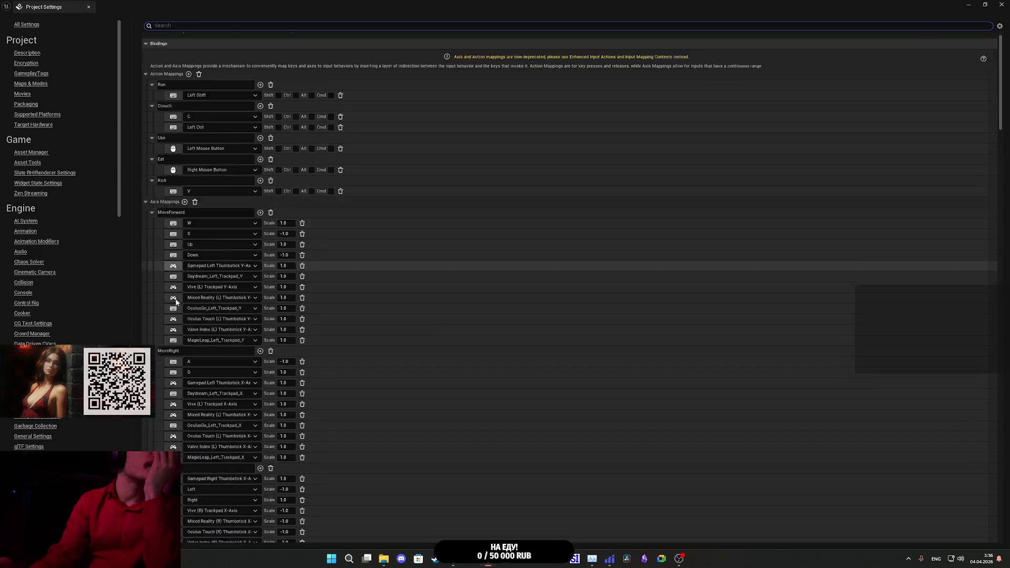
scroll(201, 438, down, 6)
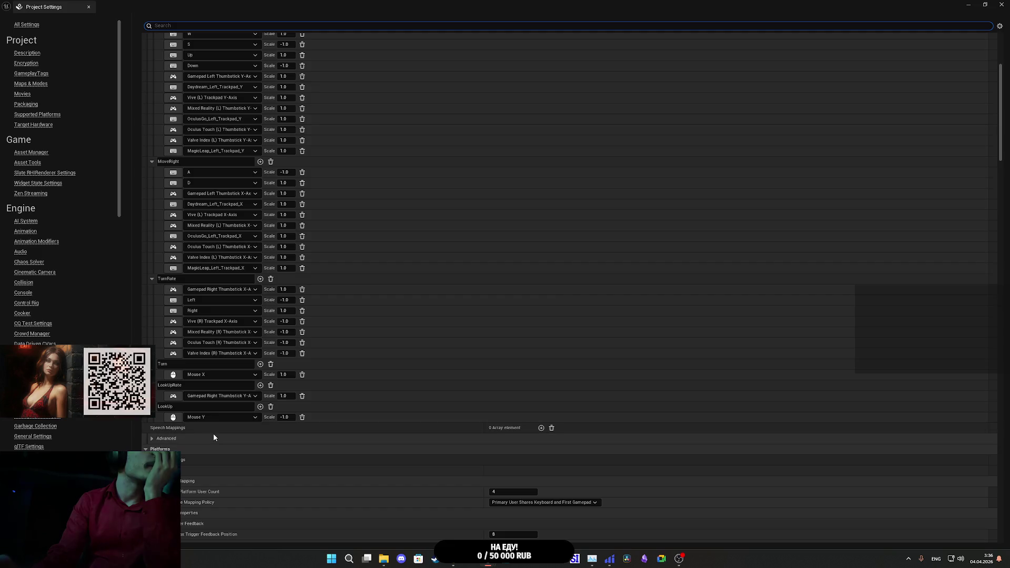
scroll(213, 448, down, 20)
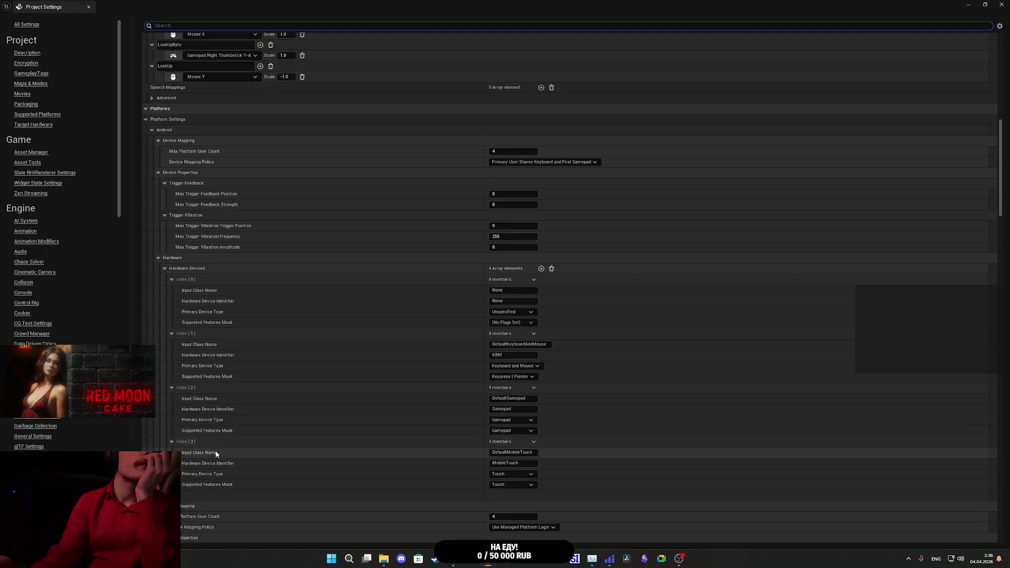
scroll(225, 438, down, 6)
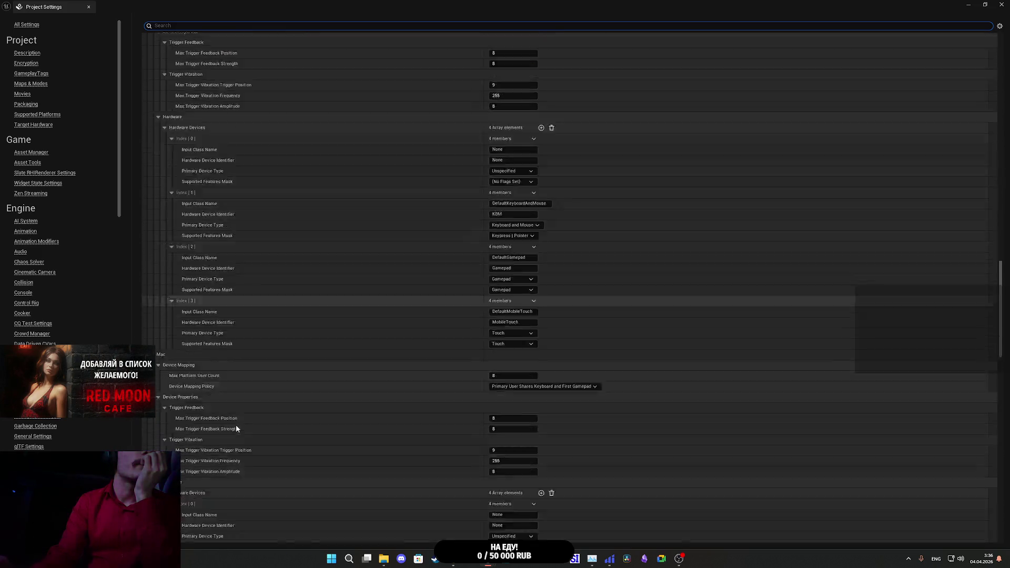
mouse_move(1002, 335)
mouse_down()
mouse_move(974, 469)
mouse_move(933, 520)
mouse_move(915, 257)
mouse_move(920, 98)
mouse_up()
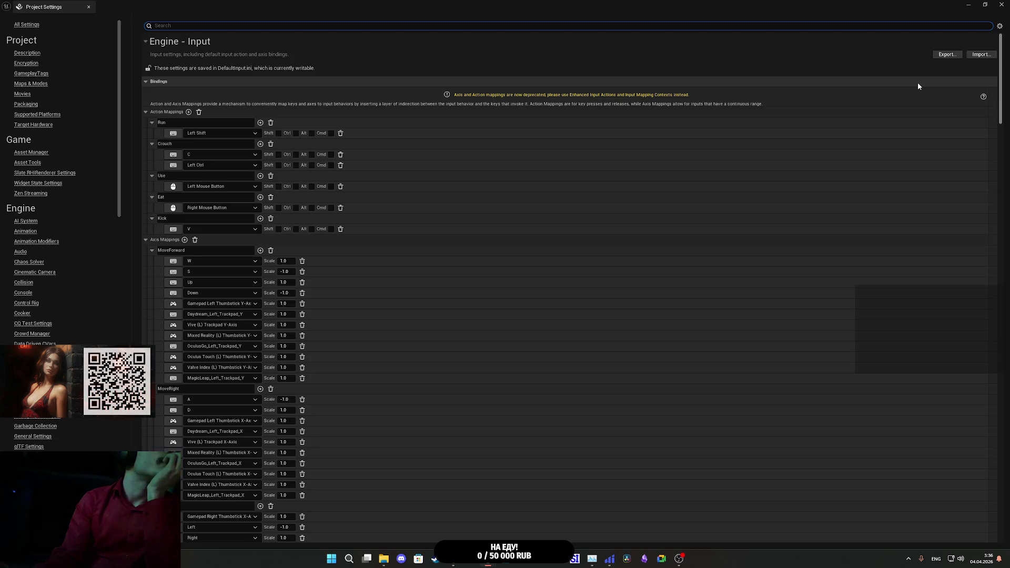
scroll(915, 100, down, 5)
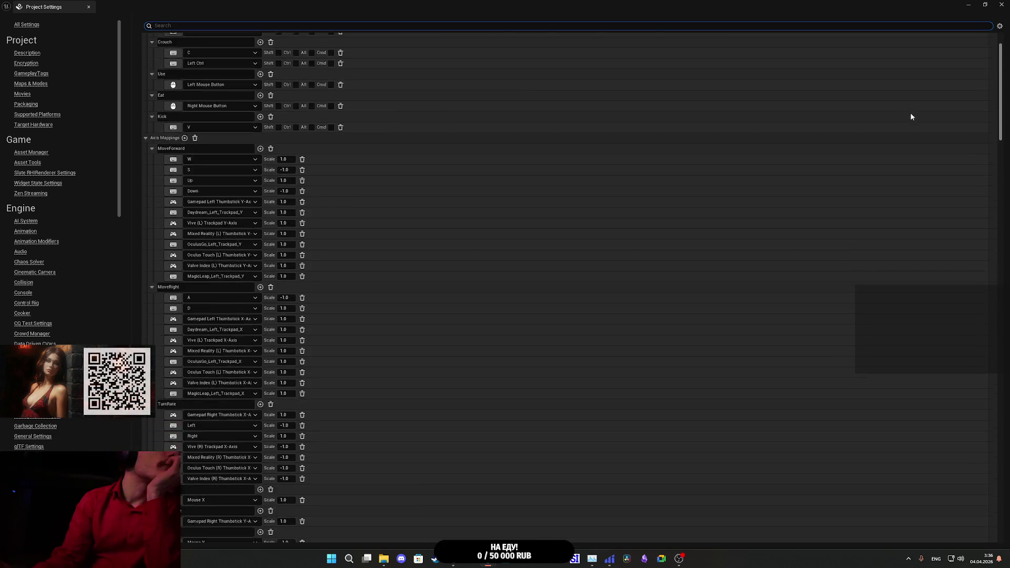
scroll(911, 125, down, 1)
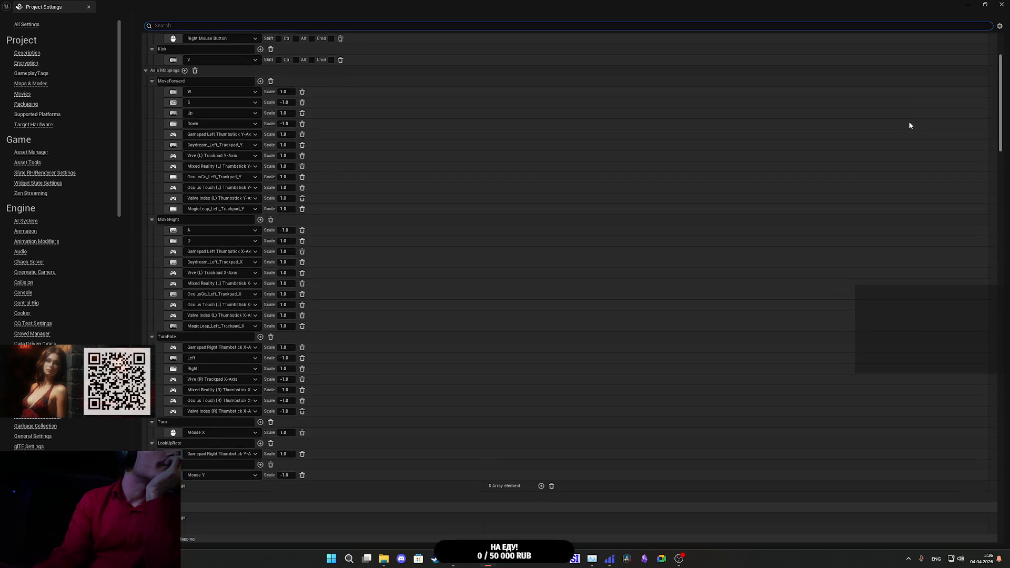
scroll(909, 125, down, 3)
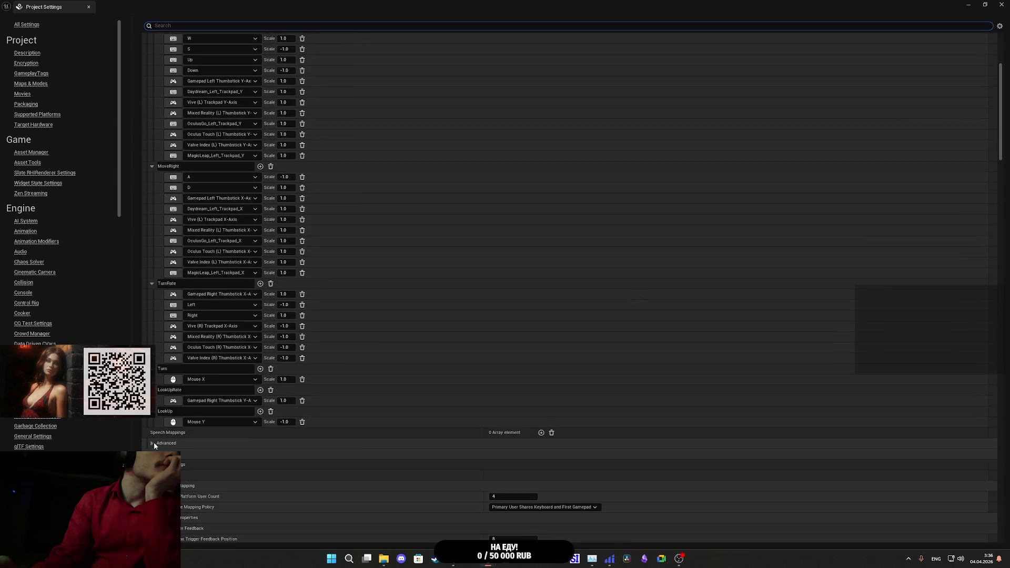
Step: Expand the Advanced input options to view Axis Config, then close Project Settings
click(153, 444)
scroll(397, 468, down, 10)
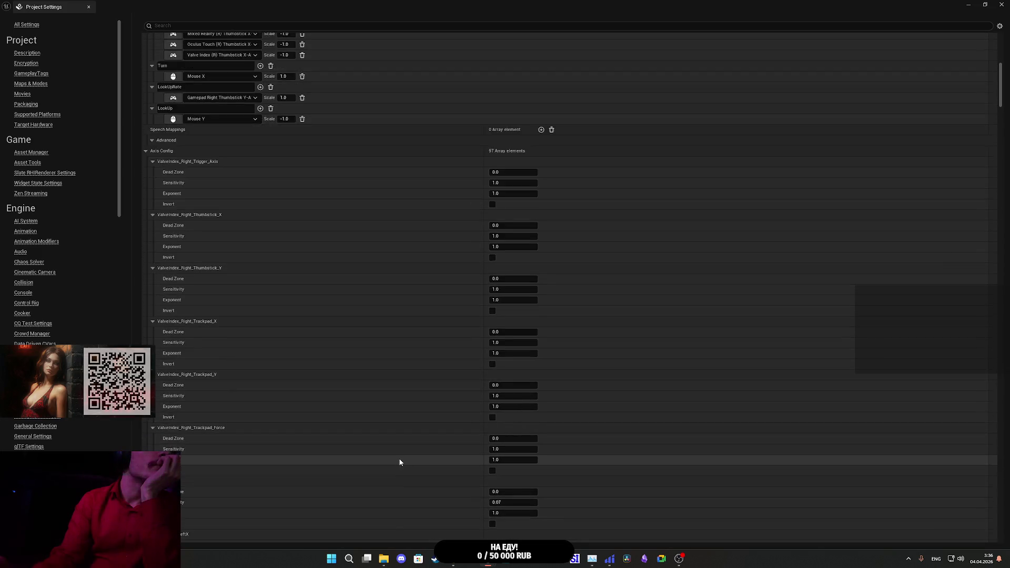
scroll(397, 458, down, 20)
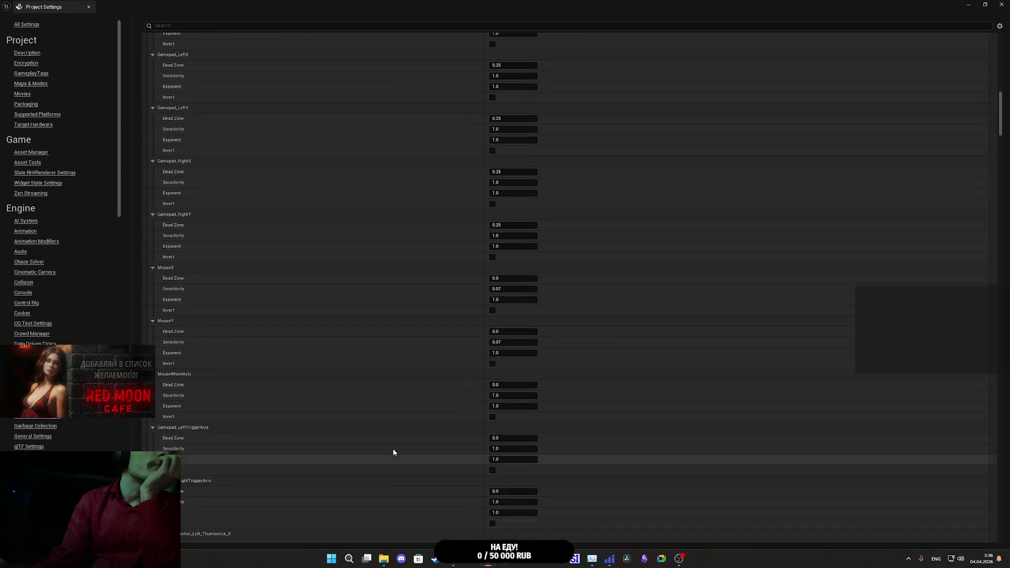
scroll(394, 454, up, 4)
click(1001, 4)
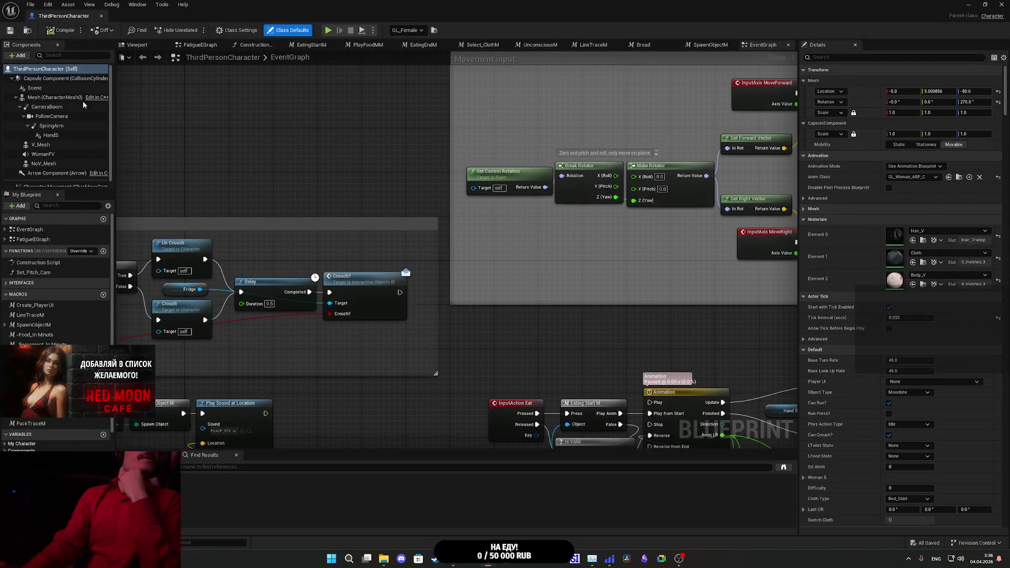
Step: Close the blueprint editor and package the project for Windows into the Builds folder
click(1002, 4)
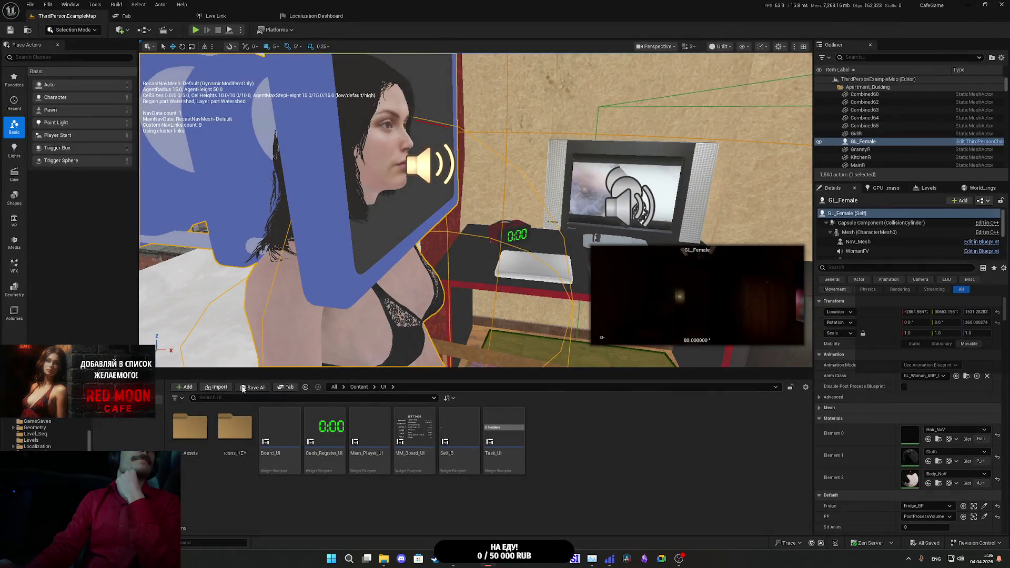
click(45, 4)
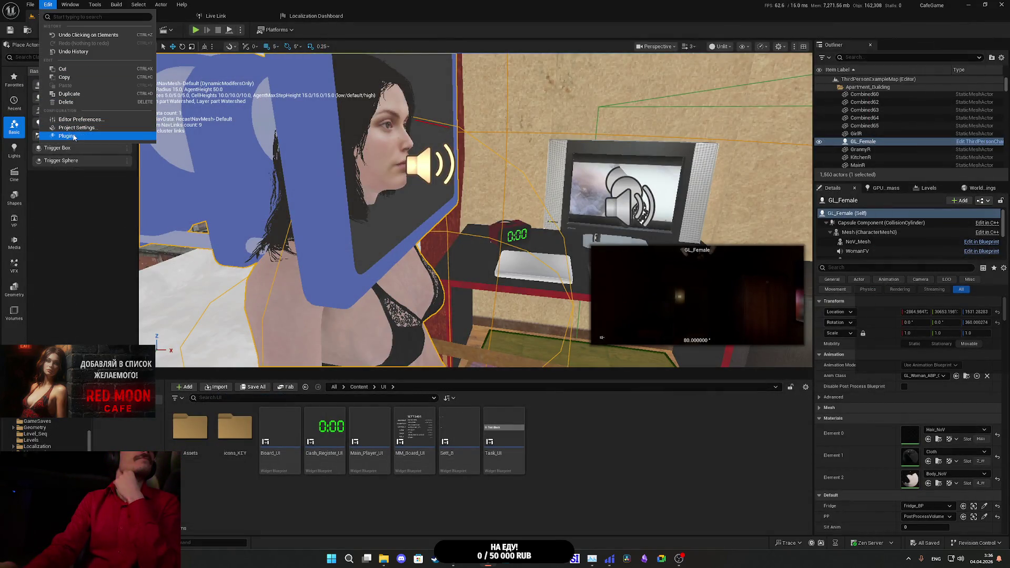
click(273, 30)
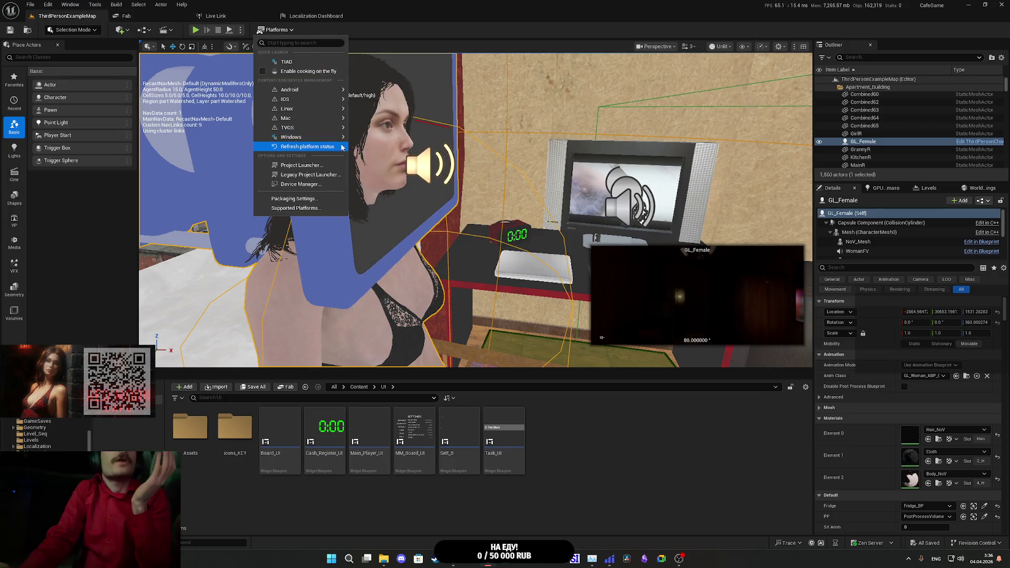
mouse_move(332, 139)
click(394, 159)
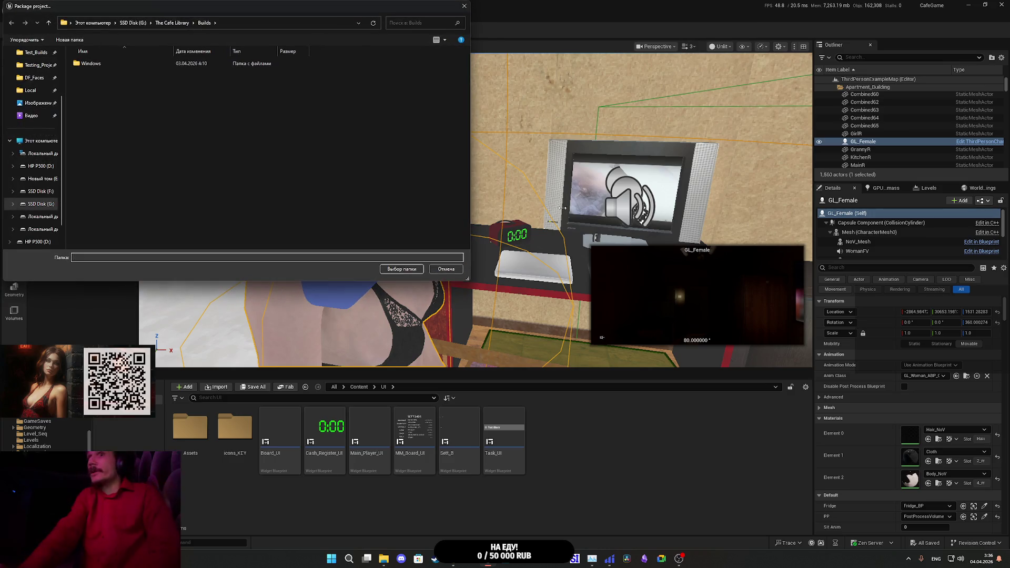
click(401, 270)
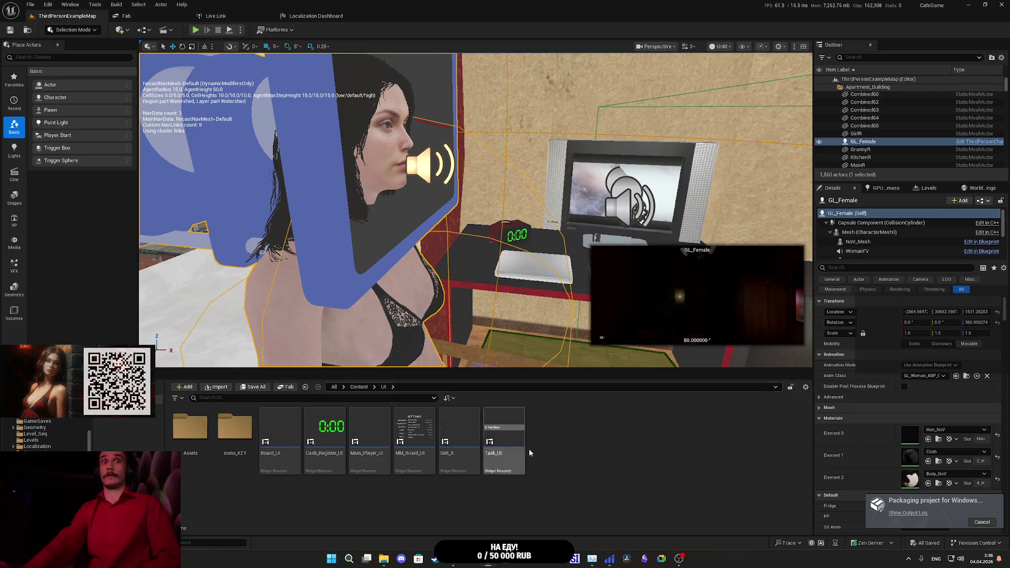
Step: In File Explorer, switch folder tabs and go back up to The Cafe Library
click(385, 559)
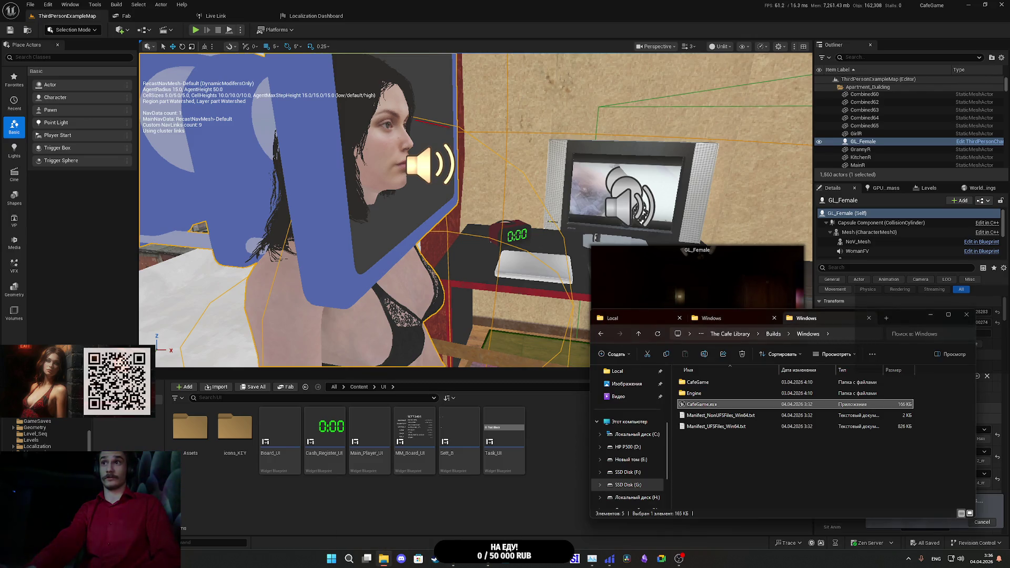
click(725, 320)
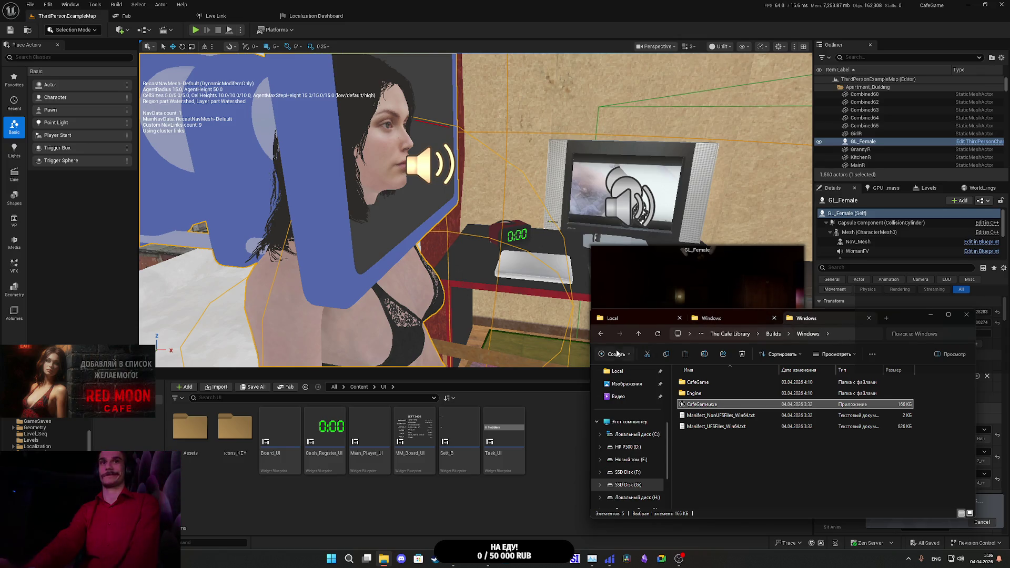
click(604, 336)
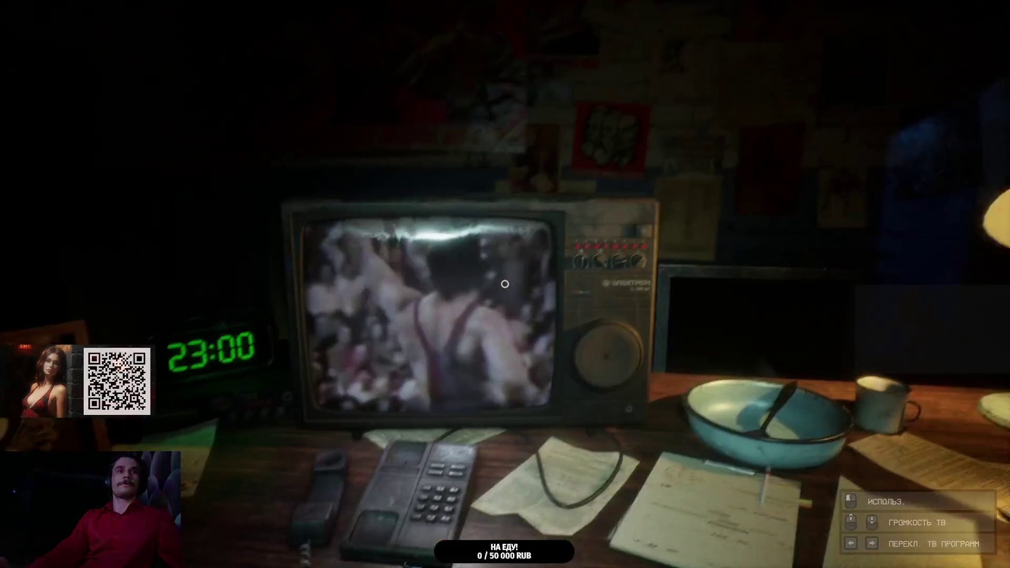
Step: At the office desk, view the TV camera feed, return to the desk, and pause to show the controls
key(s)
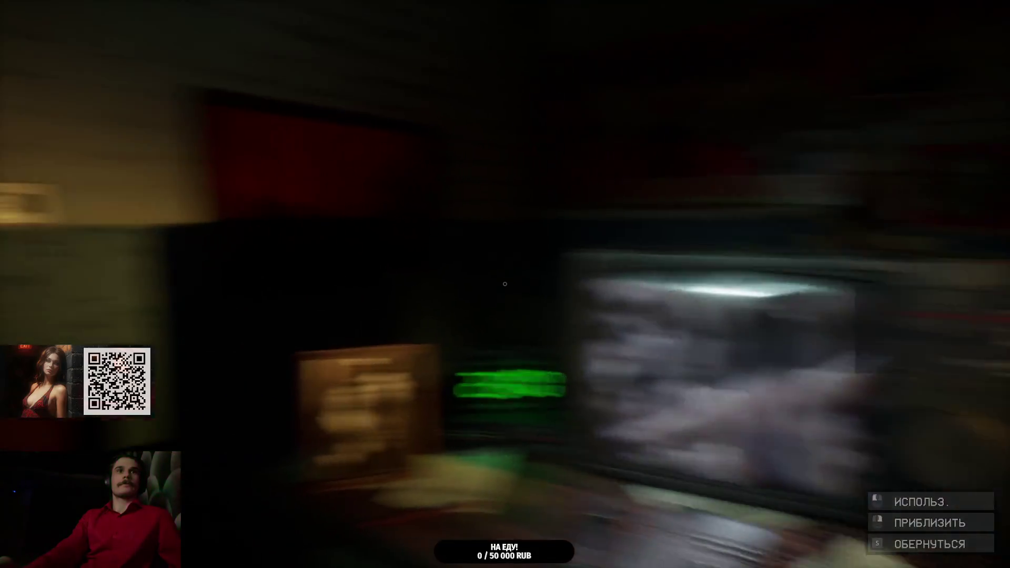
scroll(505, 284, up, 5)
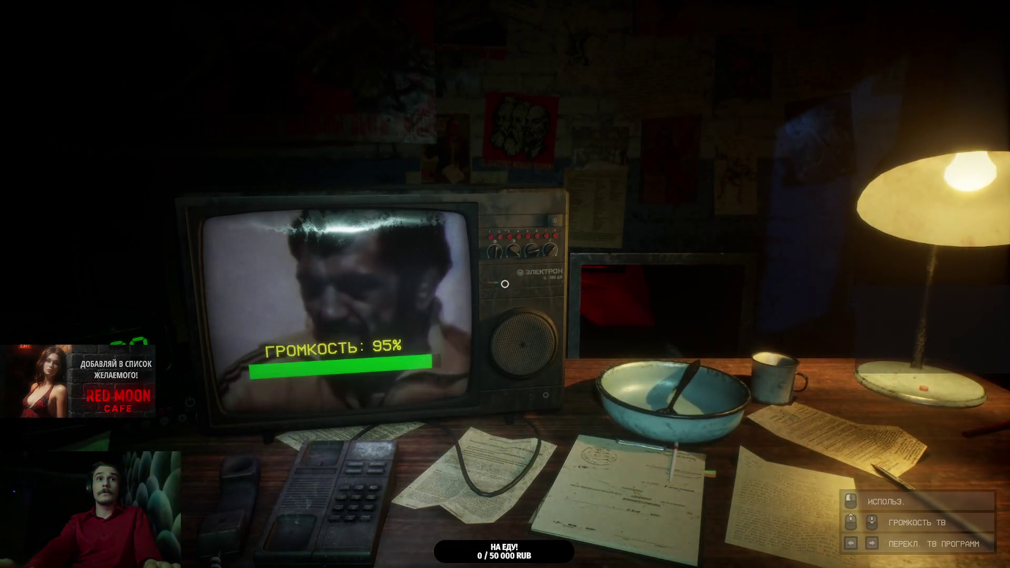
scroll(505, 284, down, 2)
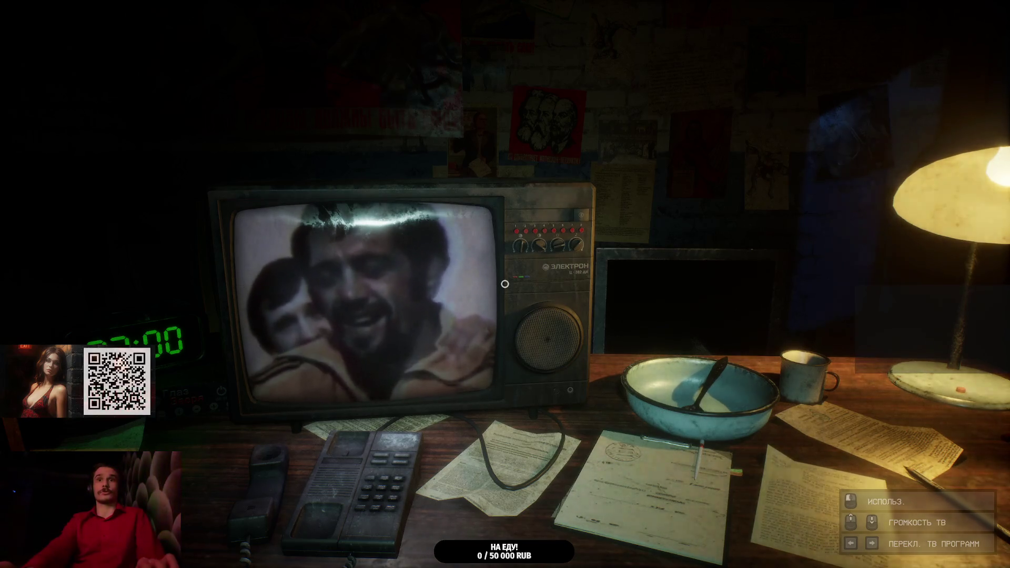
click(505, 284)
key(s)
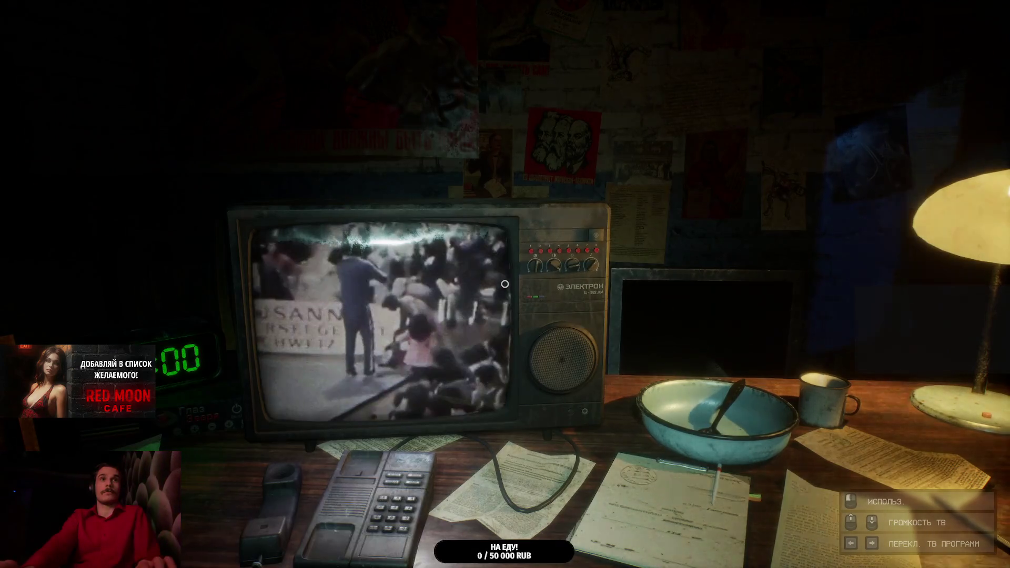
key(Escape)
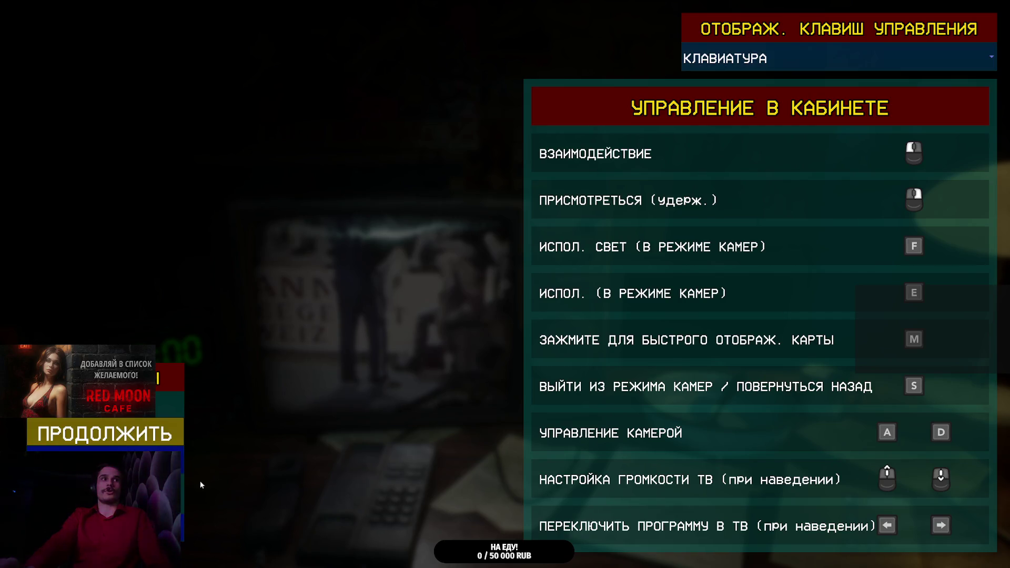
Step: Close the pause menu and go to the Builds\Windows folder to relaunch CafeGame.exe
key(Escape)
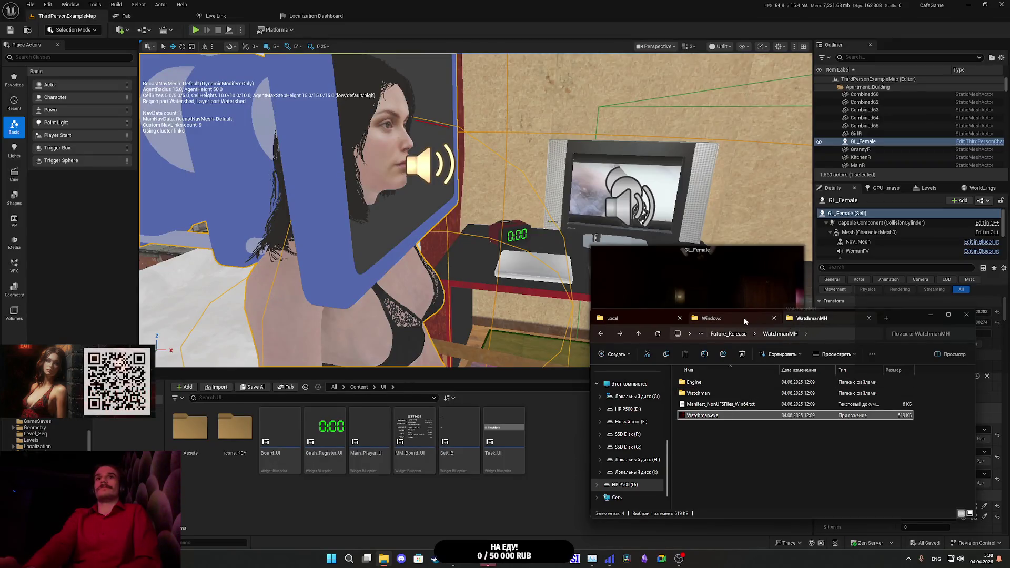
click(745, 319)
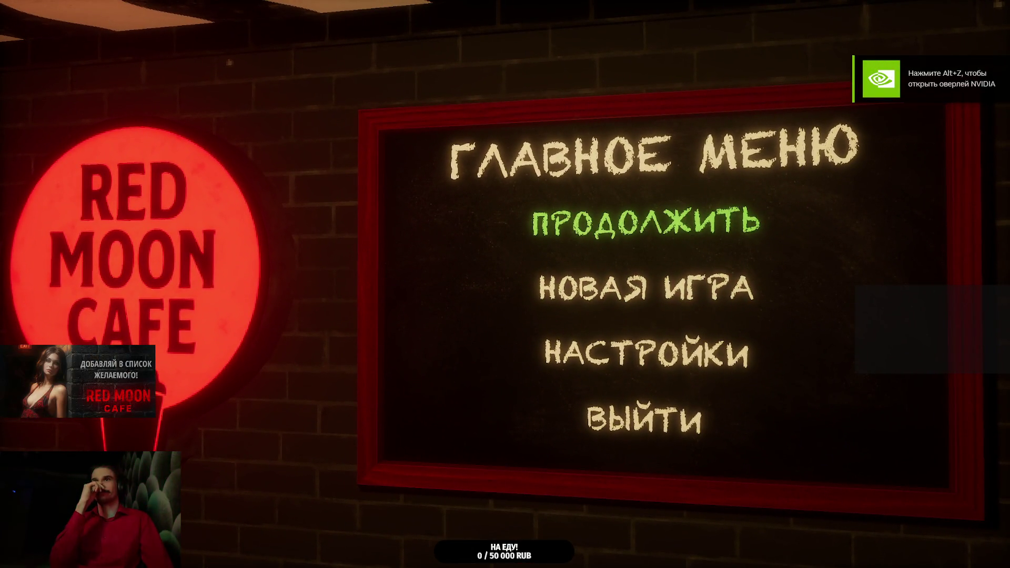
Step: Resume the saved game, walk through the apartment to the green door and use the closet
click(646, 222)
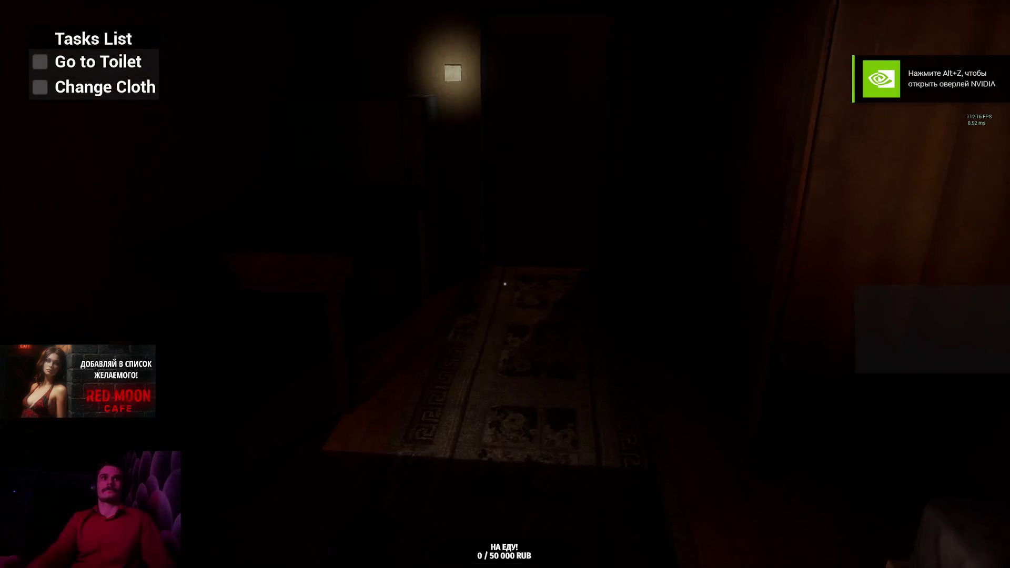
key(w)
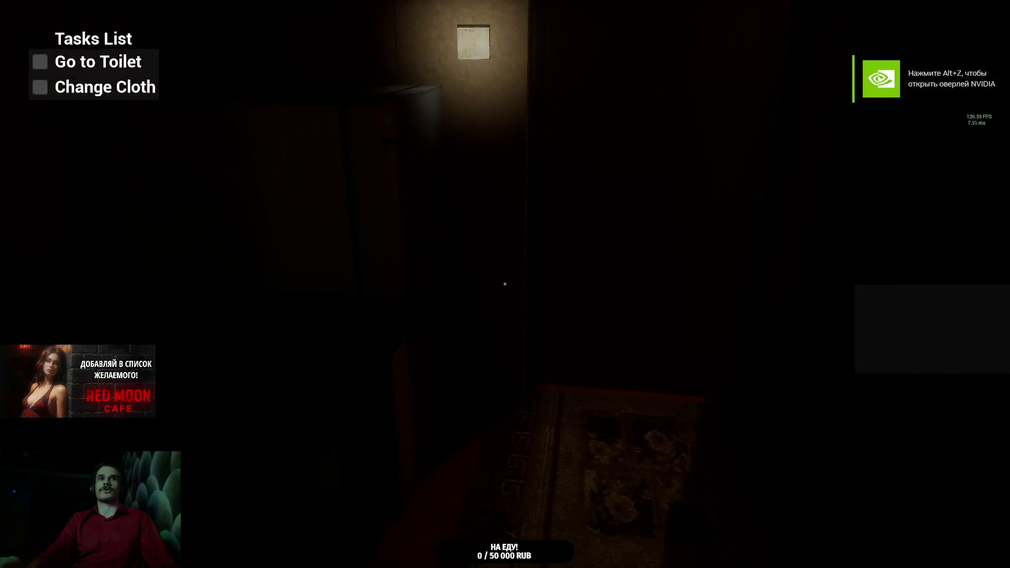
key(w)
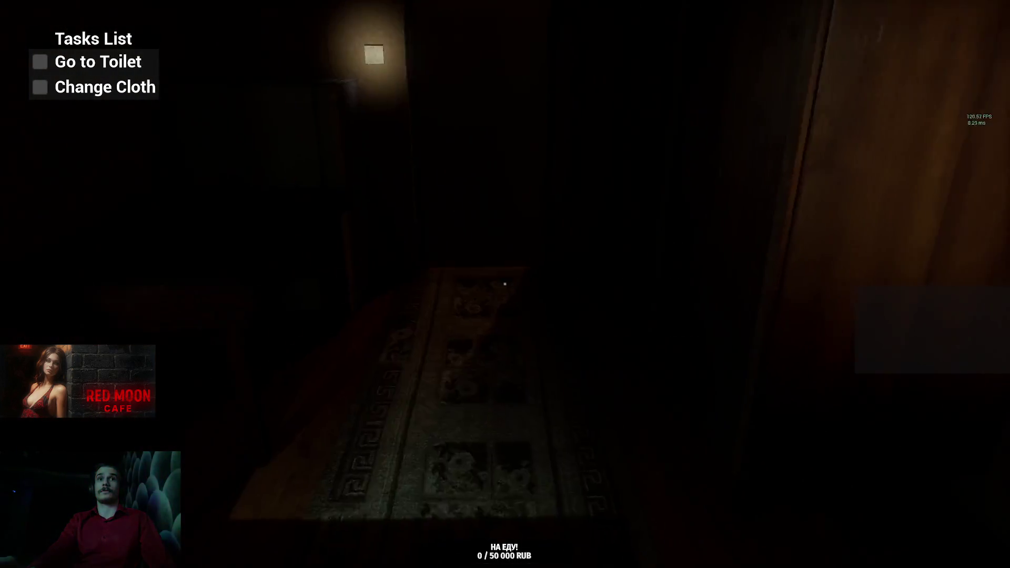
key(w)
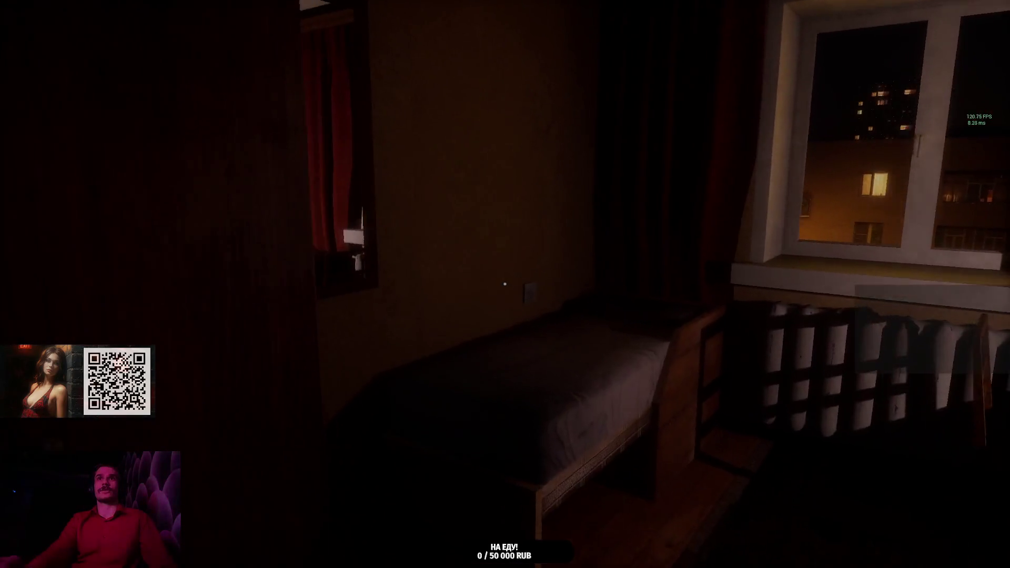
key(w)
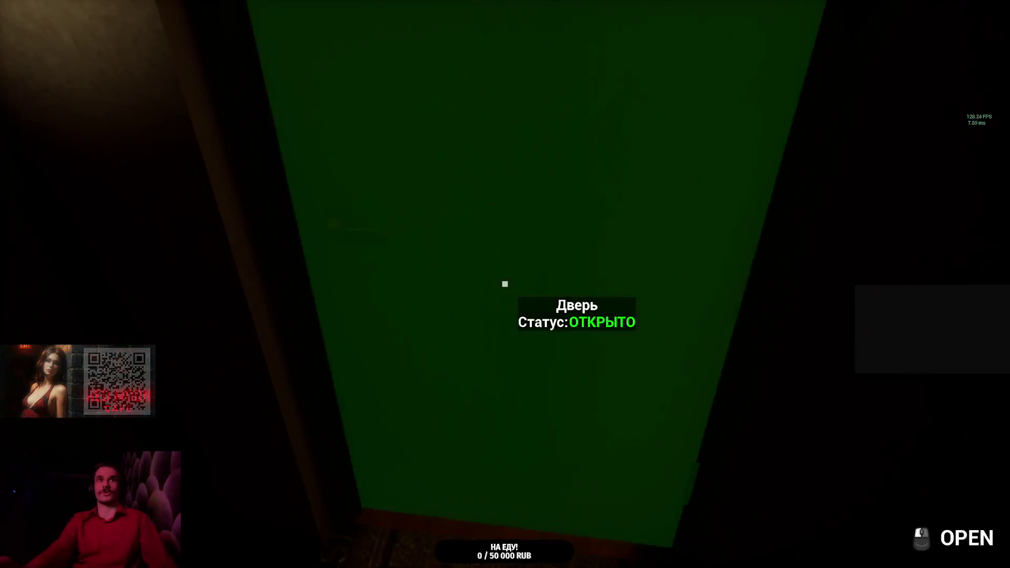
key(e)
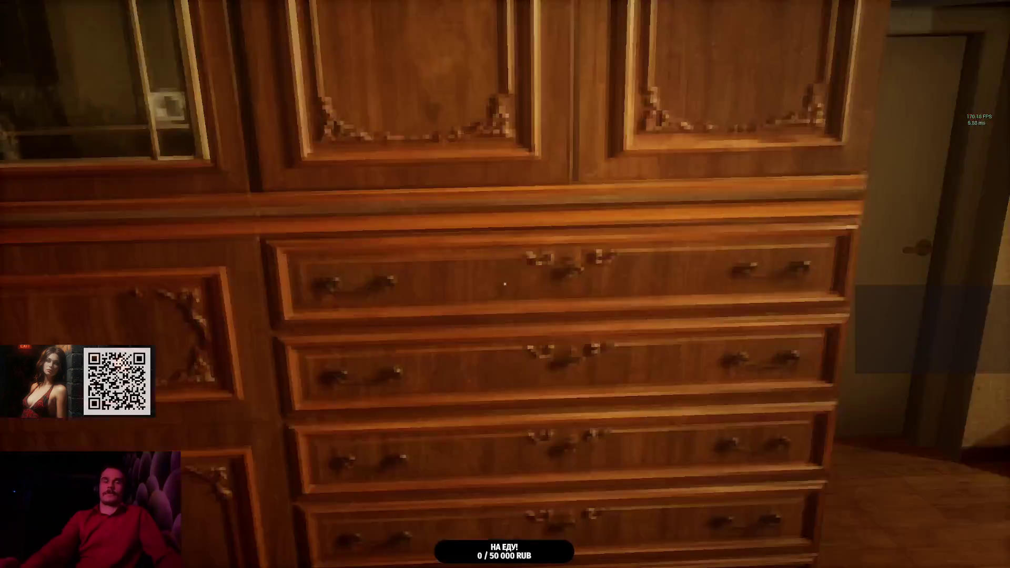
key(w)
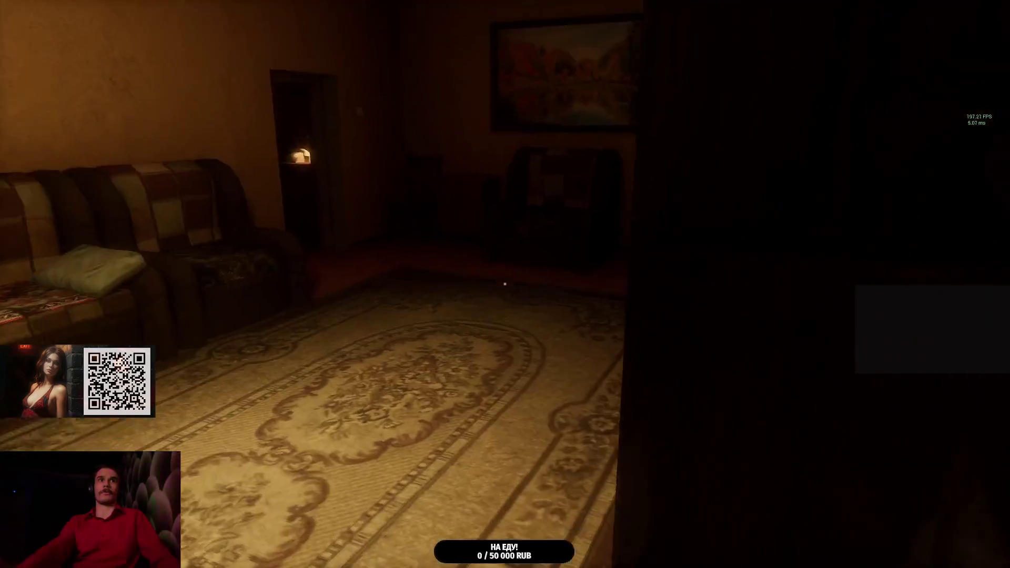
key(w)
key(w)
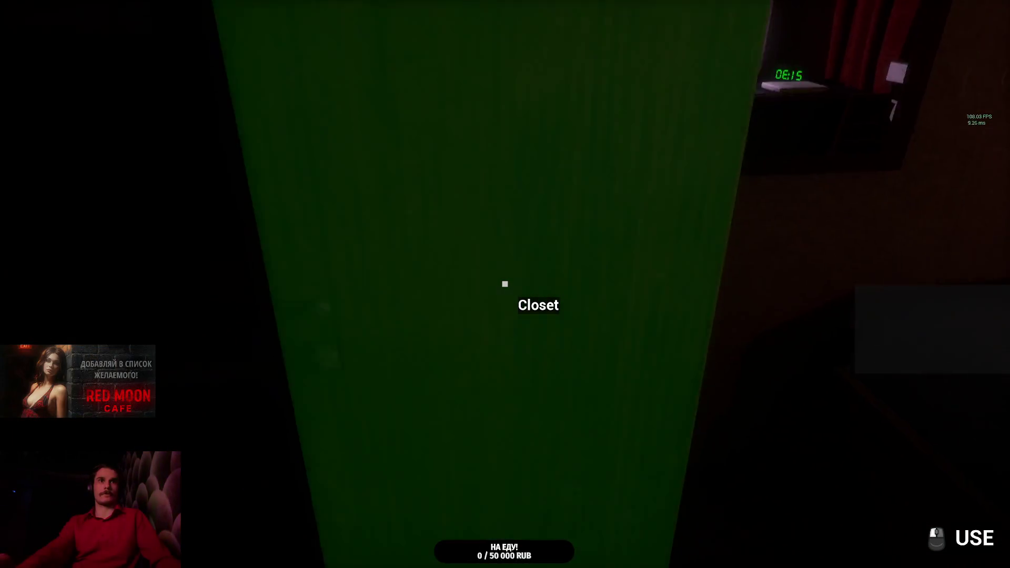
click(505, 284)
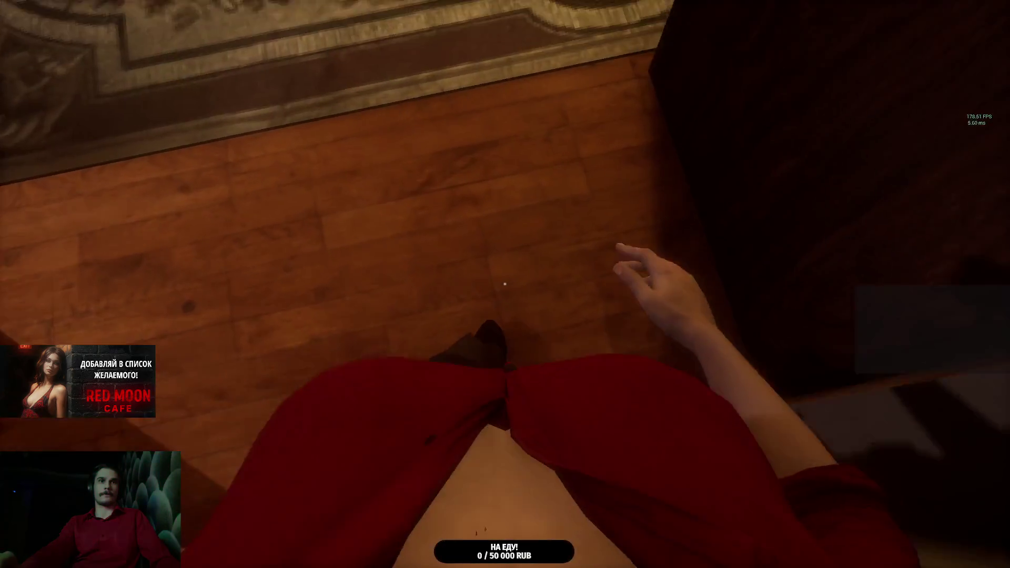
Step: Swap held items from the inventory bar: key ring, single key, key ring, then green keys
key(Tab)
click(470, 504)
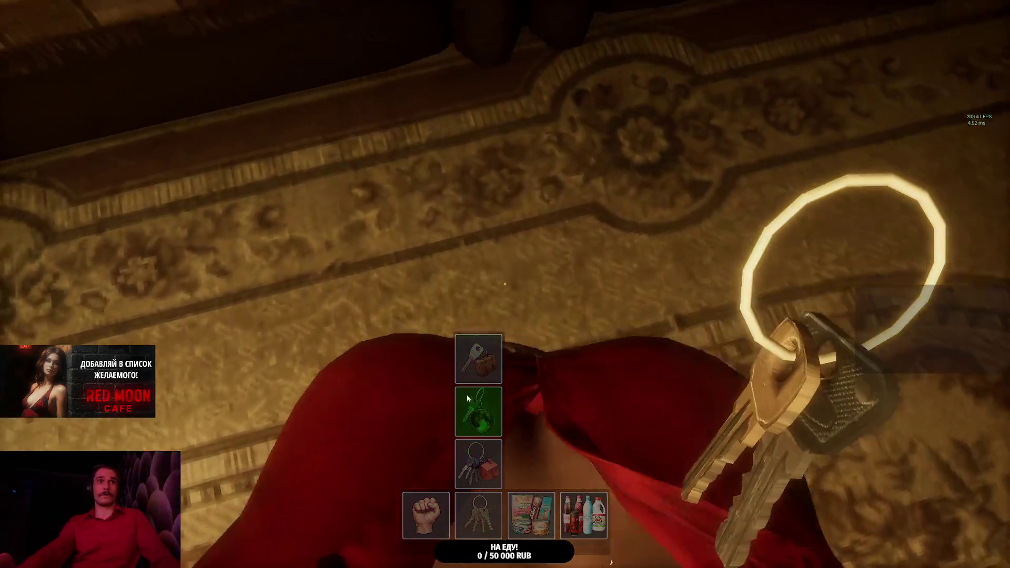
key(Tab)
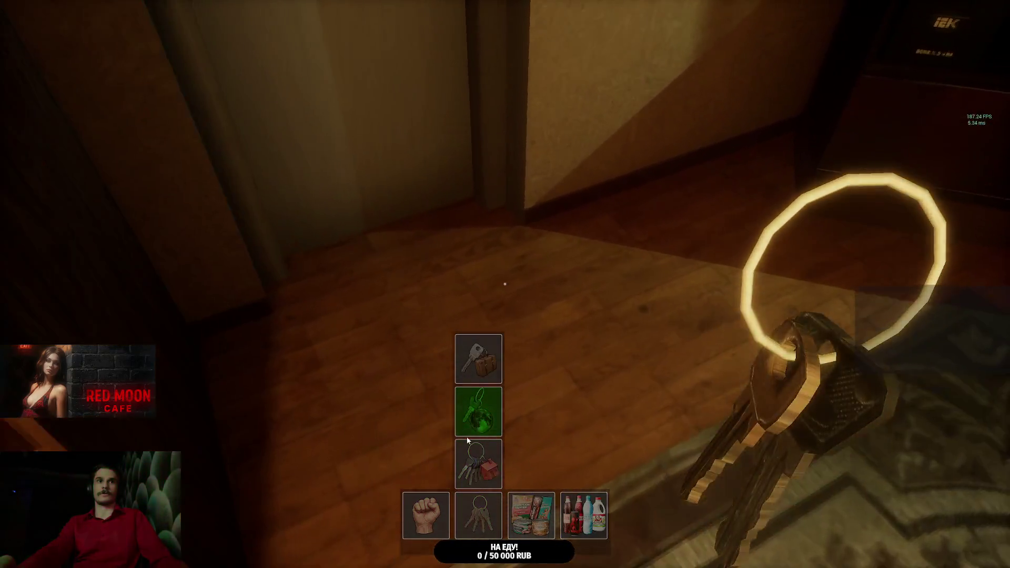
click(468, 441)
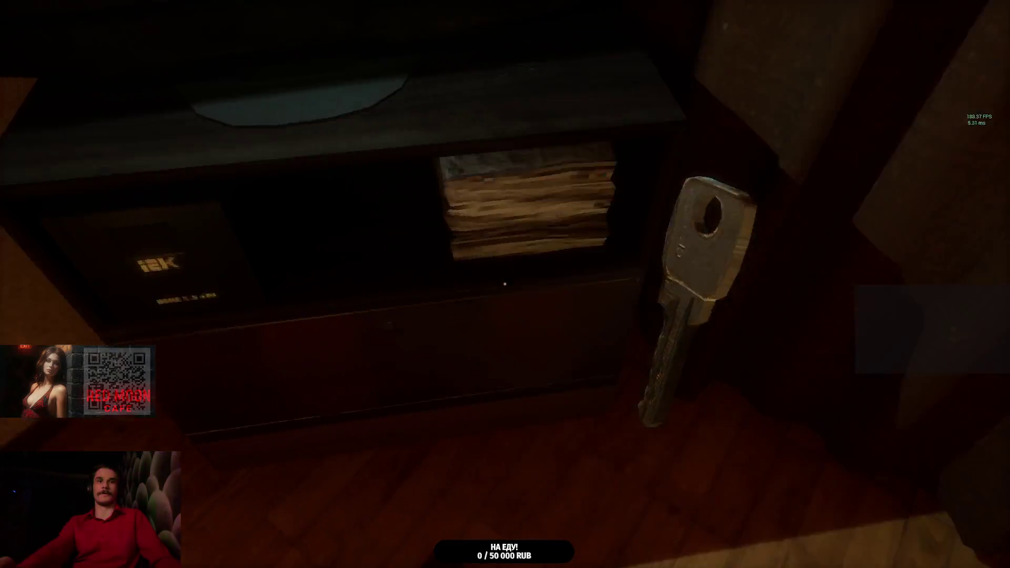
key(Tab)
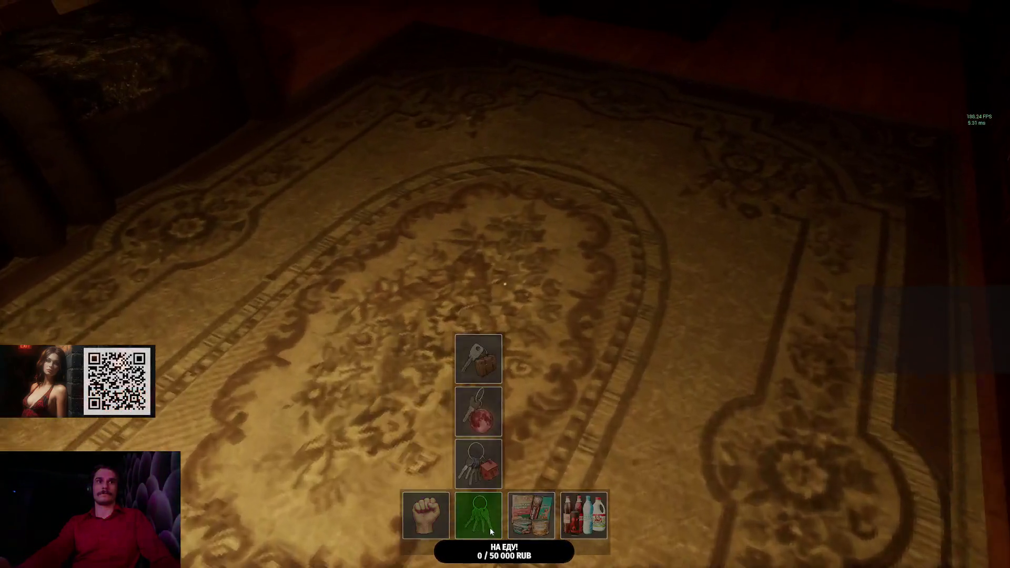
click(486, 437)
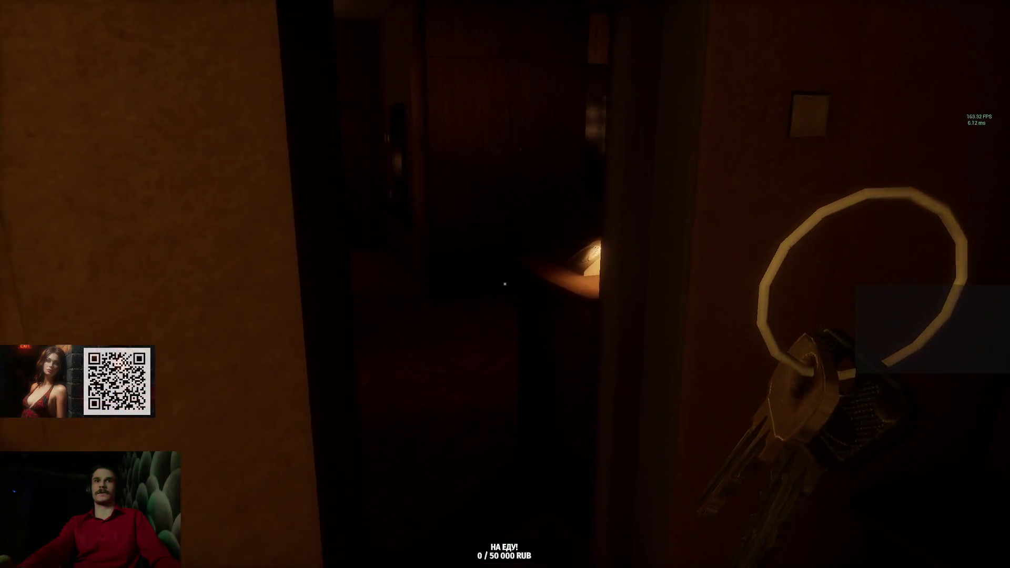
key(Tab)
click(465, 512)
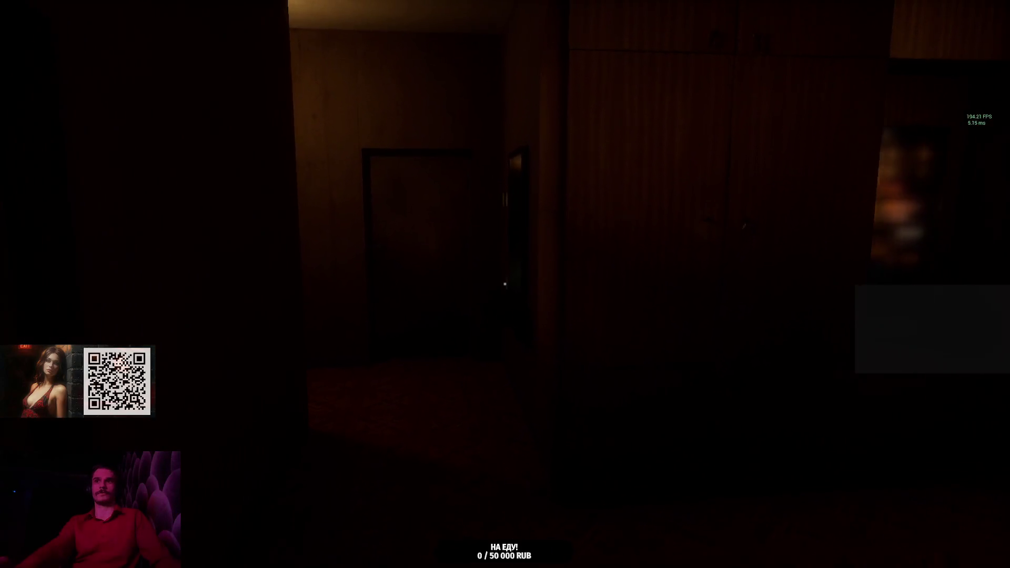
Step: Open the door, walk into the lit room toward the grandmother, then quit the game
click(504, 284)
key(w)
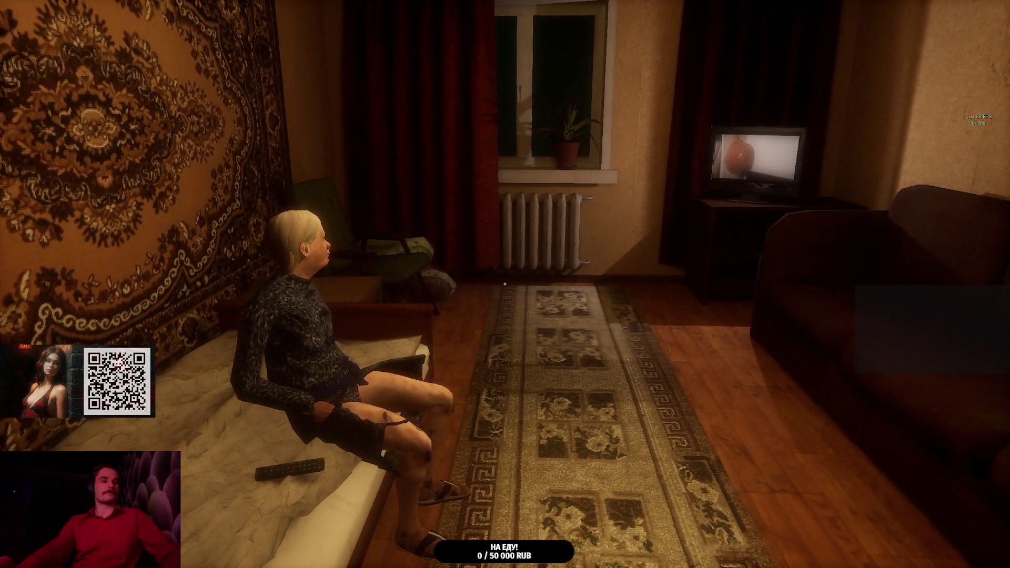
key(alt+F4)
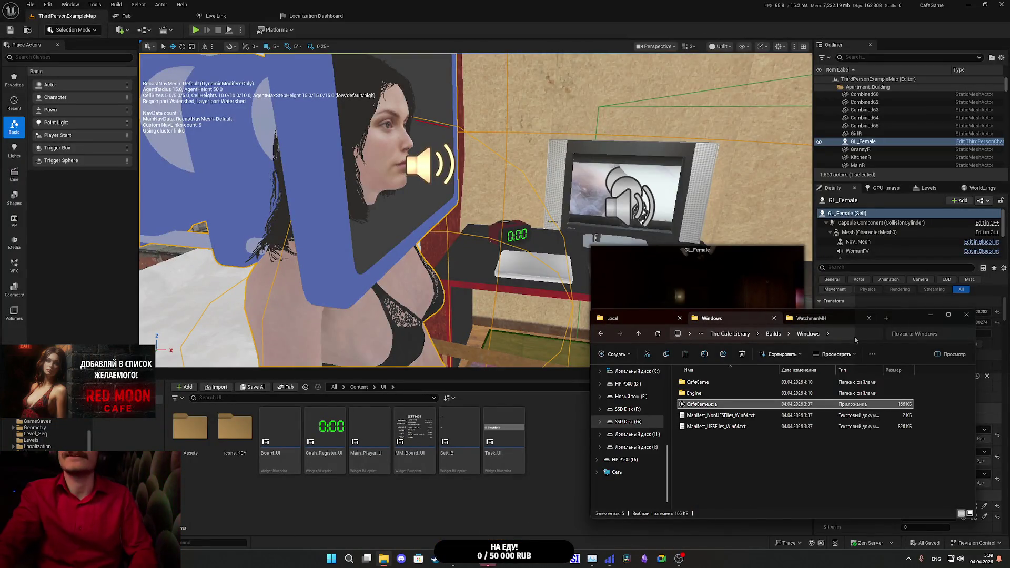
Step: Play P_SongC.mp4 from Downloads, then bring up the Twitch dashboard and close the YouTube tab
click(887, 318)
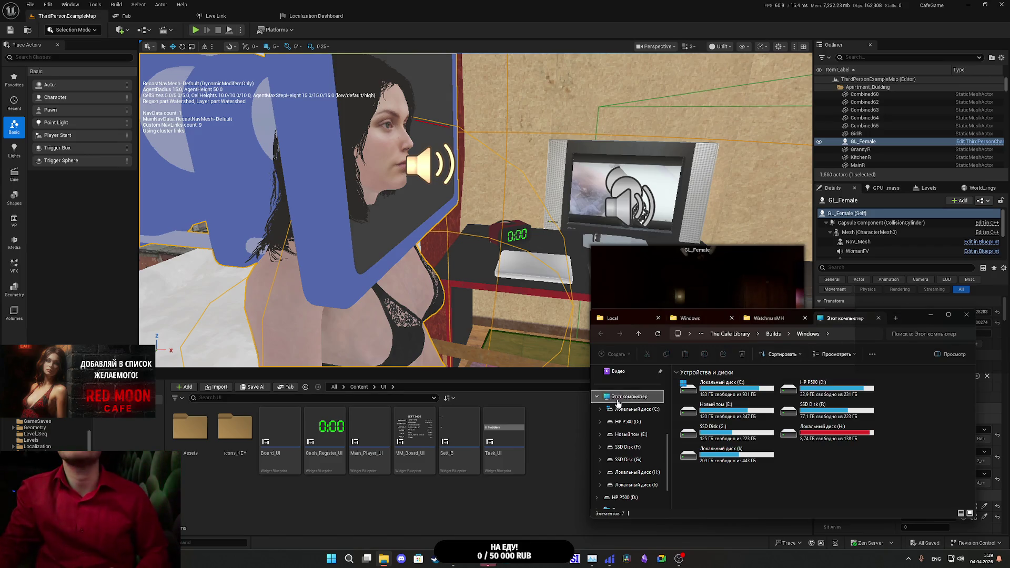
click(626, 427)
scroll(815, 463, down, 5)
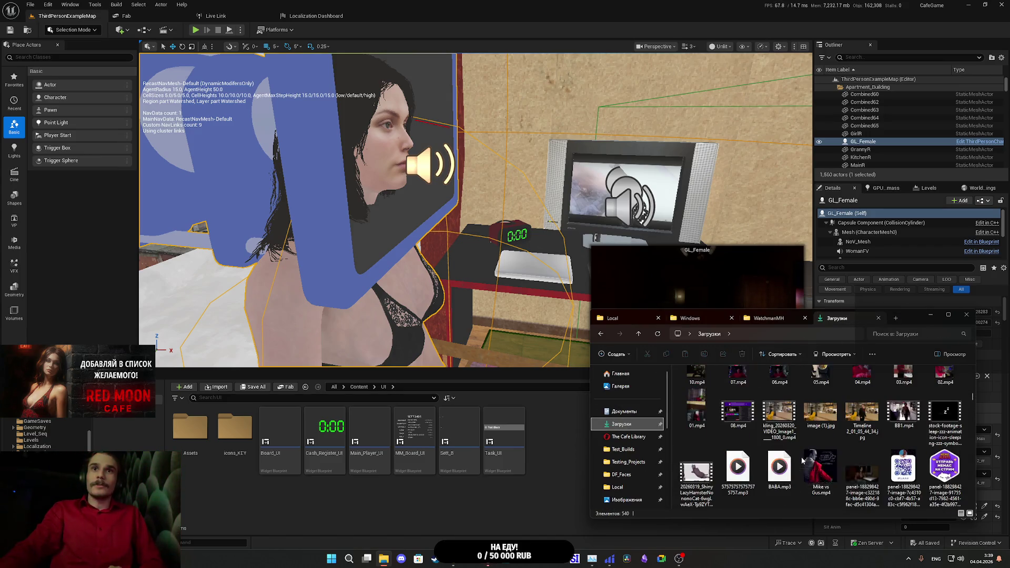
double_click(819, 416)
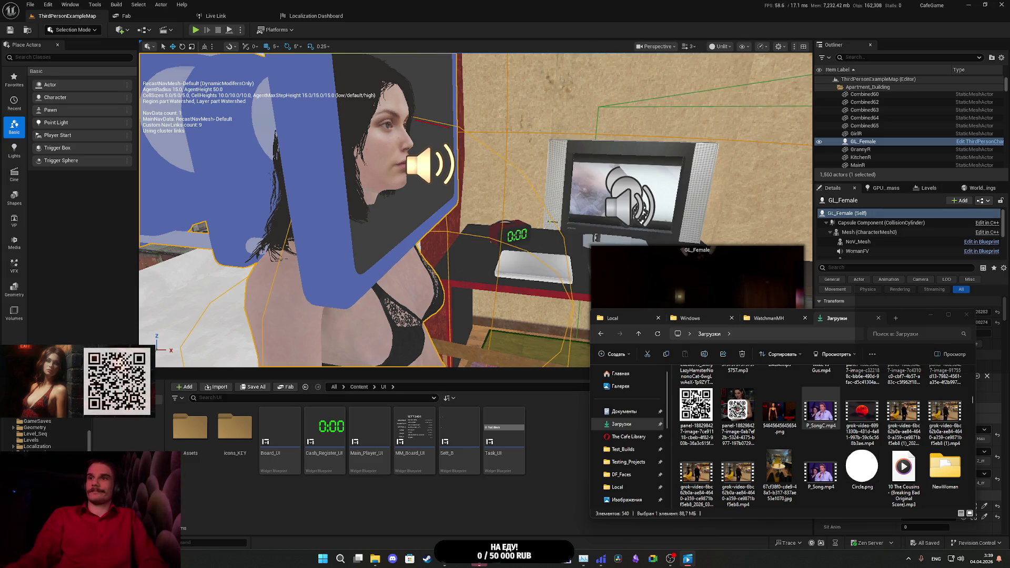
click(444, 564)
middle_click(241, 4)
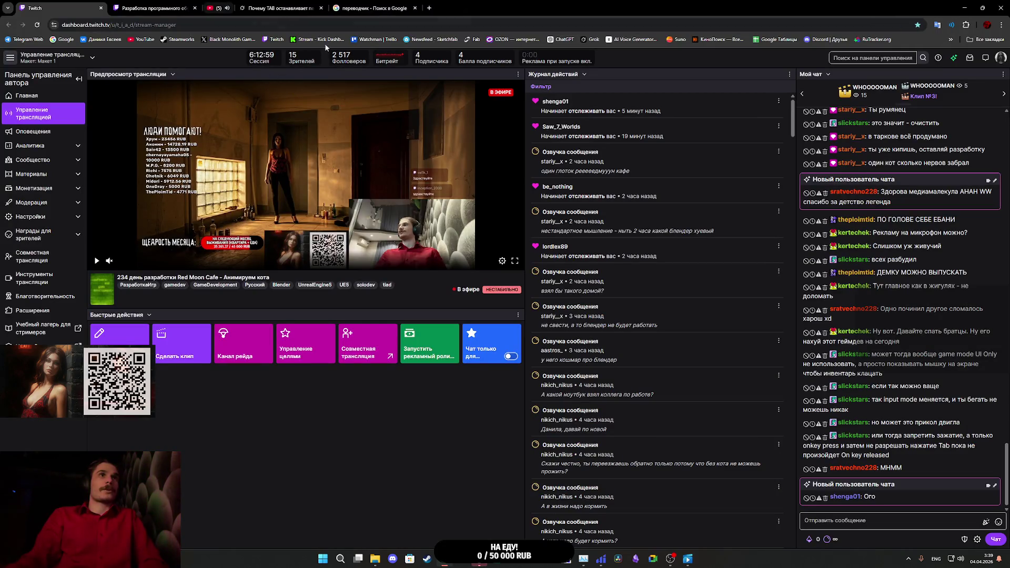
Step: Close the Google translator and Tab-input question tabs, then return to Unreal Editor
middle_click(325, 9)
middle_click(253, 4)
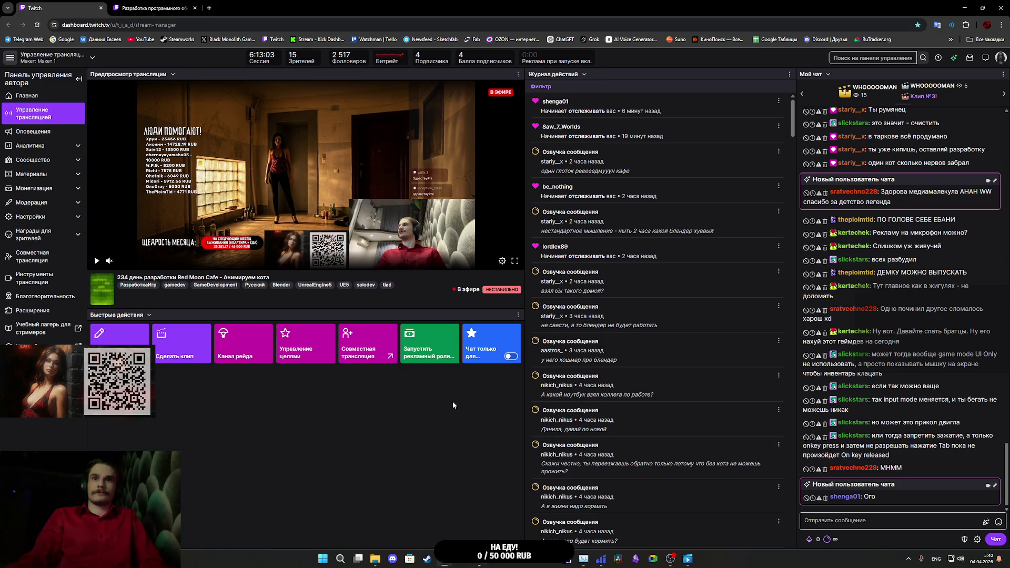
mouse_move(479, 560)
click(484, 525)
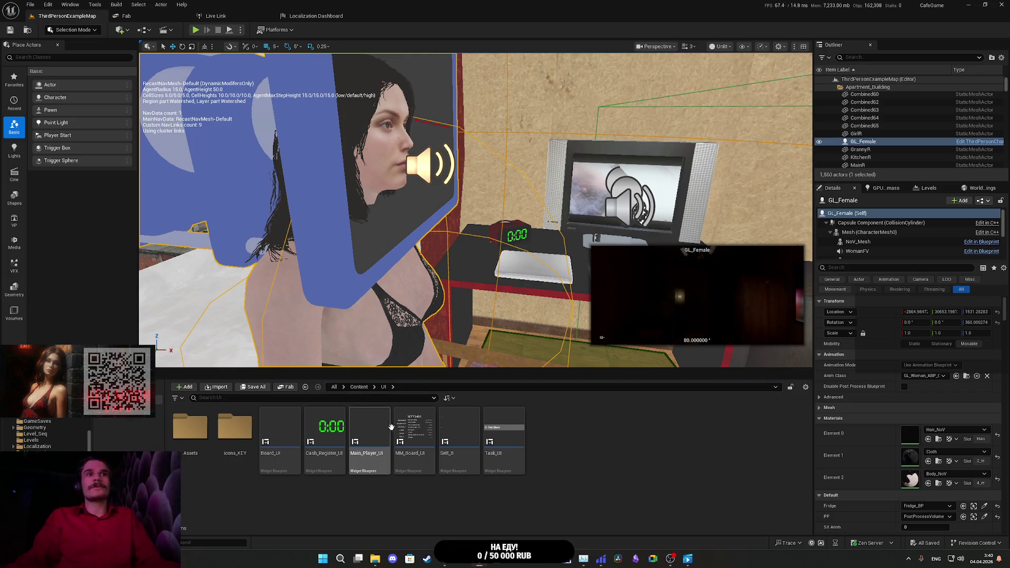
Step: Open Main_Player_UI from the Content Browser's UI folder in the Widget Designer
mouse_move(373, 435)
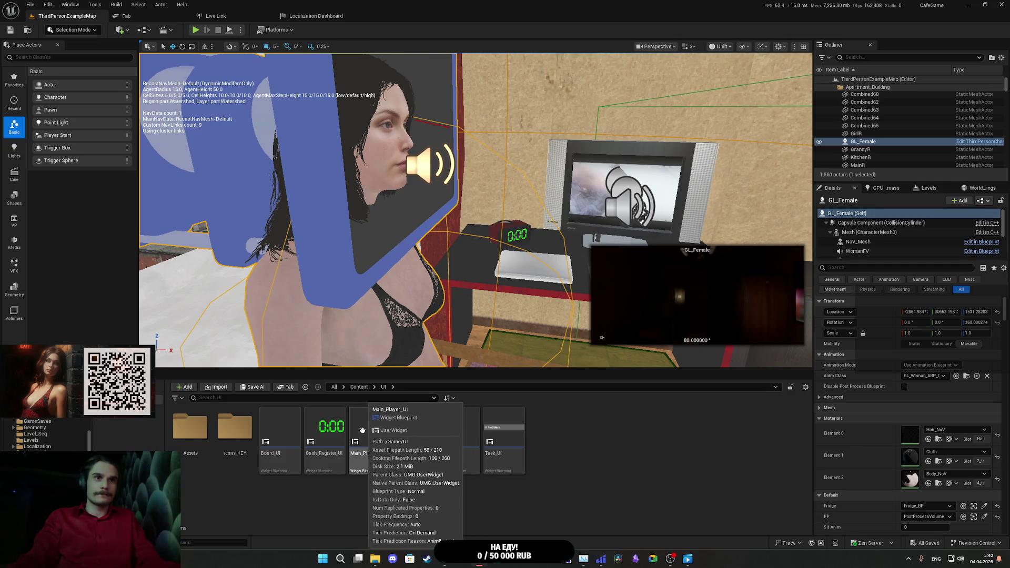
click(376, 436)
double_click(377, 436)
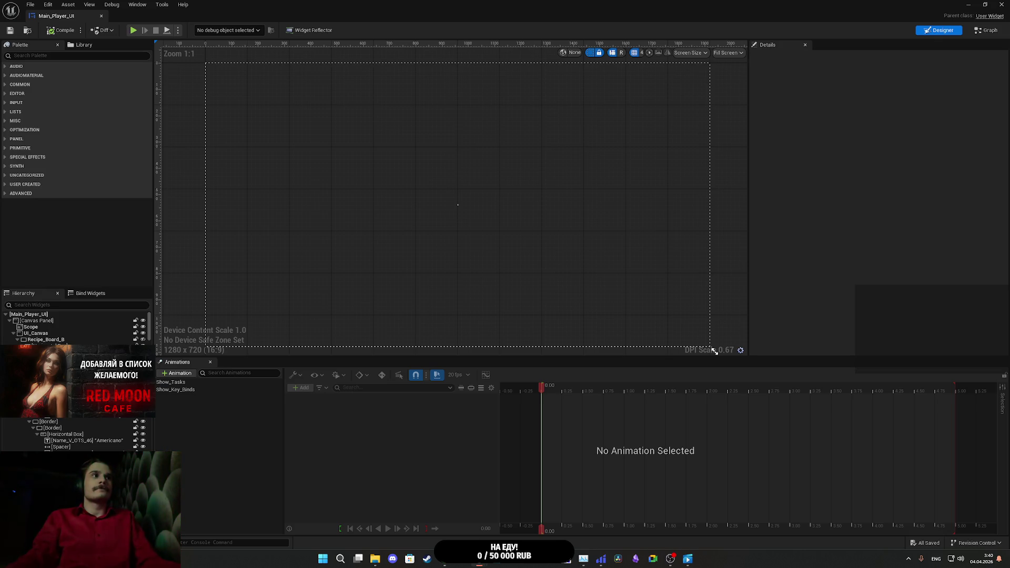
Step: Select UI_Canvas and filter its Details properties by 'Fo'
click(35, 333)
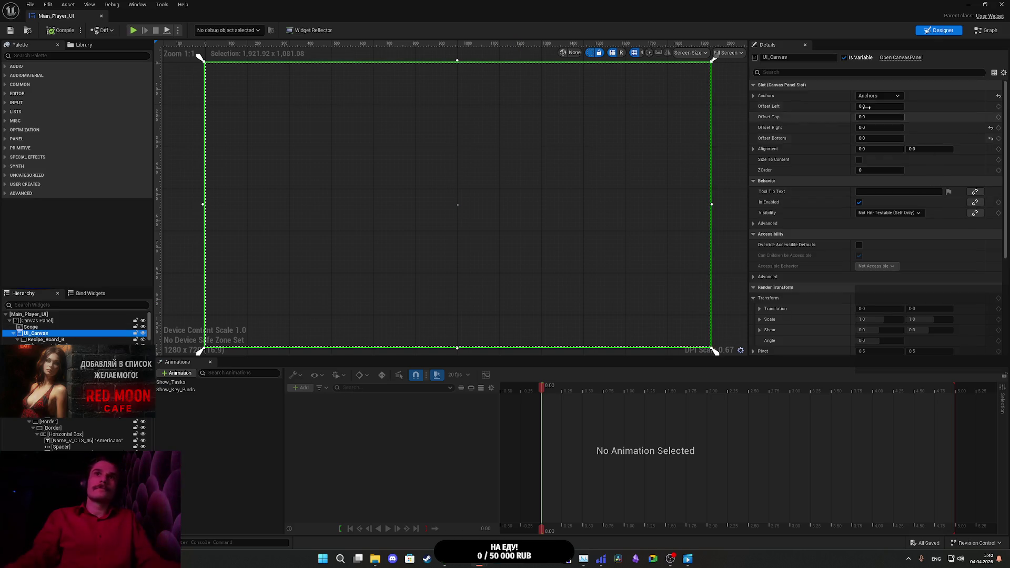
click(786, 72)
text(F)
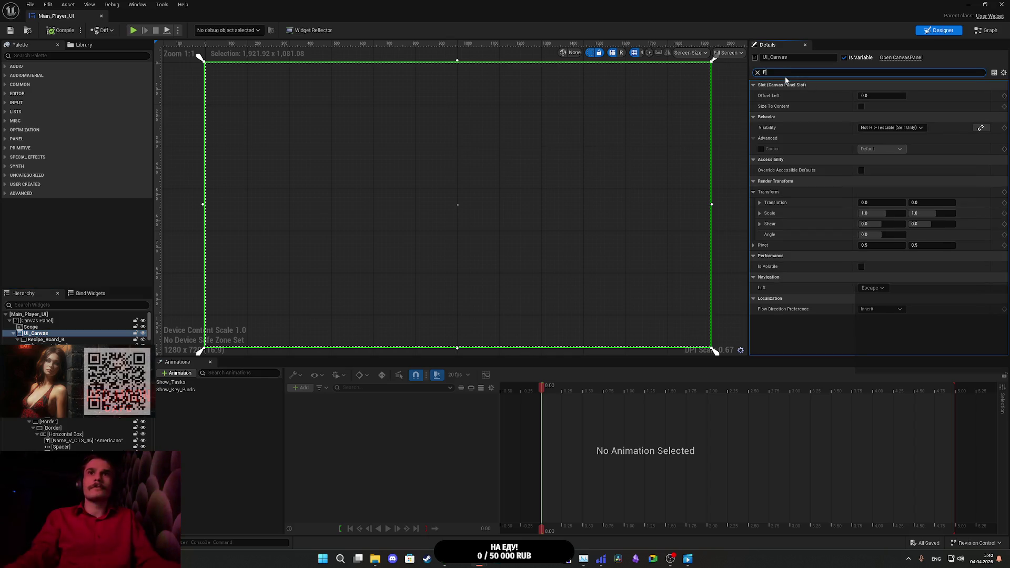
text(oc)
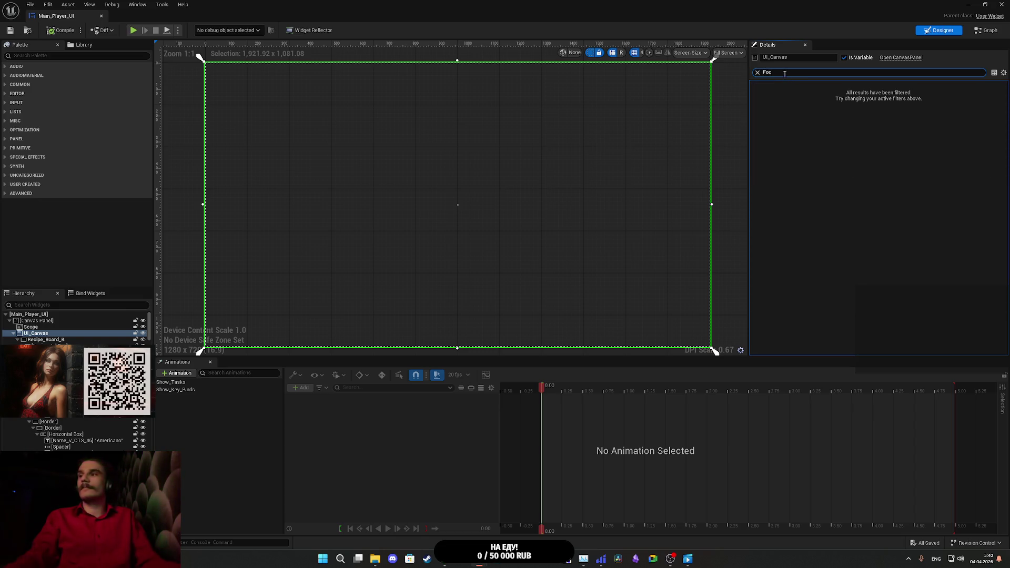
Step: Step through the hierarchy's menu widgets, checking each for a focus property
click(38, 342)
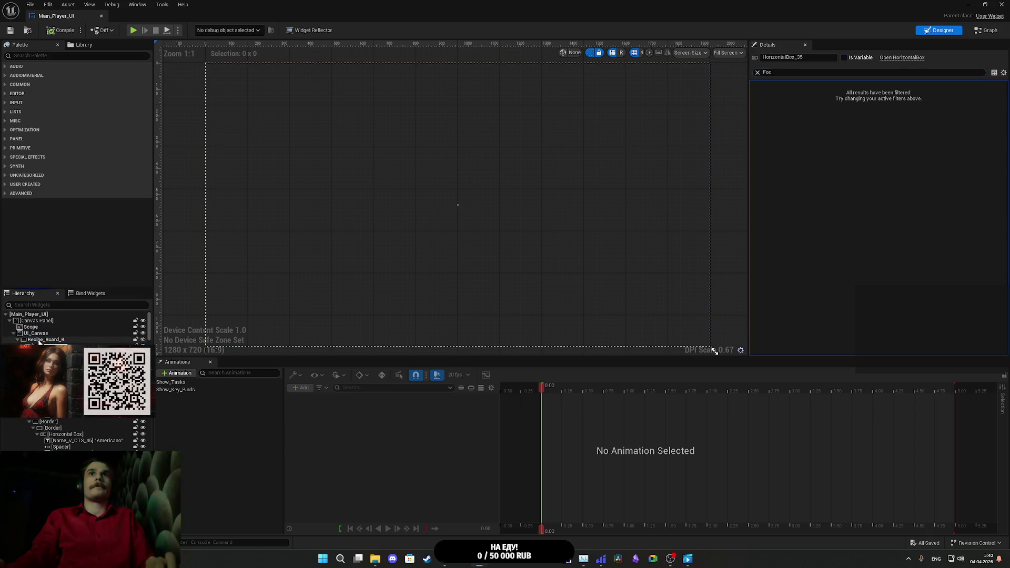
key(Down)
key(Down)
key(Down)
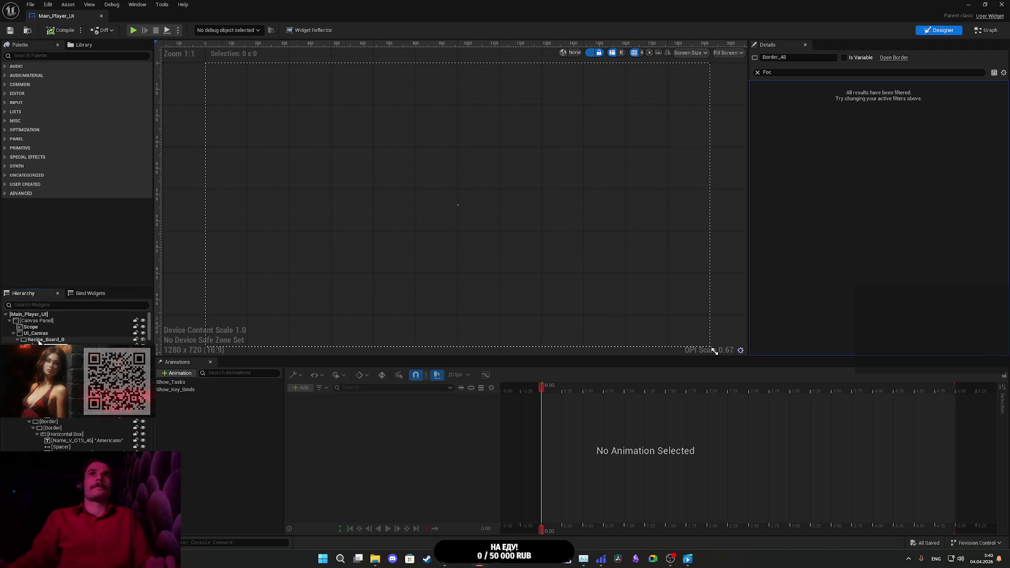
key(Up)
key(Up)
key(Up)
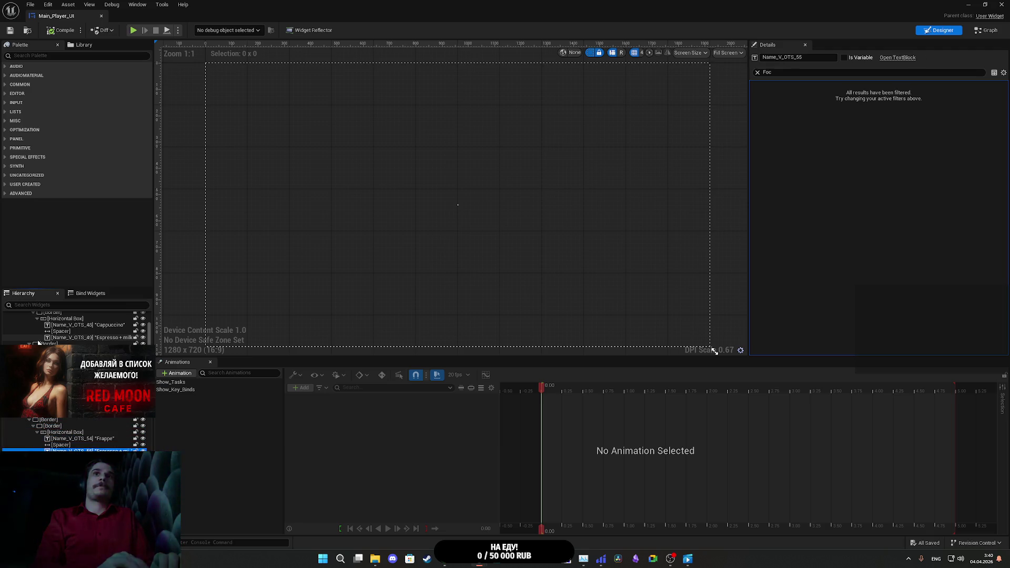
key(Down)
key(Down)
key(Down)
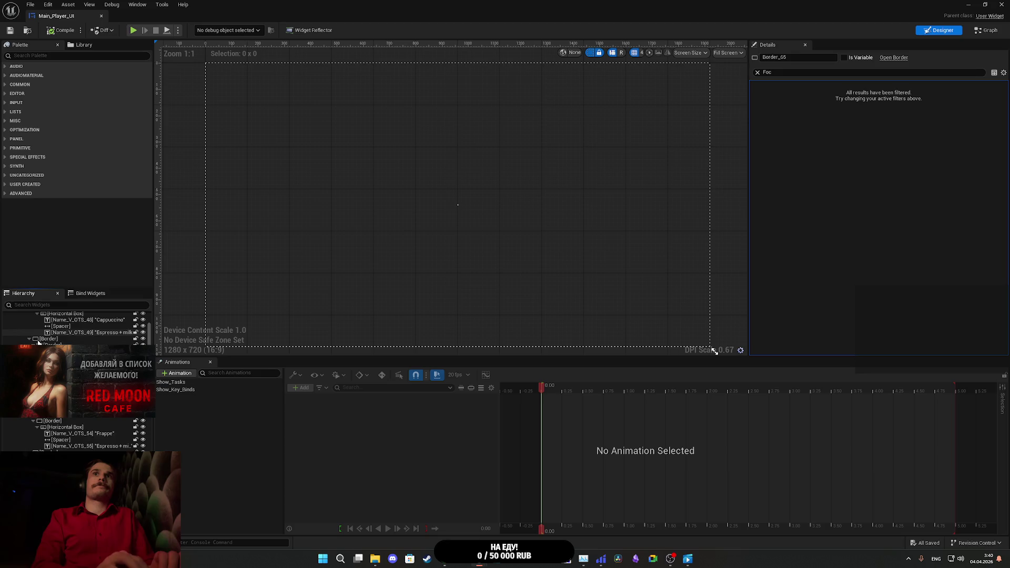
key(Down)
key(Down)
key(Down)
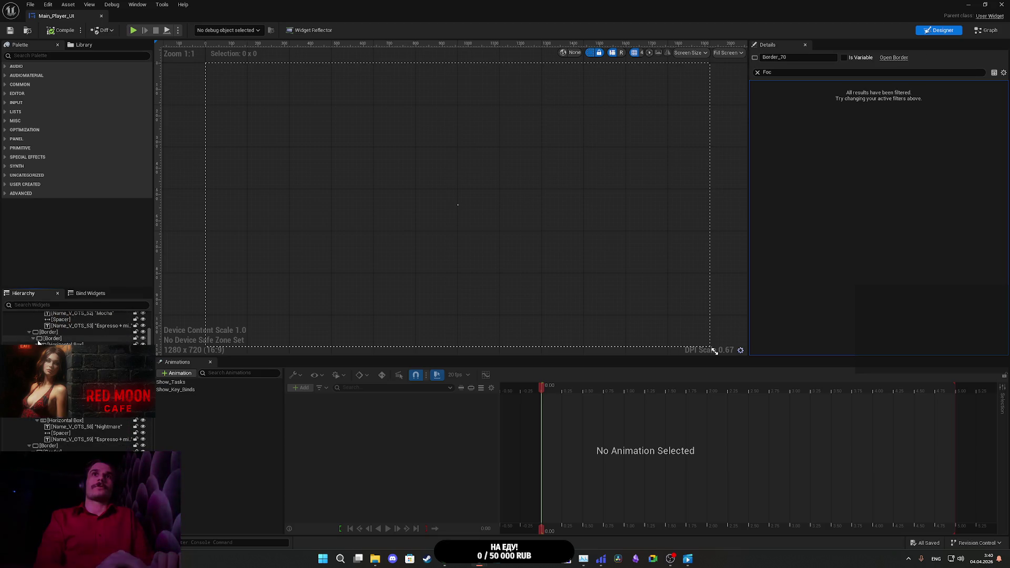
key(Down)
key(Down)
key(Down)
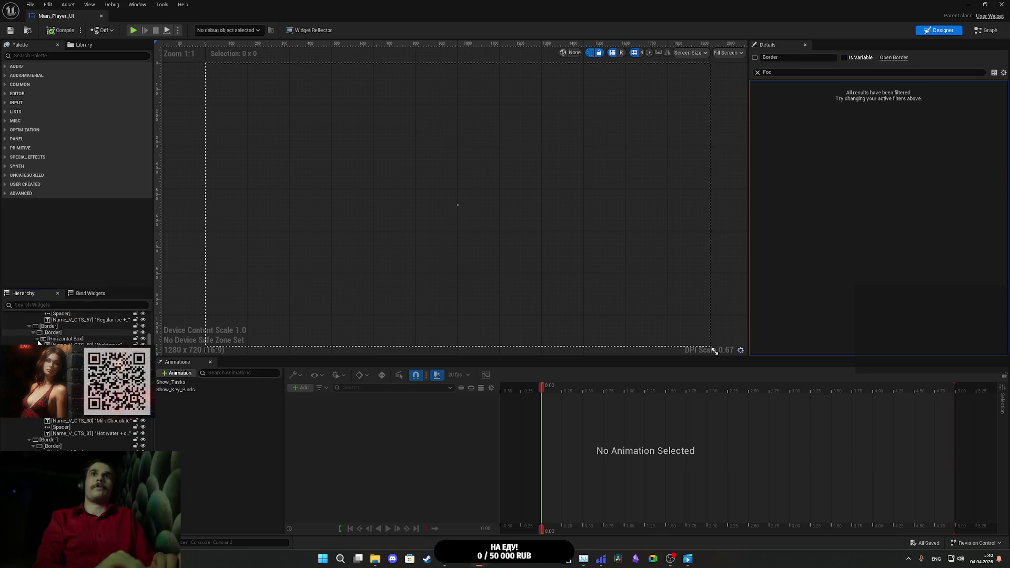
key(Down)
key(Down)
key(Down)
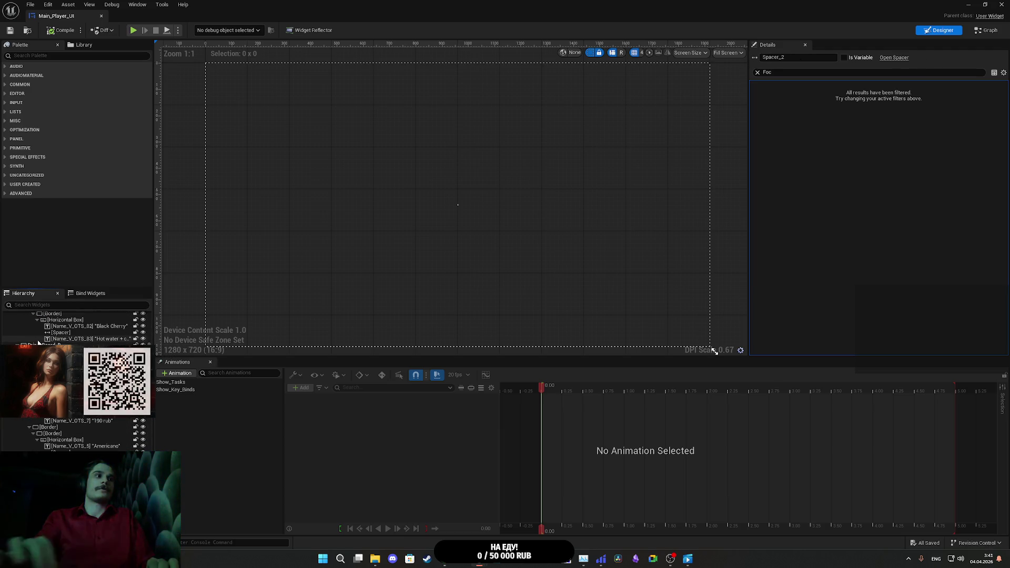
key(Down)
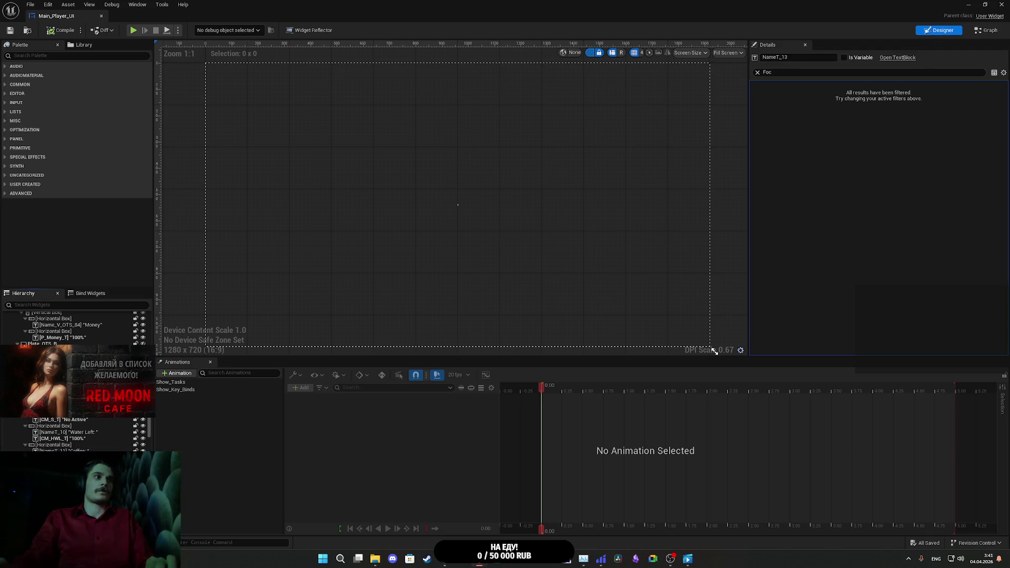
Step: Continue the focus check down to the KEYS_B button and the next inventory widgets
key(Down)
key(Down)
key(Down)
key(Down)
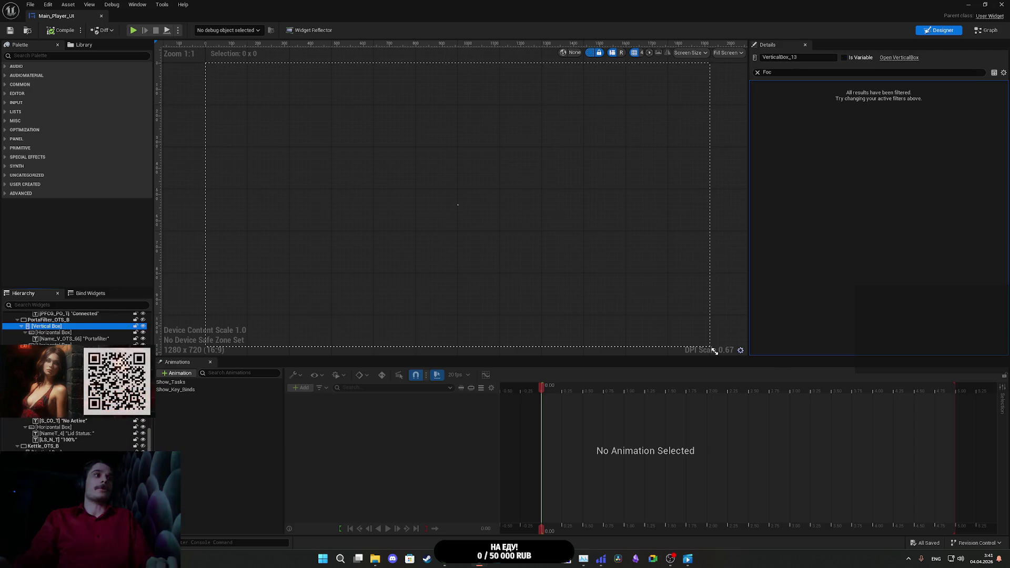
scroll(73, 381, down, 5)
scroll(73, 381, down, 3)
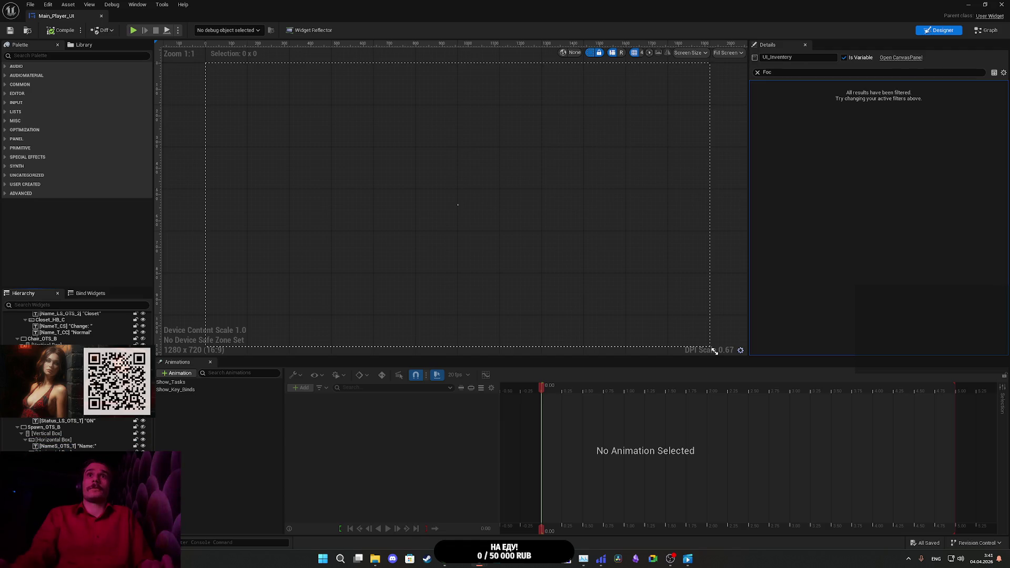
click(73, 382)
key(Down)
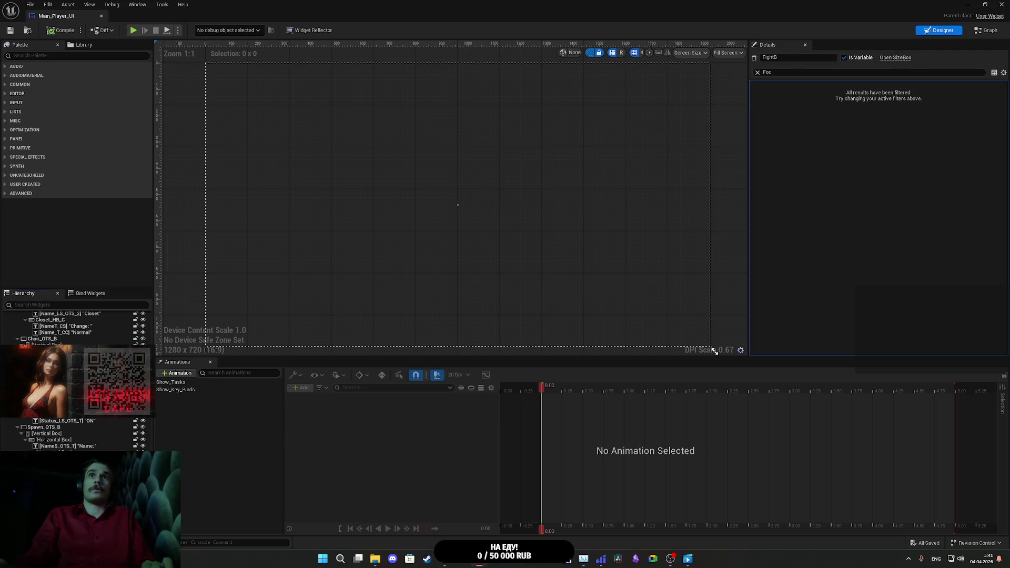
key(Down)
key(Down)
key(Down)
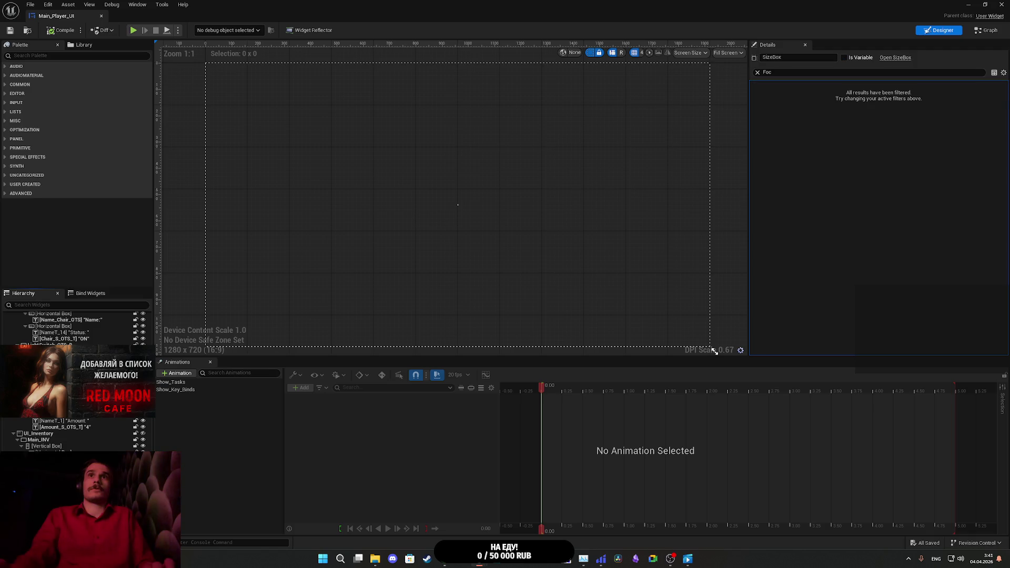
key(Down)
key(Down)
key(Down)
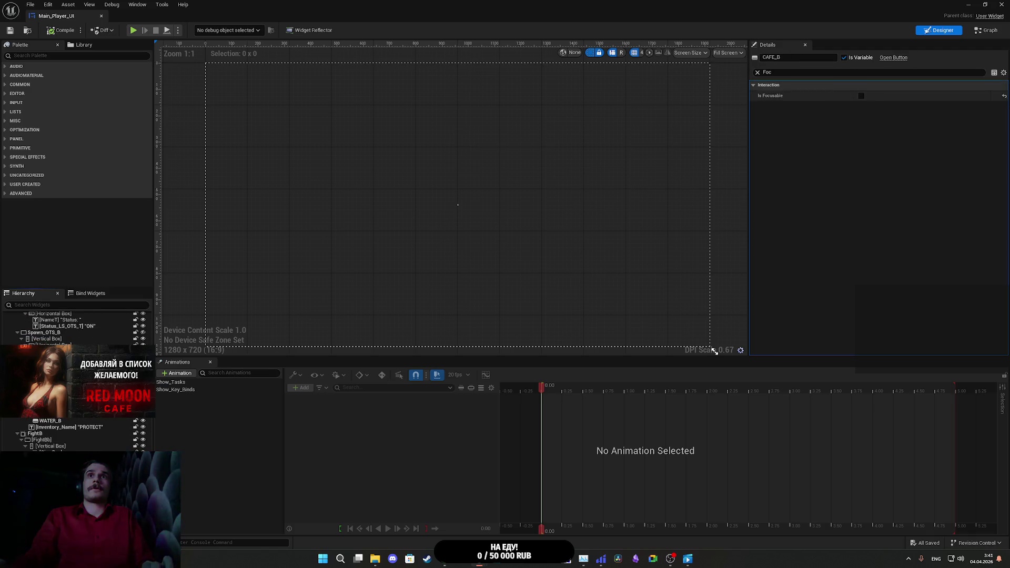
Step: Check the remaining slots (WATERB onward) and prompt widgets, then switch to the event graph
key(Down)
key(Down)
key(Down)
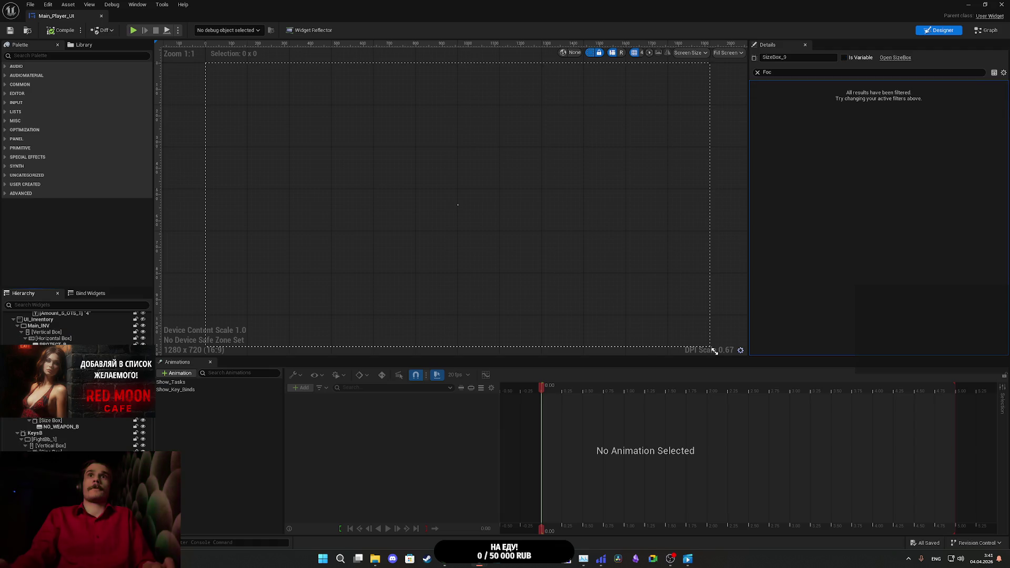
key(Down)
key(Down)
key(Down)
key(Down)
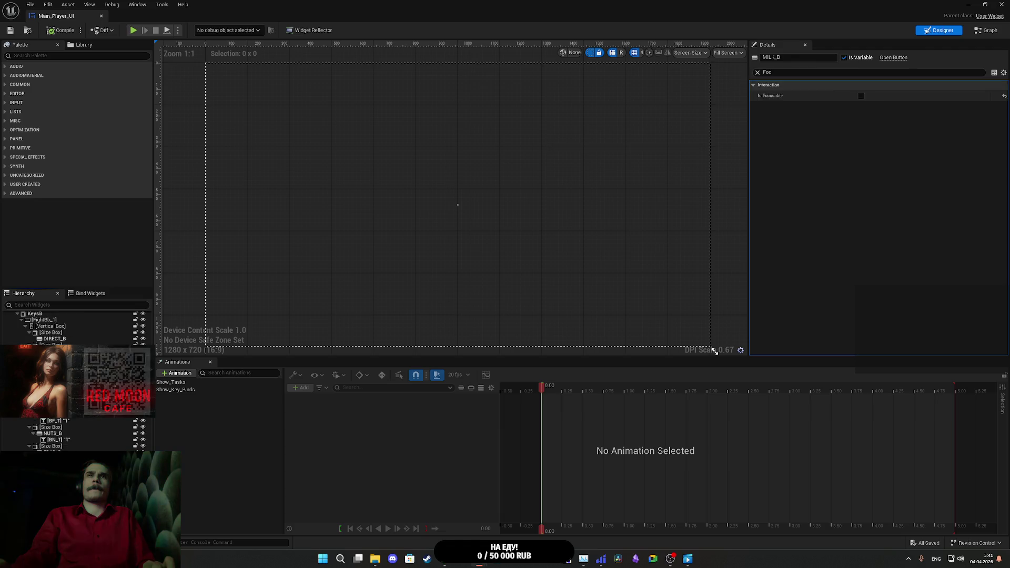
key(Down)
key(Down)
key(Down)
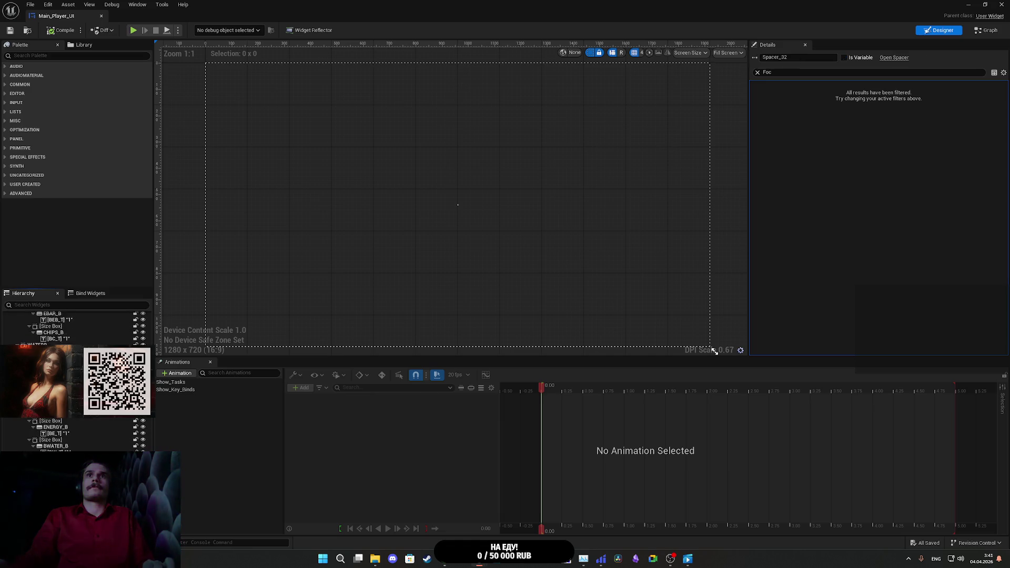
key(Down)
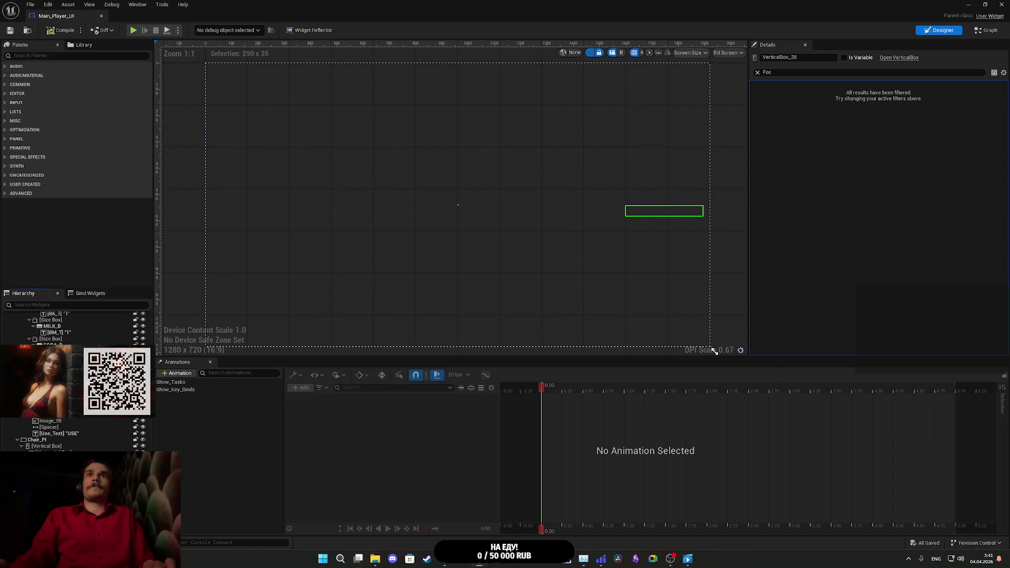
key(Down)
key(Down)
key(Down)
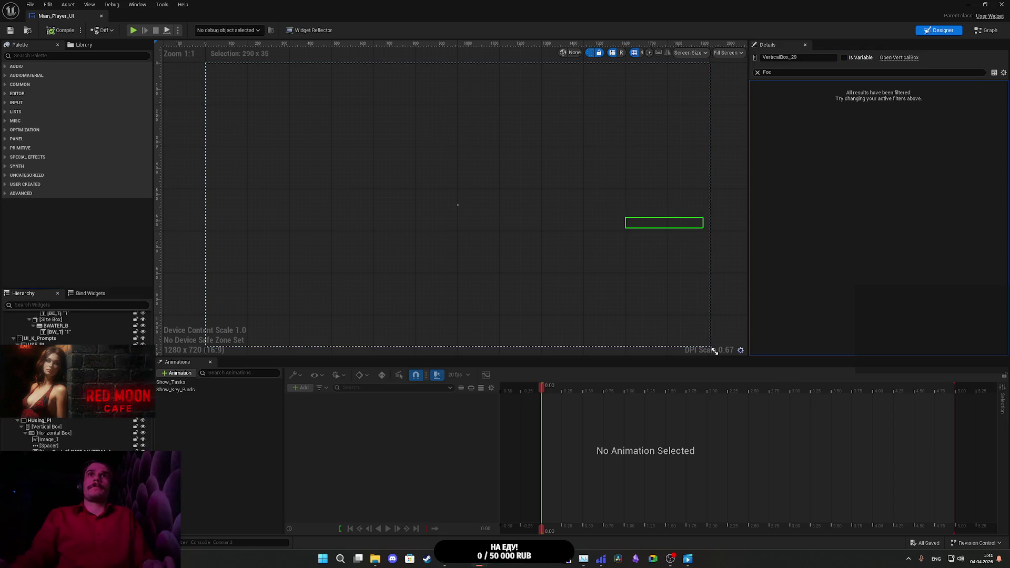
key(Down)
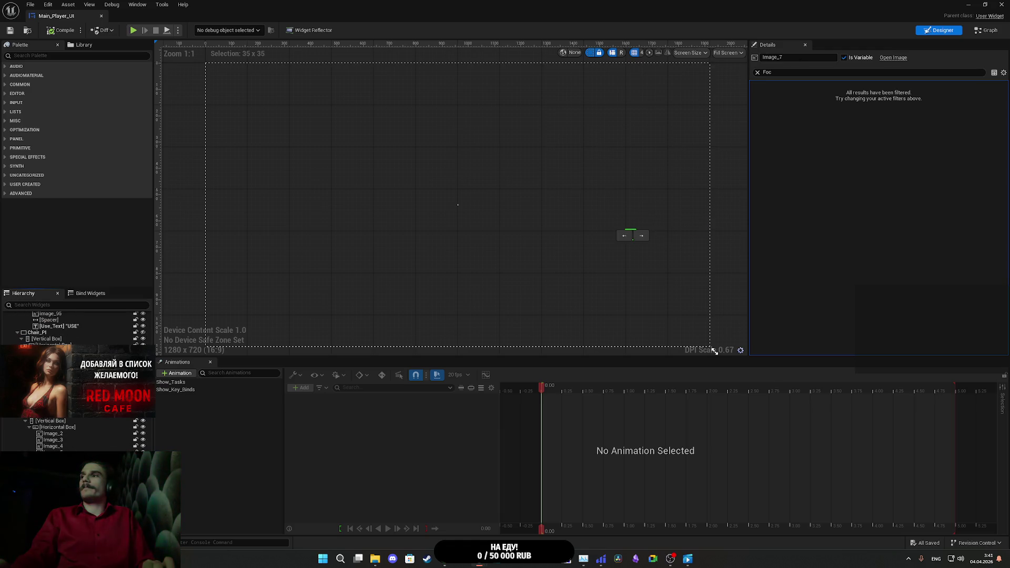
key(Down)
key(Down)
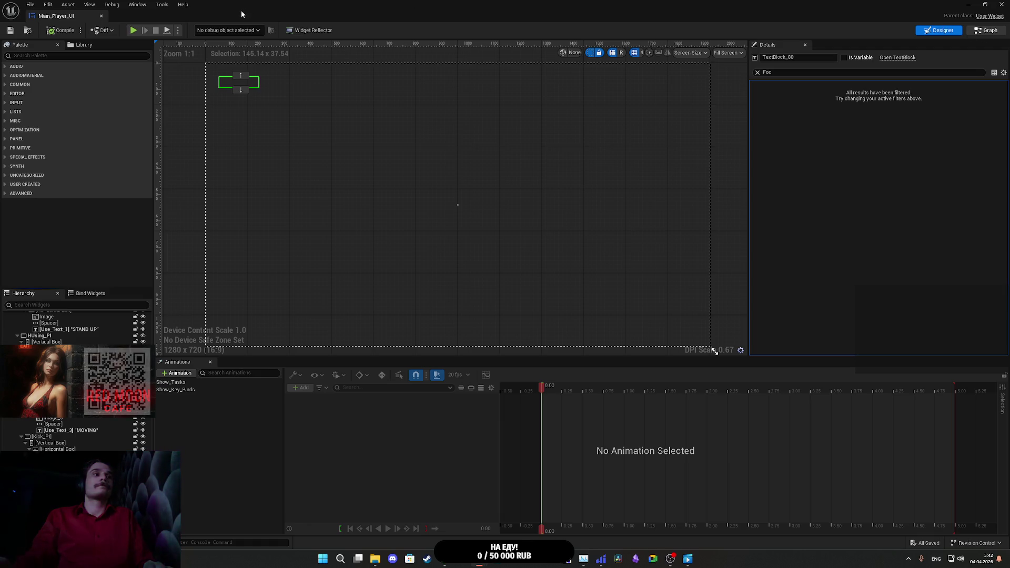
key(shift+F4)
click(251, 31)
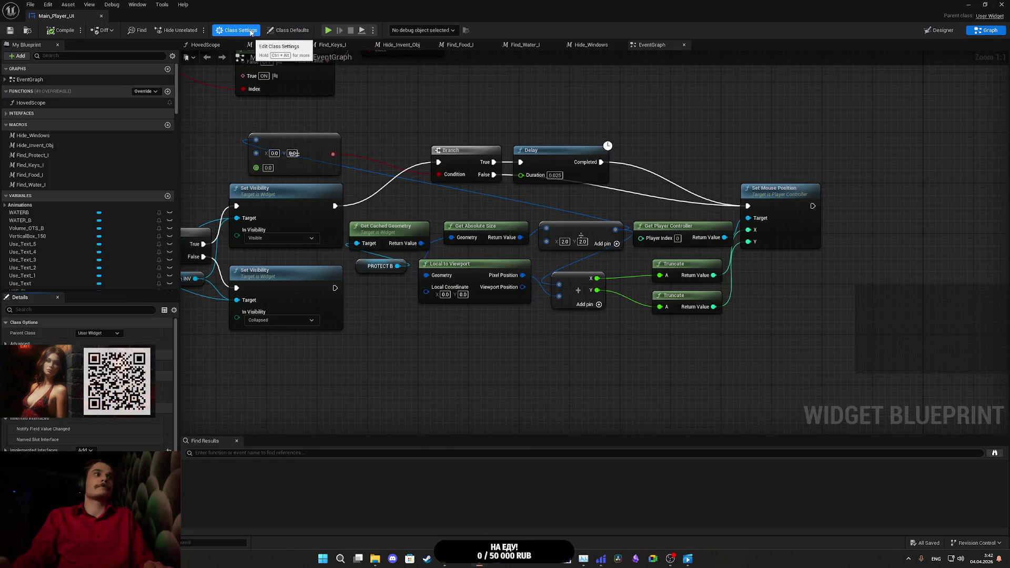
Step: Enable Is Focusable in Main_Player_UI's Class Defaults, save the blueprint and close its editor
text(foc)
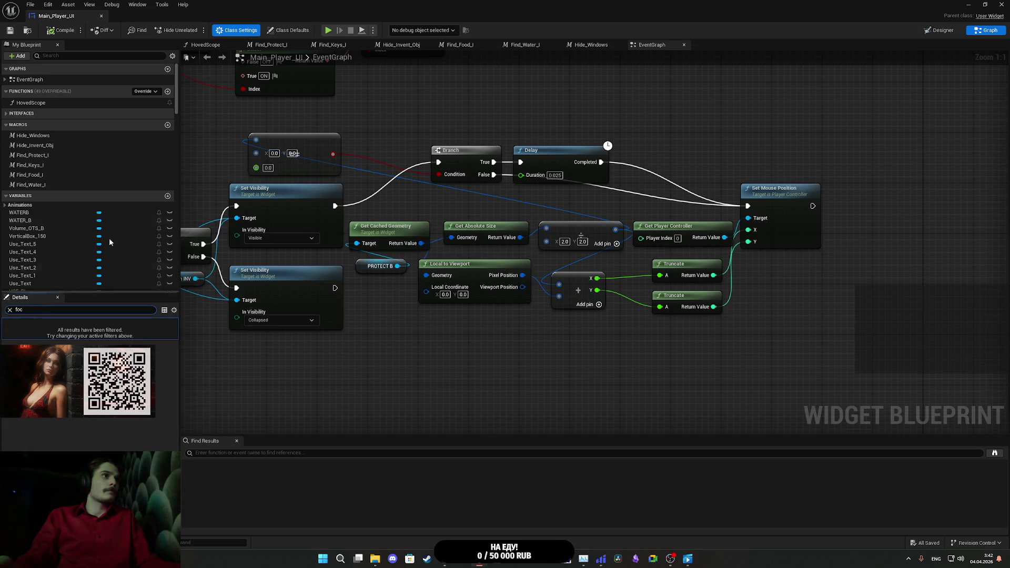
click(289, 30)
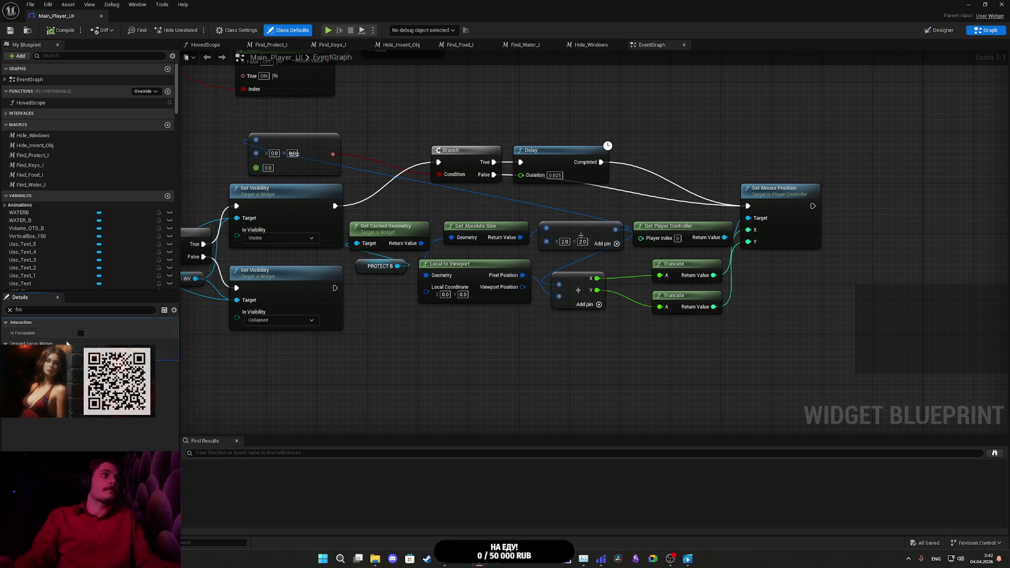
click(9, 309)
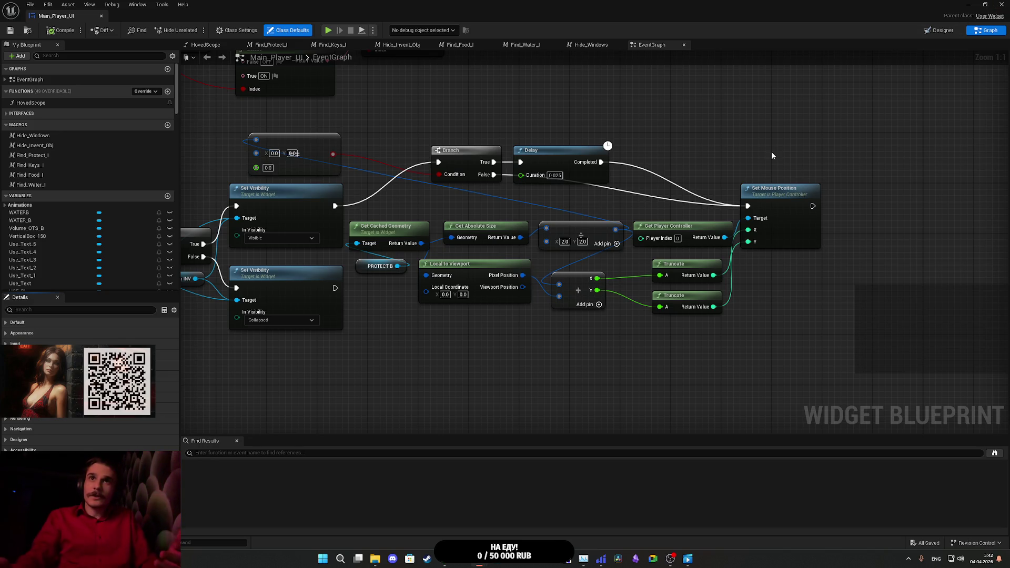
click(8, 31)
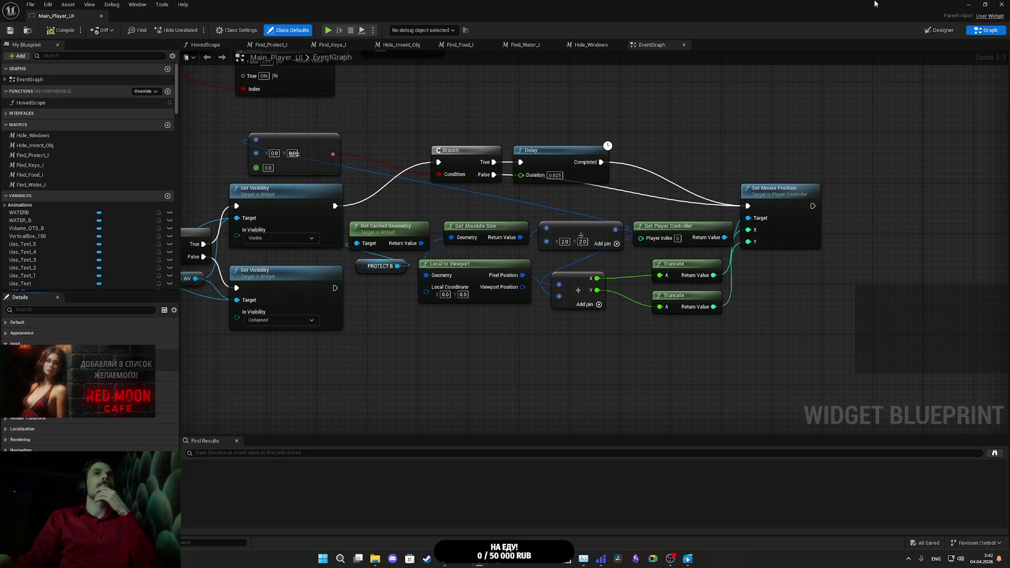
click(1002, 4)
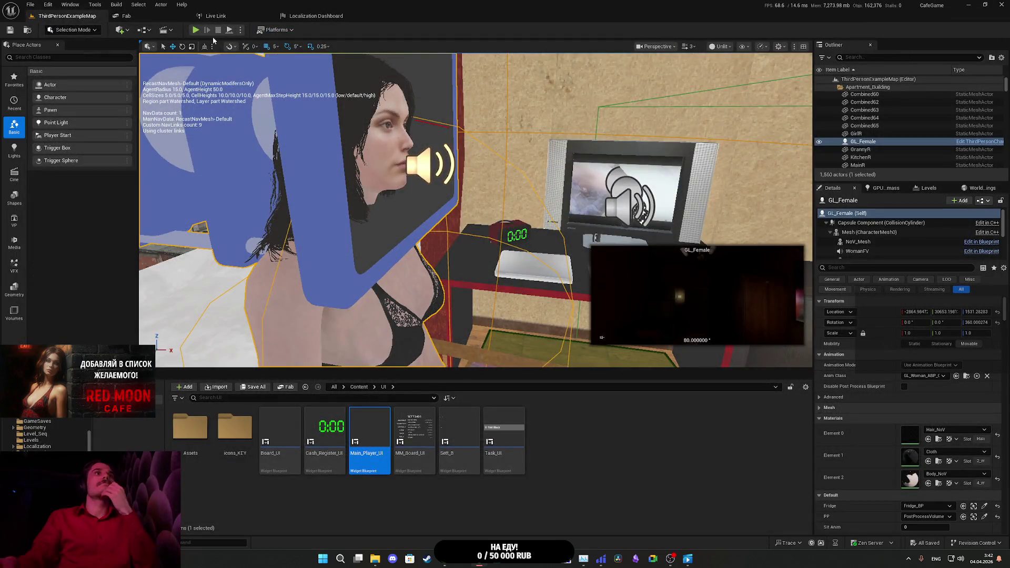
Step: Open the Level Blueprint, rebind the Caps Lock input event to Tab, and move it left
click(145, 32)
click(188, 89)
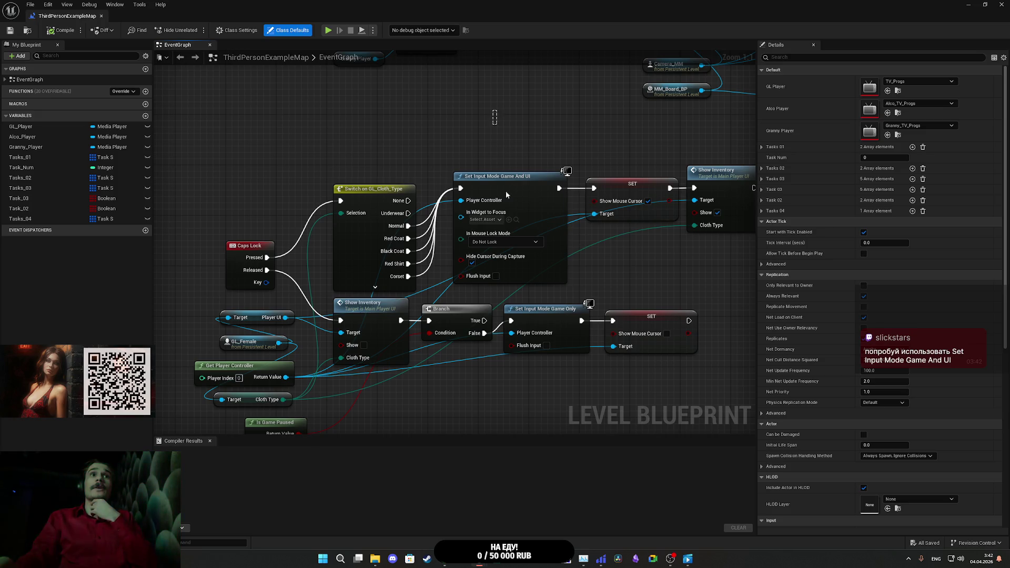
drag(469, 125, 615, 144)
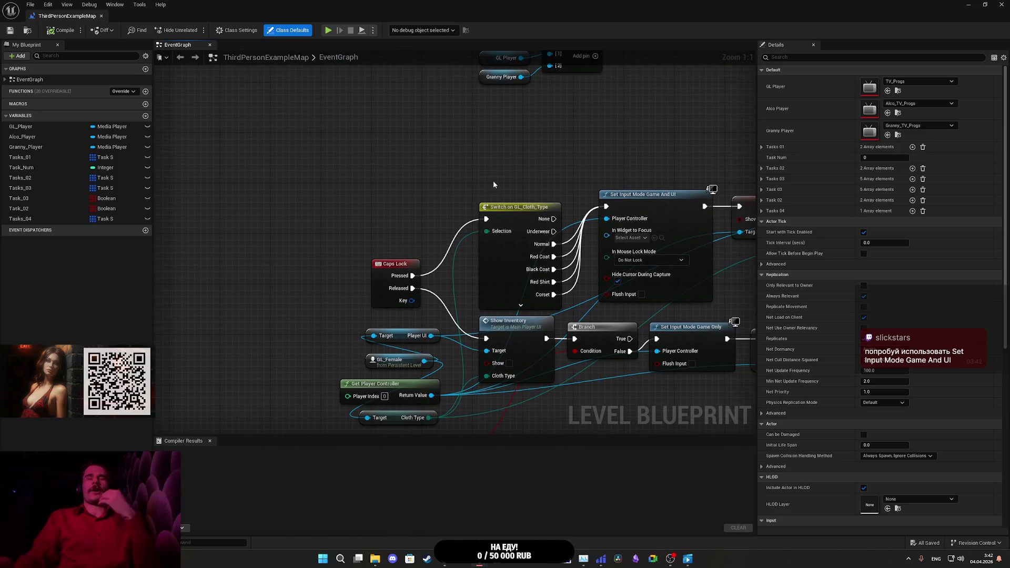
click(389, 266)
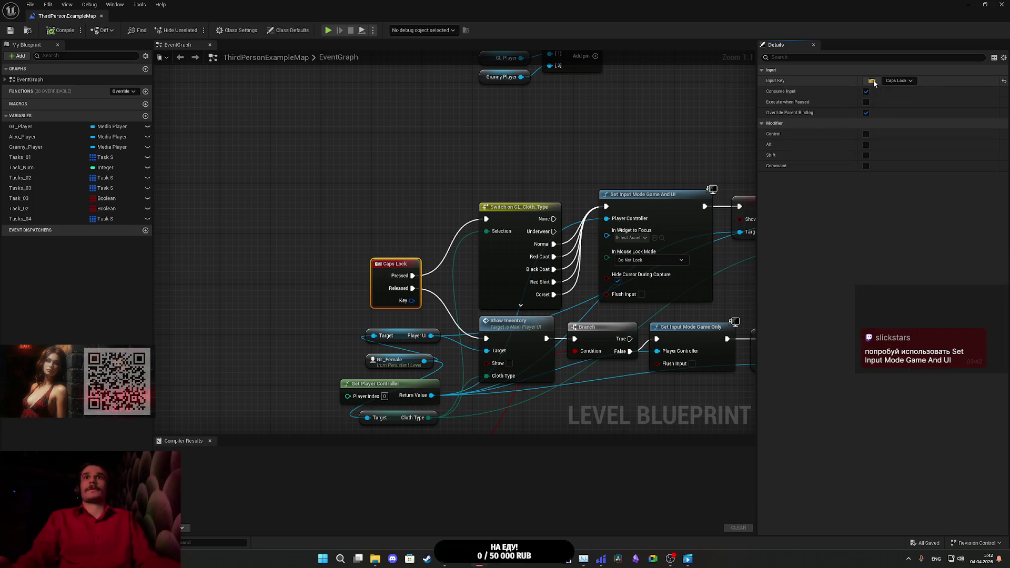
click(873, 82)
key(Tab)
mouse_move(431, 177)
mouse_down()
mouse_move(464, 197)
mouse_move(544, 162)
mouse_up()
mouse_move(497, 256)
mouse_down()
mouse_move(334, 238)
mouse_move(268, 250)
mouse_up()
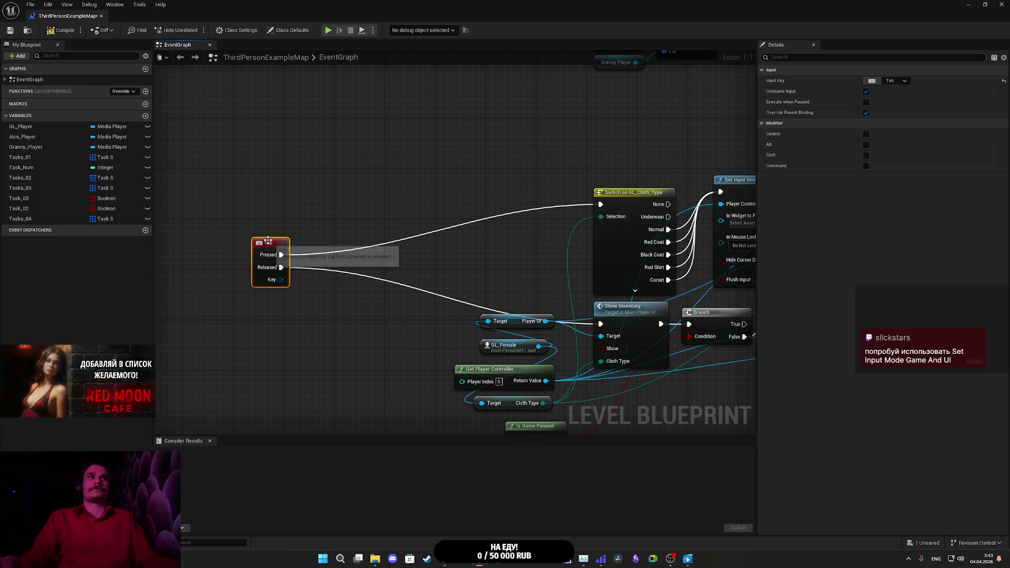
click(320, 218)
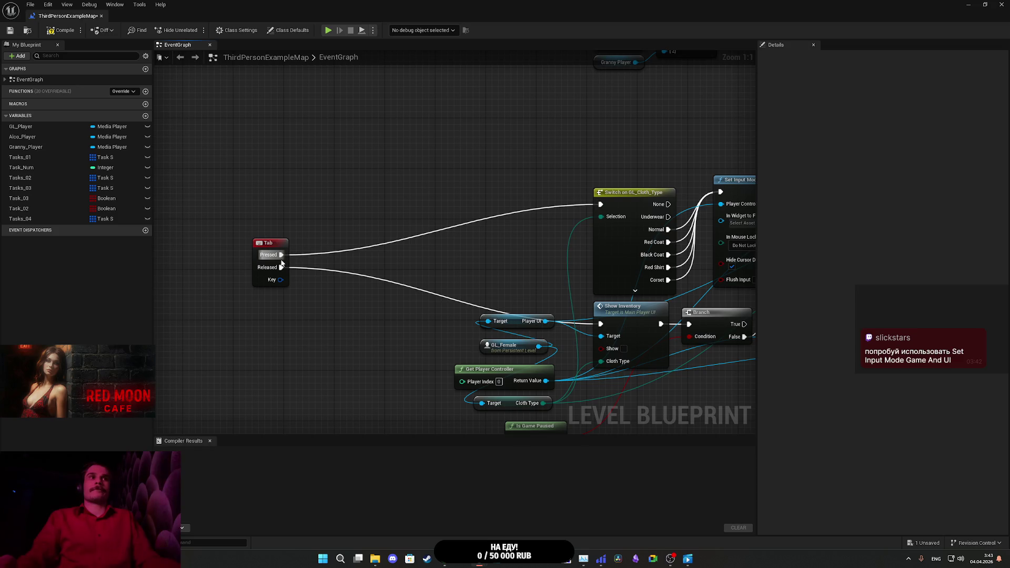
Step: Wire Tab's Pressed pin into a new Set Focus to Game Viewport node, found by searching 'focus'
drag(281, 255, 318, 256)
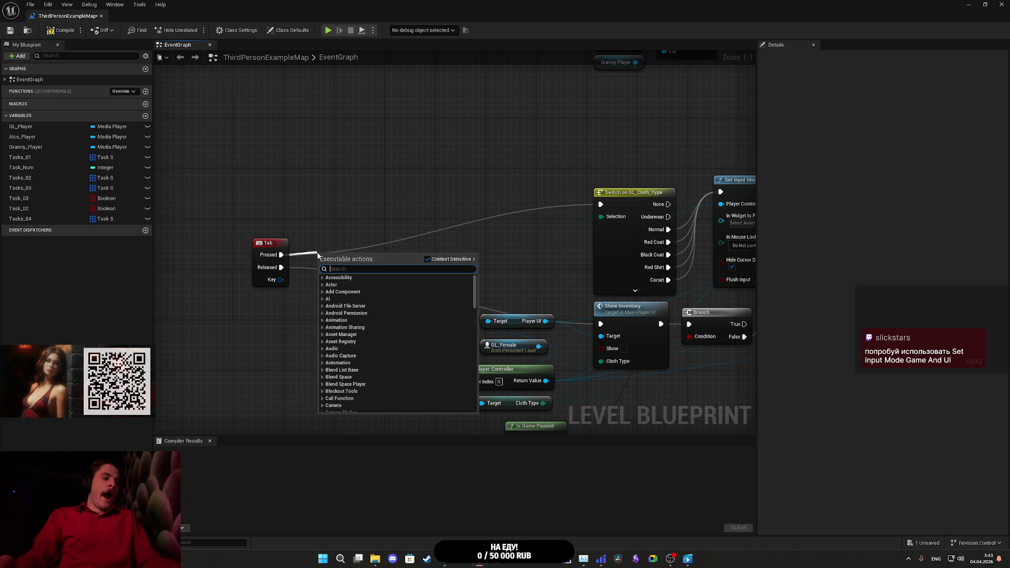
text(gge)
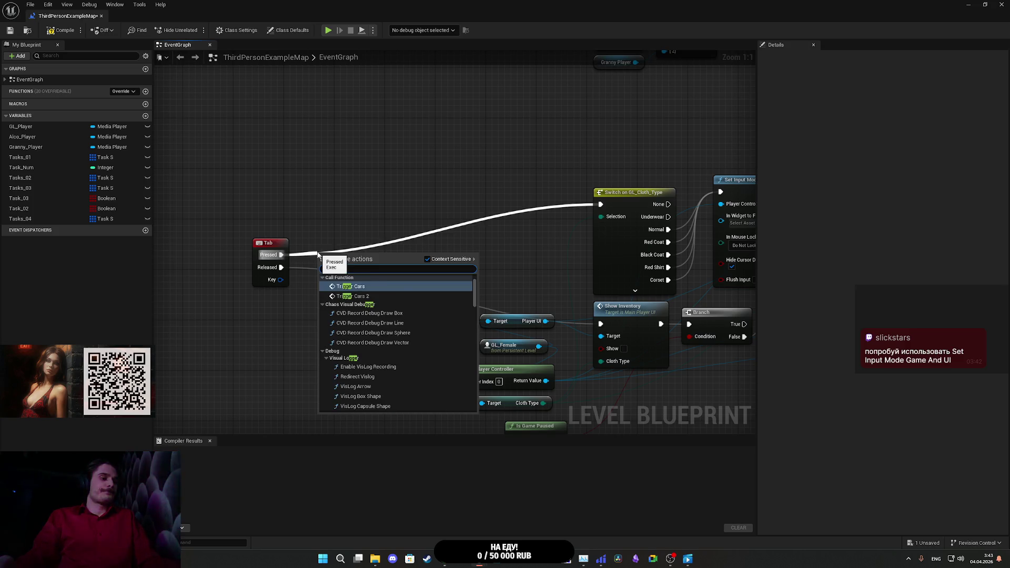
text(t)
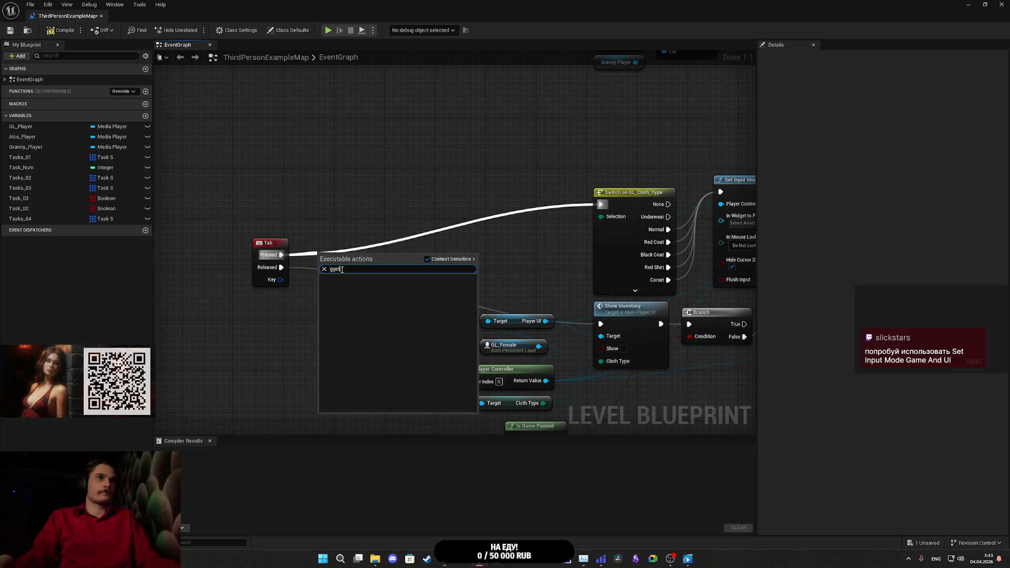
key(BackSpace)
key(BackSpace)
key(BackSpace)
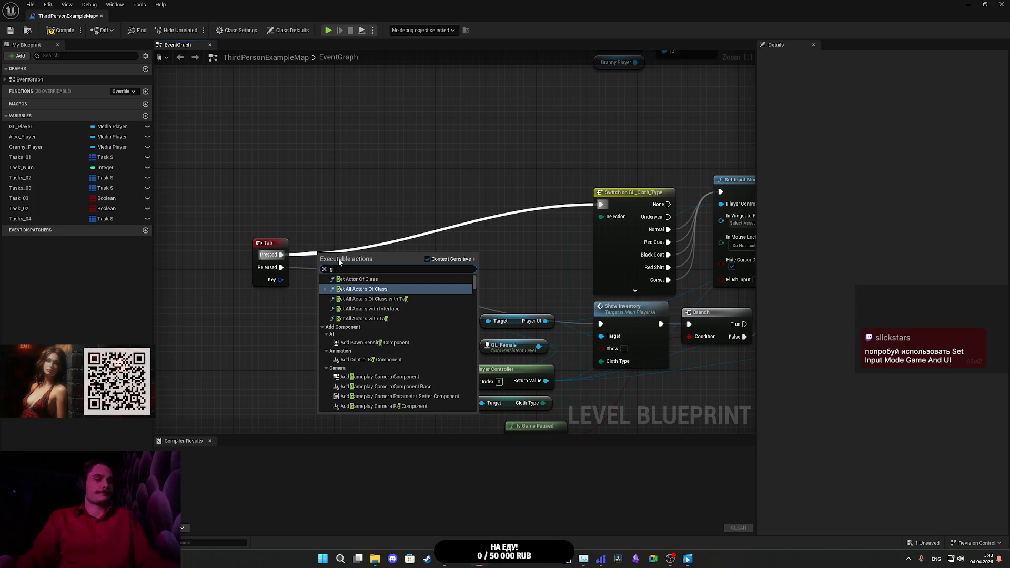
text(et)
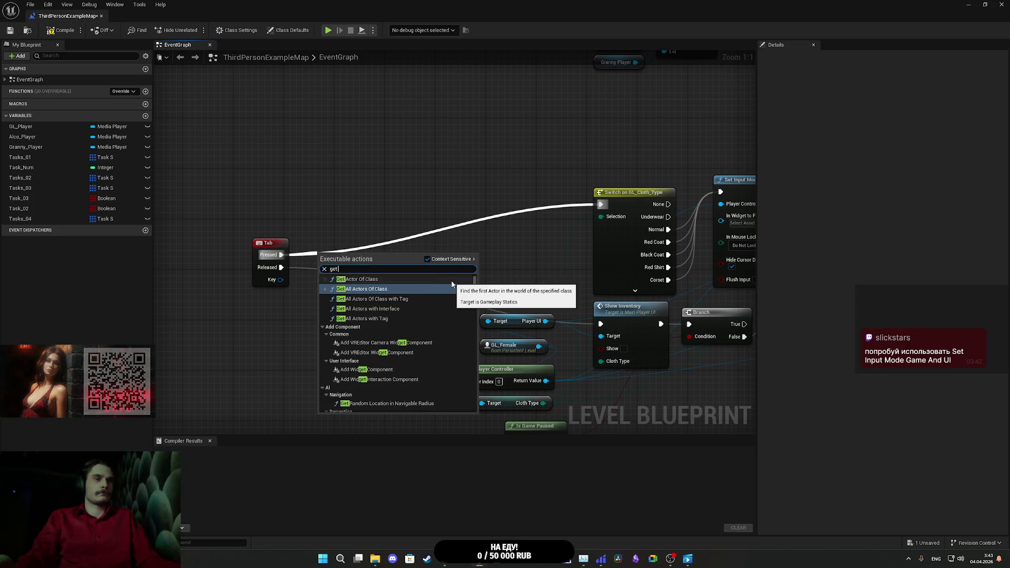
text( focu)
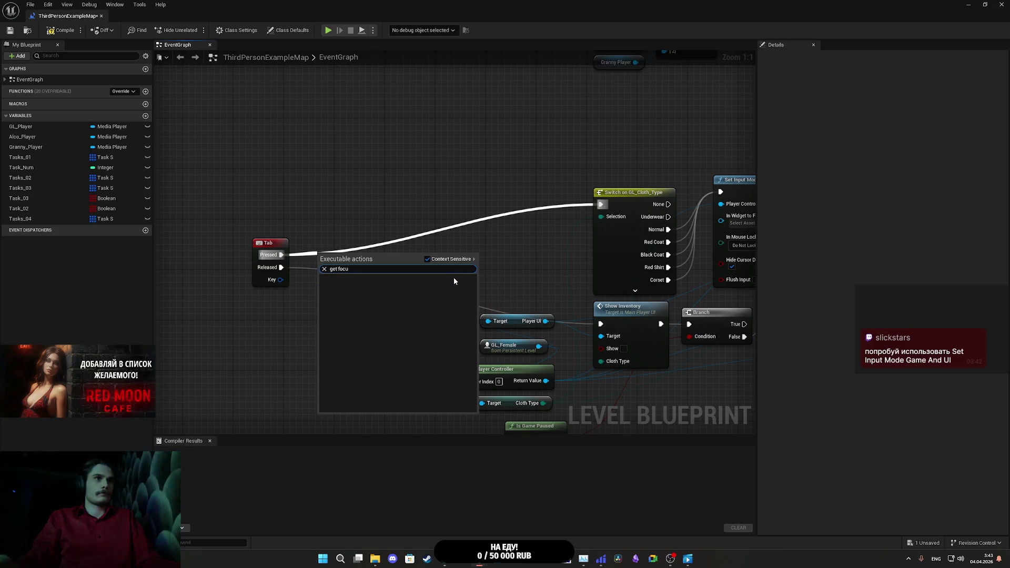
text(s)
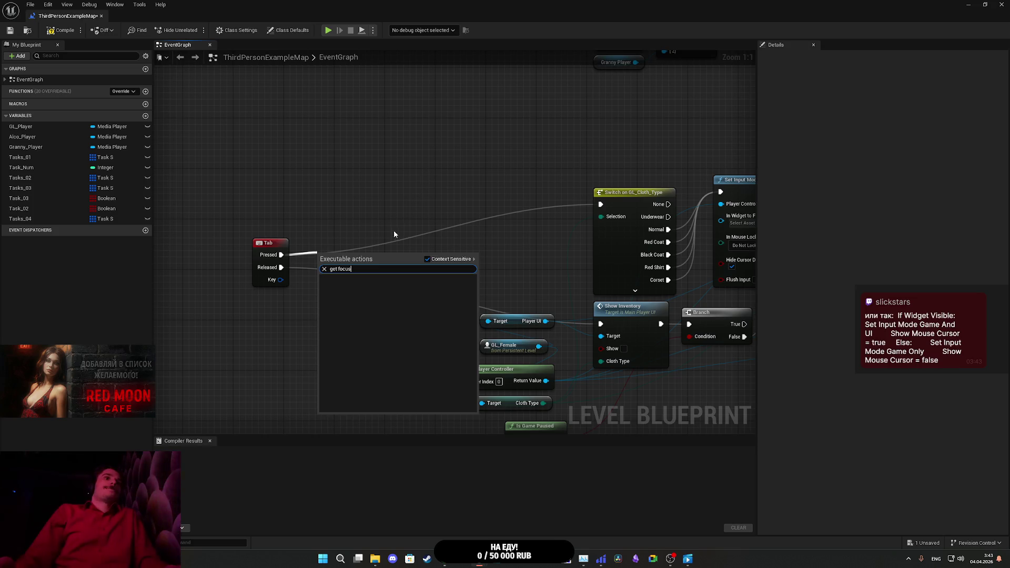
text(focu)
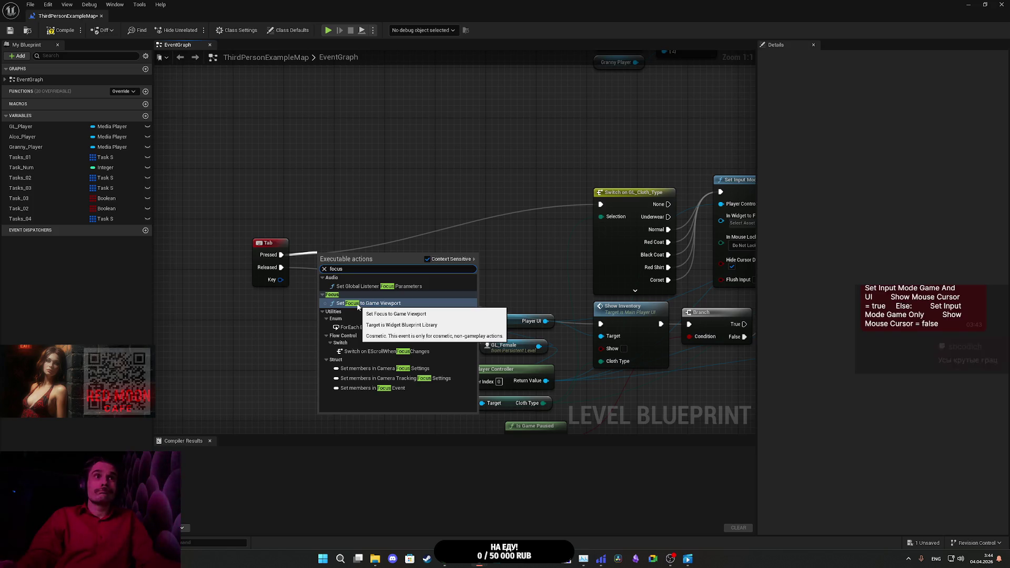
click(357, 303)
mouse_move(362, 260)
mouse_down()
mouse_move(359, 241)
mouse_move(350, 245)
mouse_up()
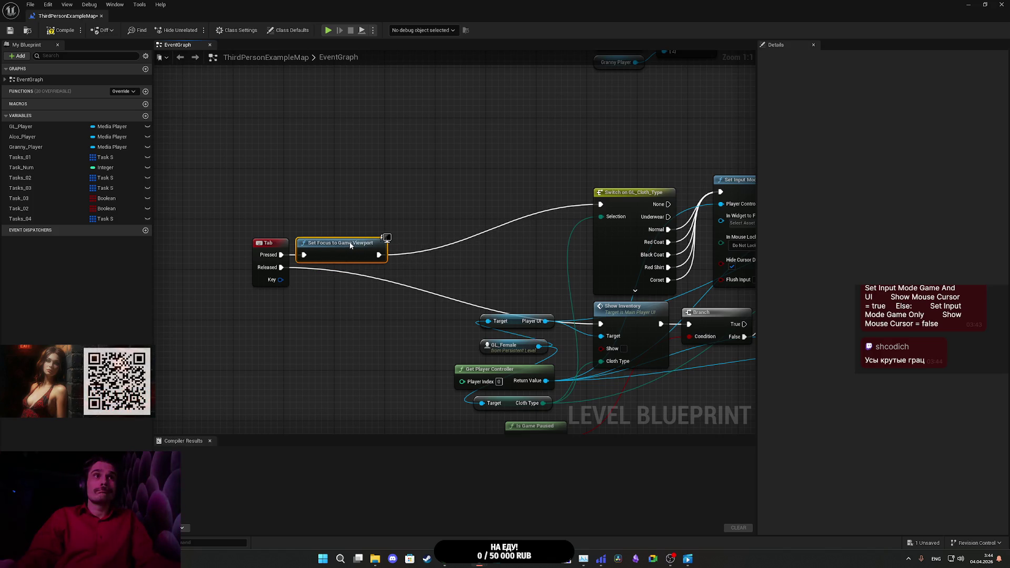
Step: Compile and save the level blueprint, then start a Play session with Alt+P
click(10, 30)
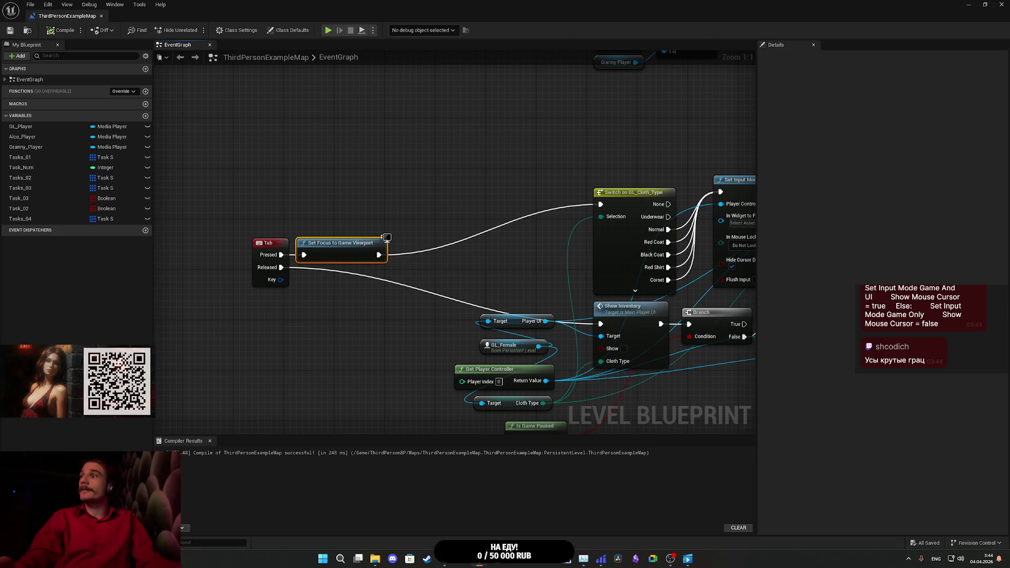
click(975, 4)
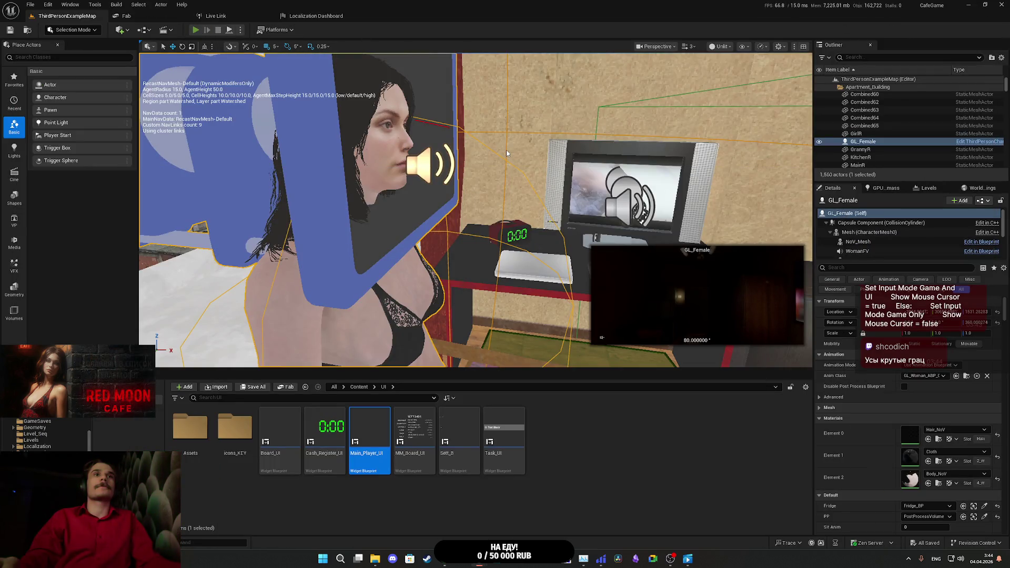
key(alt+p)
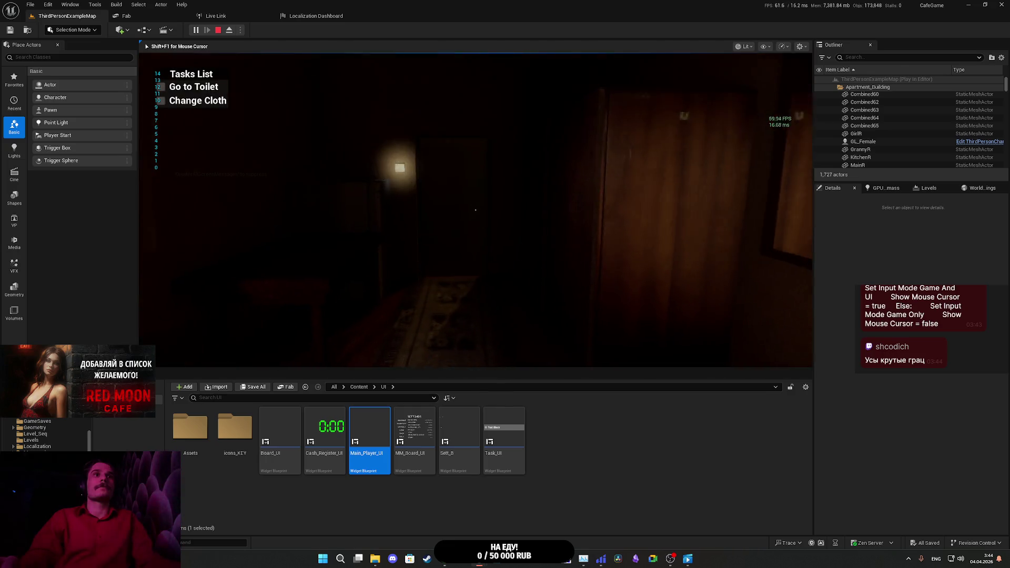
Step: In game, switch on the light, open the wardrobe, test Tab inventory, then stop playing
key(e)
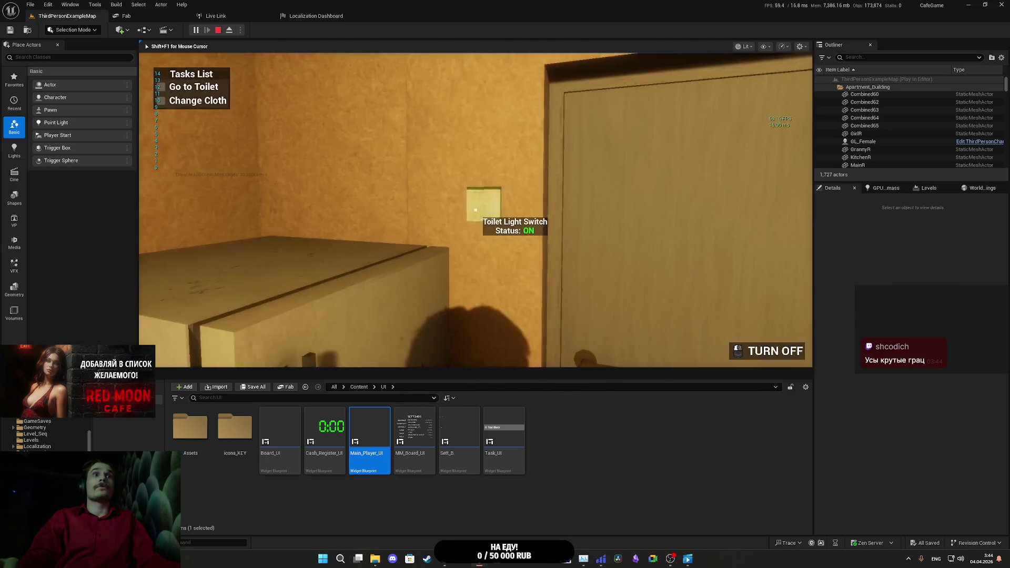
key(e)
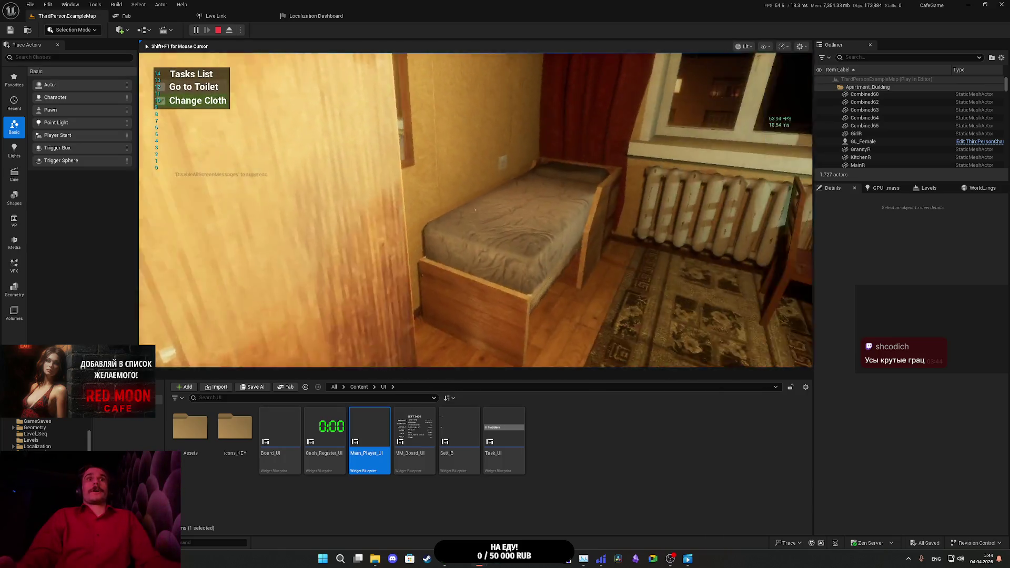
key(Tab)
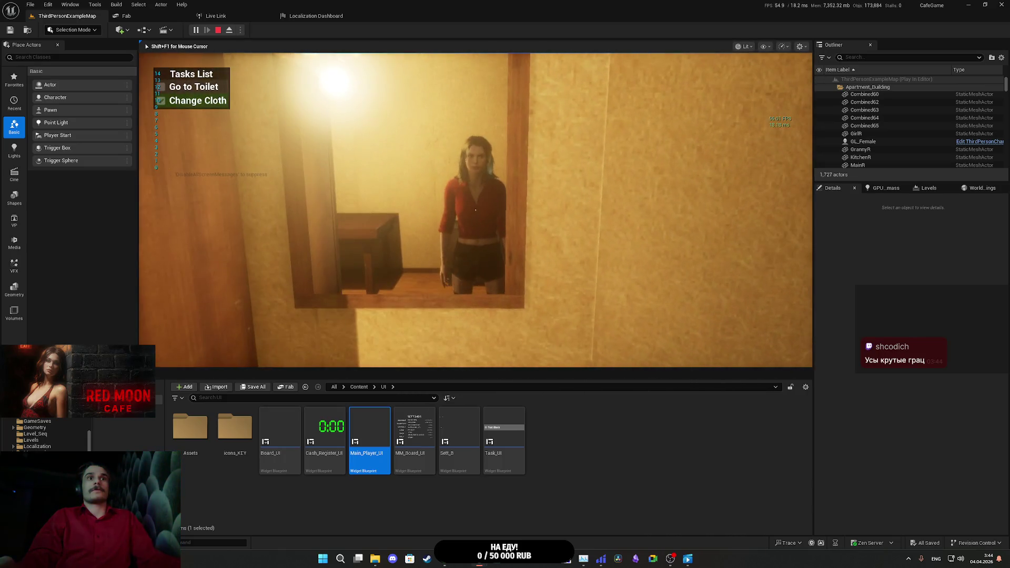
click(218, 30)
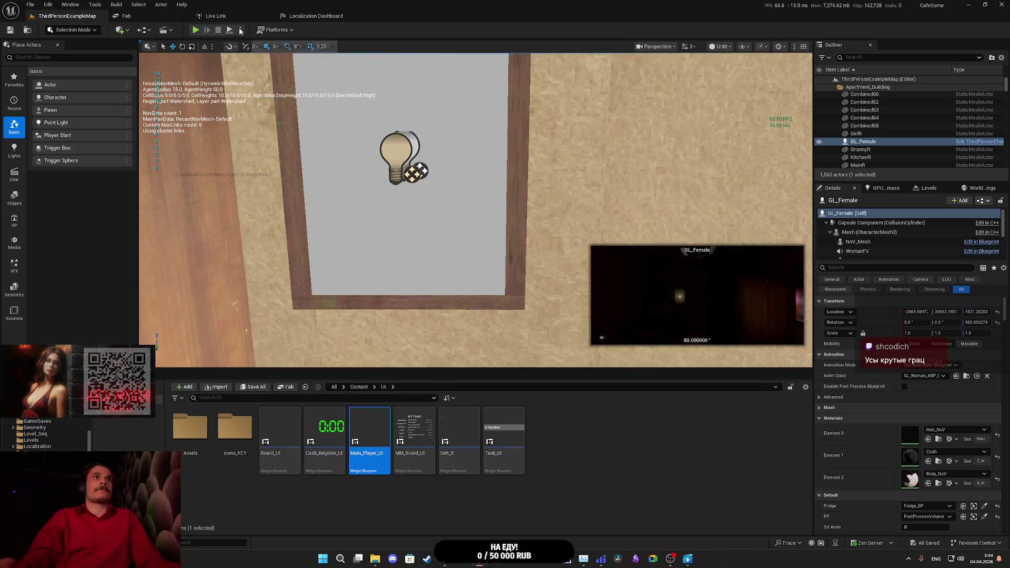
click(266, 31)
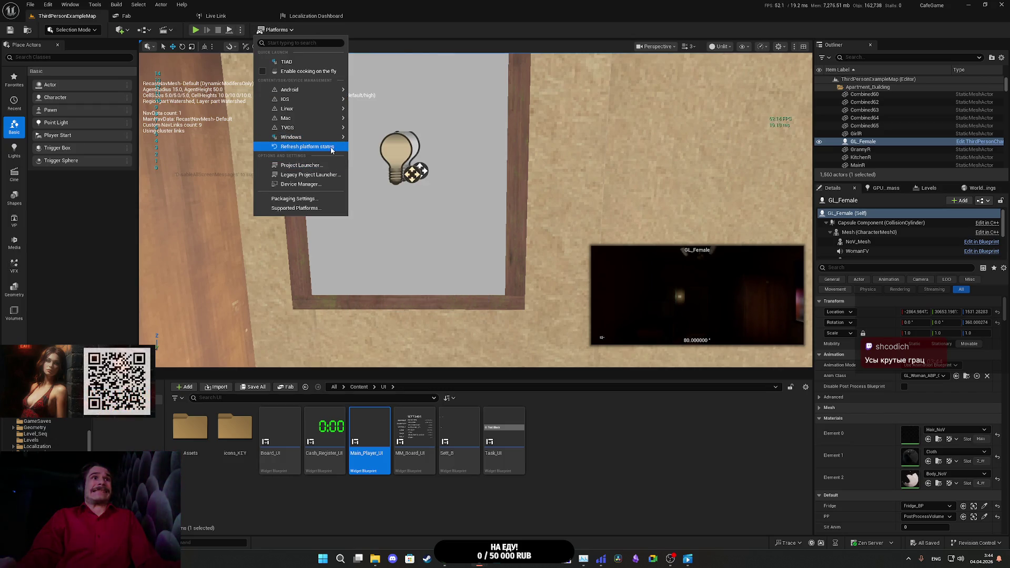
Step: Package the project for Windows to the confirmed output folder, then bring up the Twitch dashboard
mouse_move(295, 136)
click(392, 159)
click(398, 269)
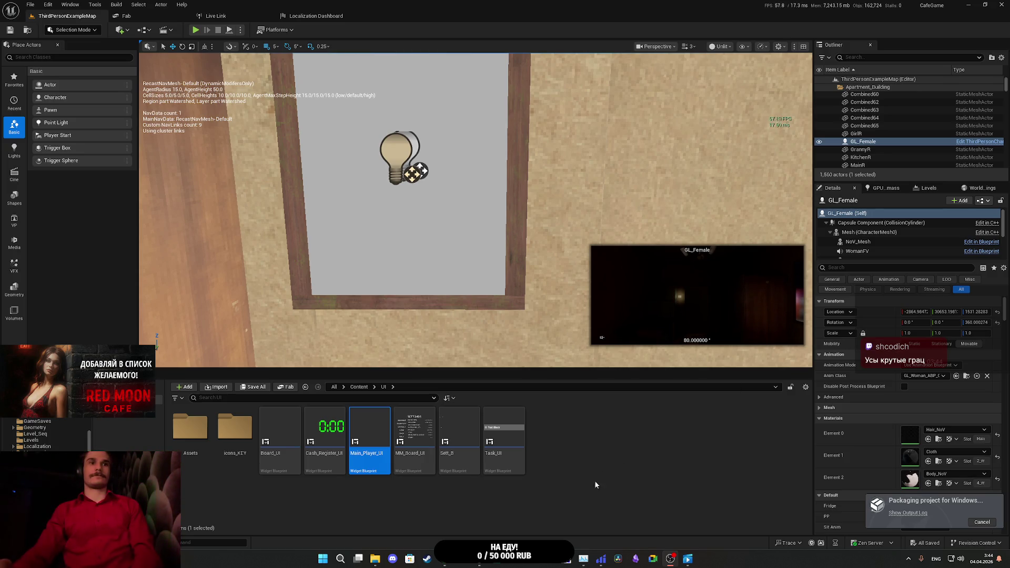
click(444, 558)
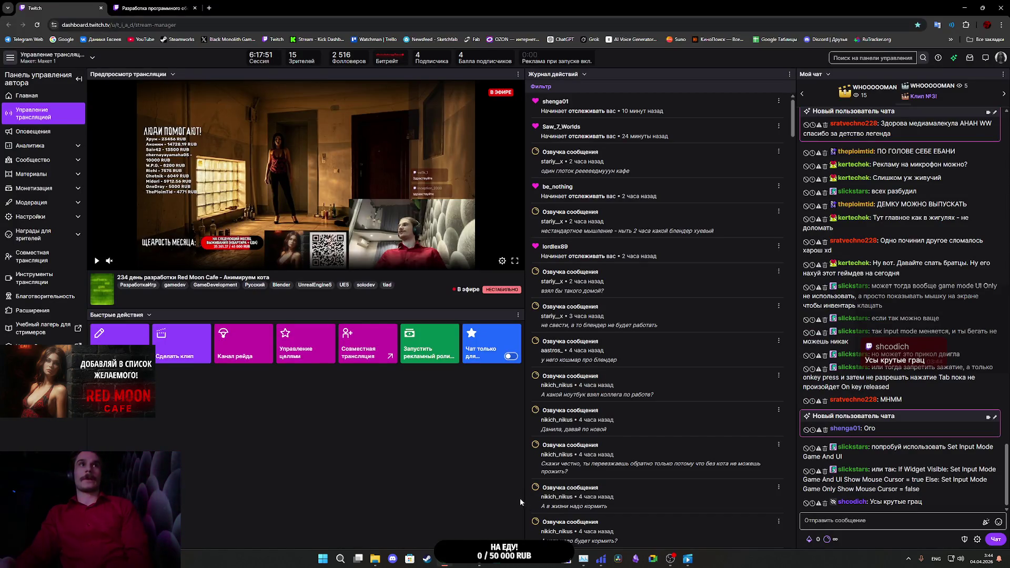
Step: Launch Watchman.exe from the WatchmanMH folder in File Explorer
click(376, 559)
click(768, 318)
double_click(702, 416)
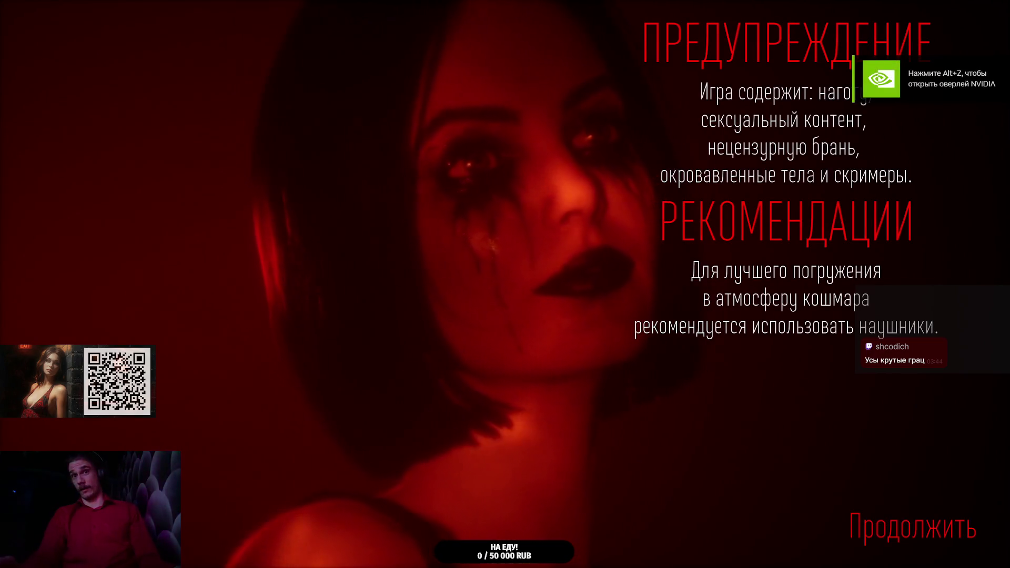
Step: Skip the warning and title screen, continue into the game with Продолжить, then pause and exit
key(Return)
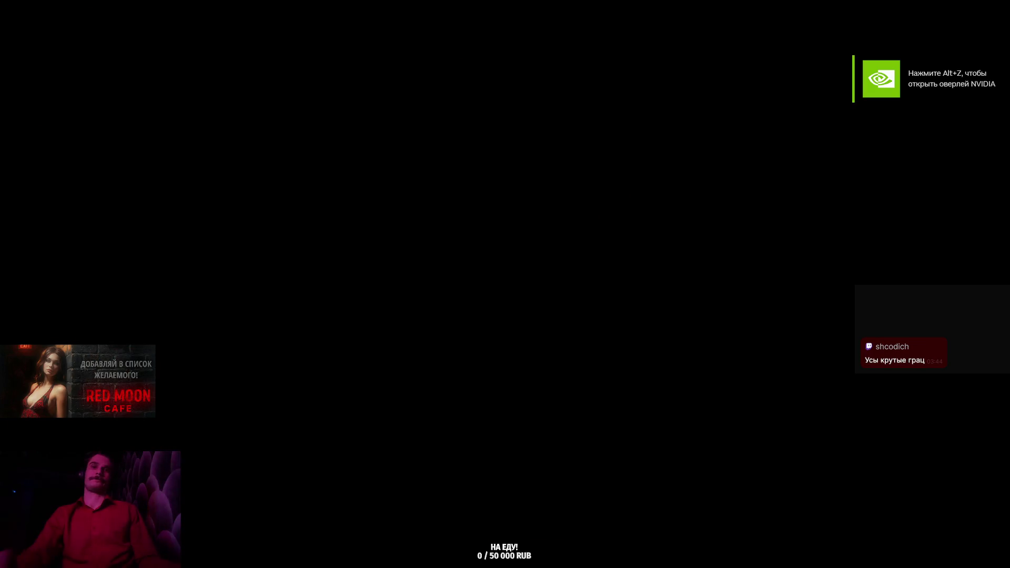
click(503, 266)
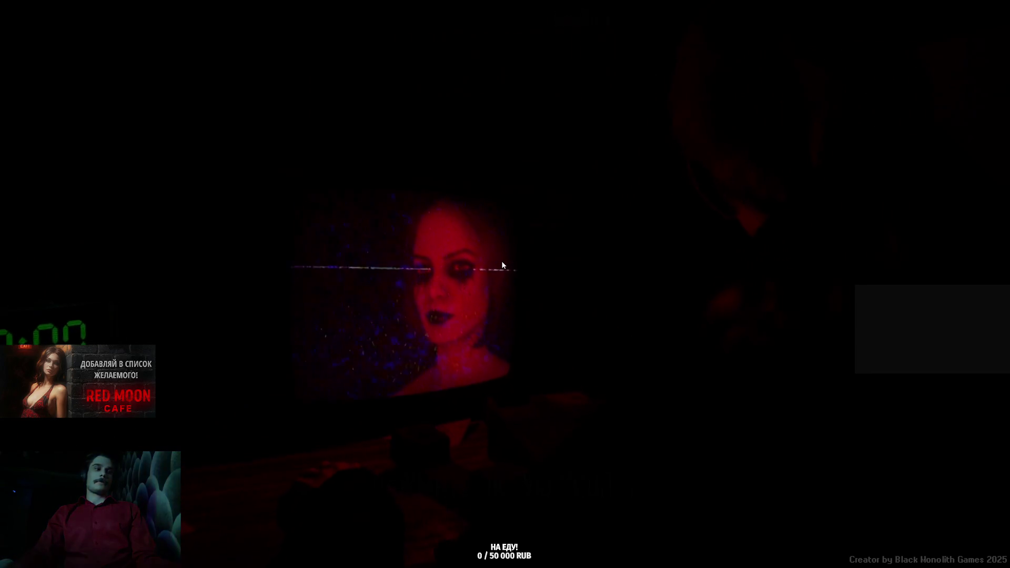
key(Return)
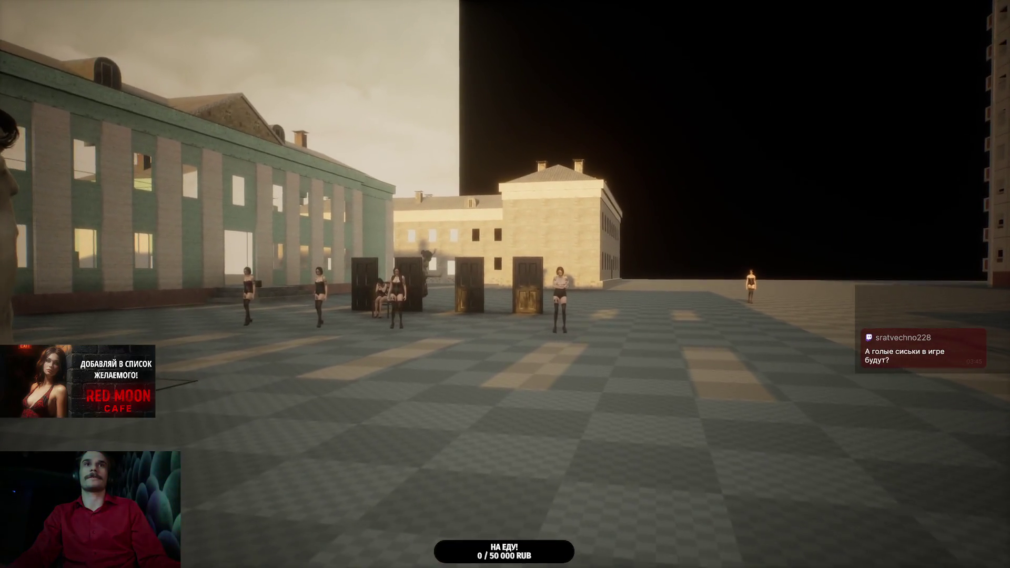
key(Escape)
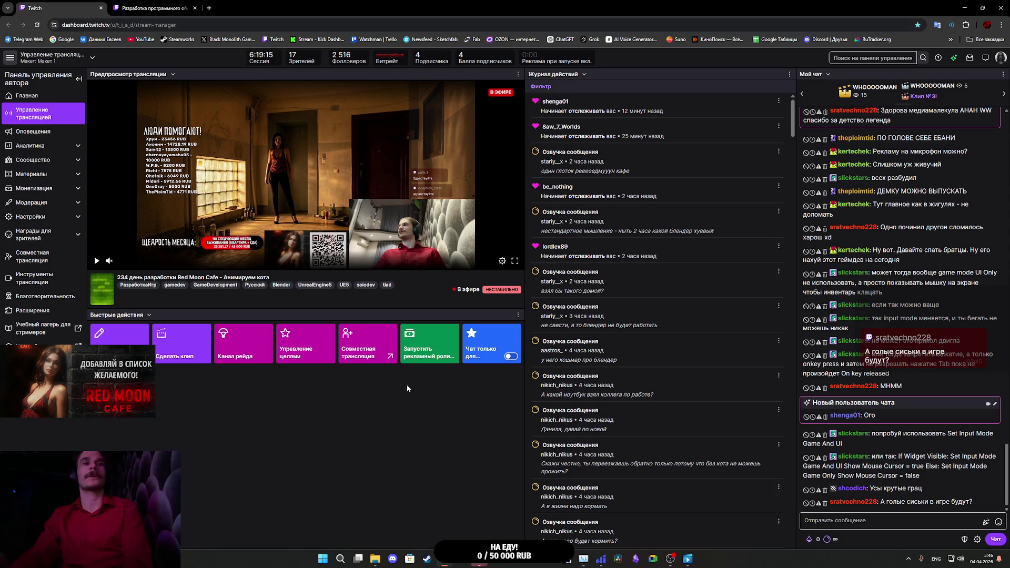
Step: Launch CafeGame.exe from the Cafe Library Builds\Windows folder
click(375, 514)
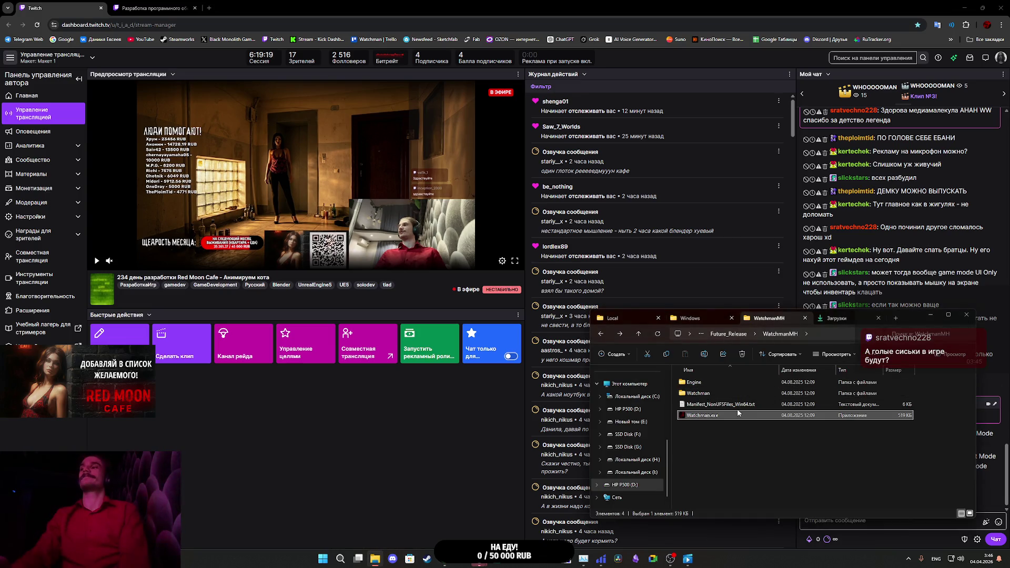
click(700, 319)
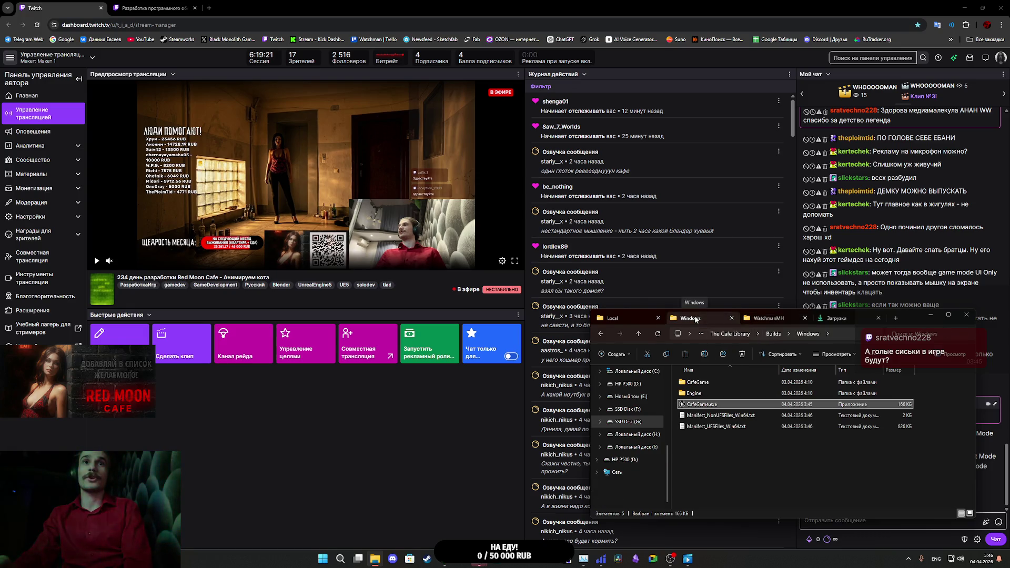
double_click(718, 405)
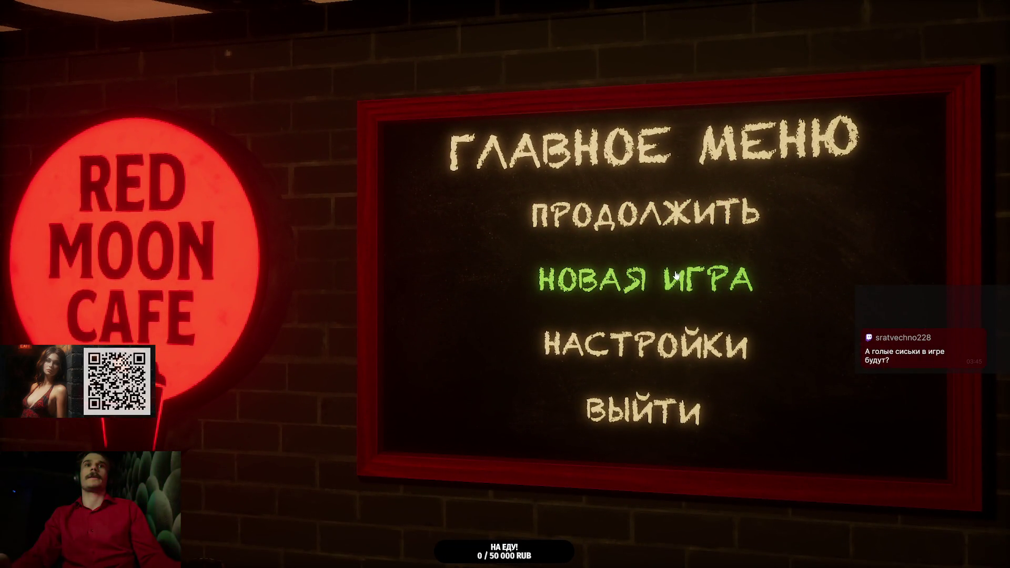
Step: Start a new game, switch on the toilet light, change clothes, and toggle the inventory with Tab
click(676, 276)
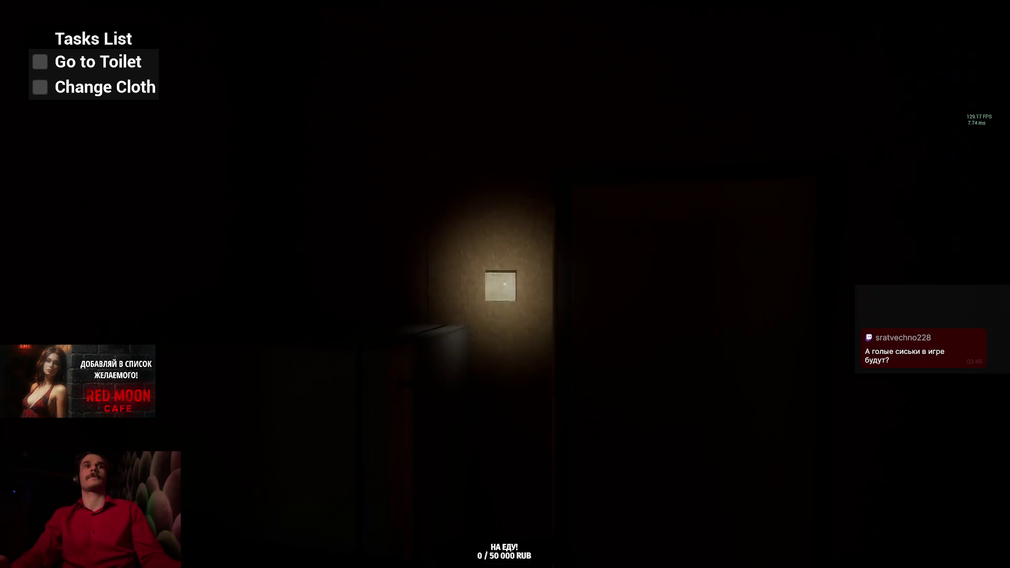
click(506, 284)
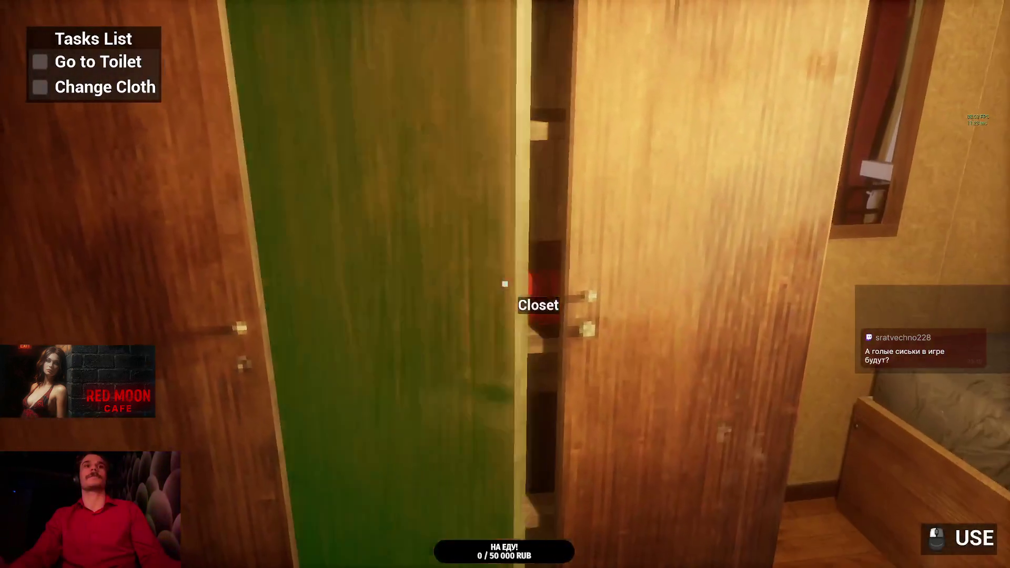
click(505, 284)
key(Tab)
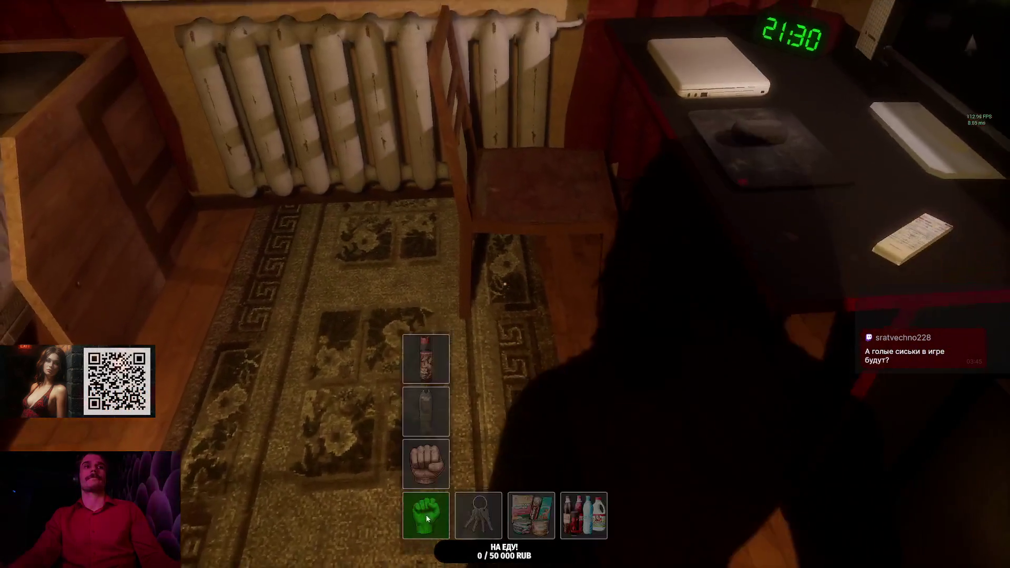
key(Tab)
key(Tab)
Step: Sit at the desk, walk to the bedroom with the inventory open, then return to the Unreal level blueprint
click(505, 284)
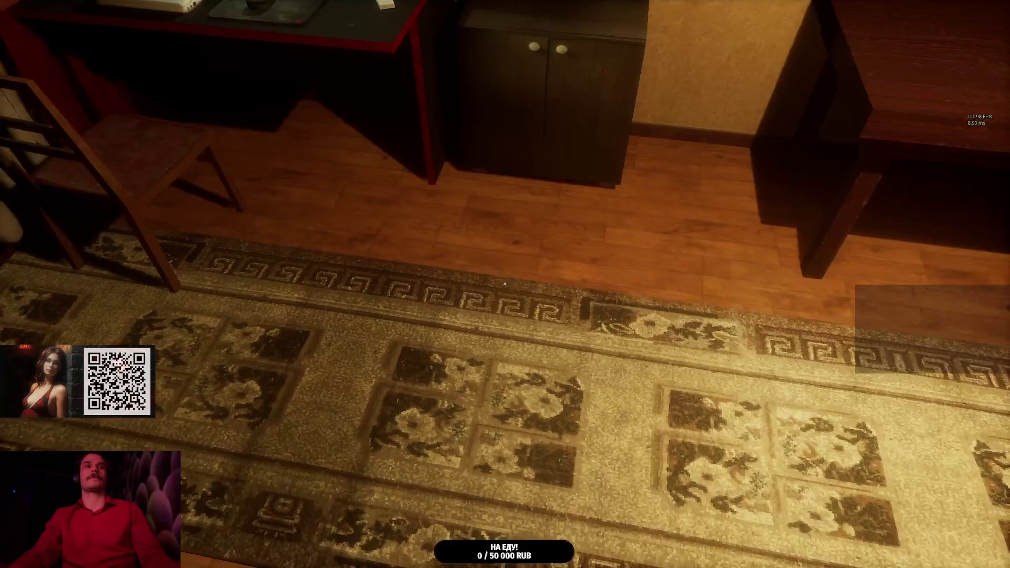
key(w)
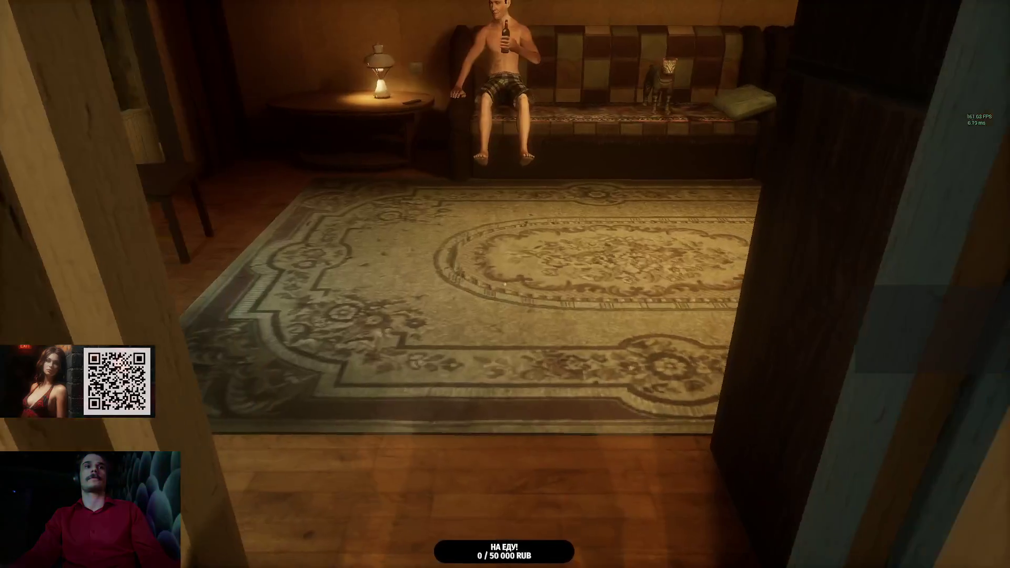
key(Tab)
key(w)
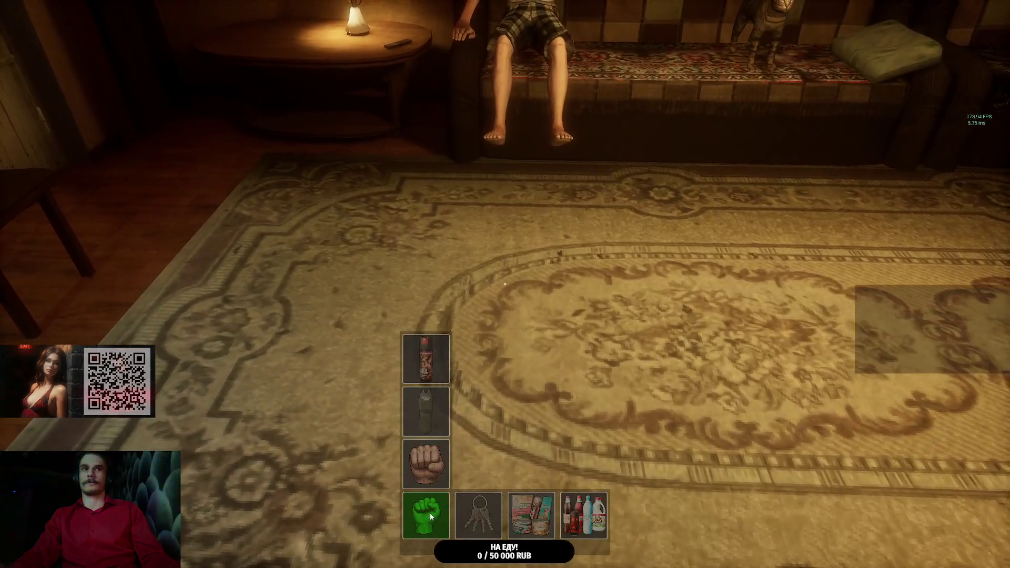
click(430, 513)
key(alt+Tab)
mouse_move(475, 564)
click(520, 518)
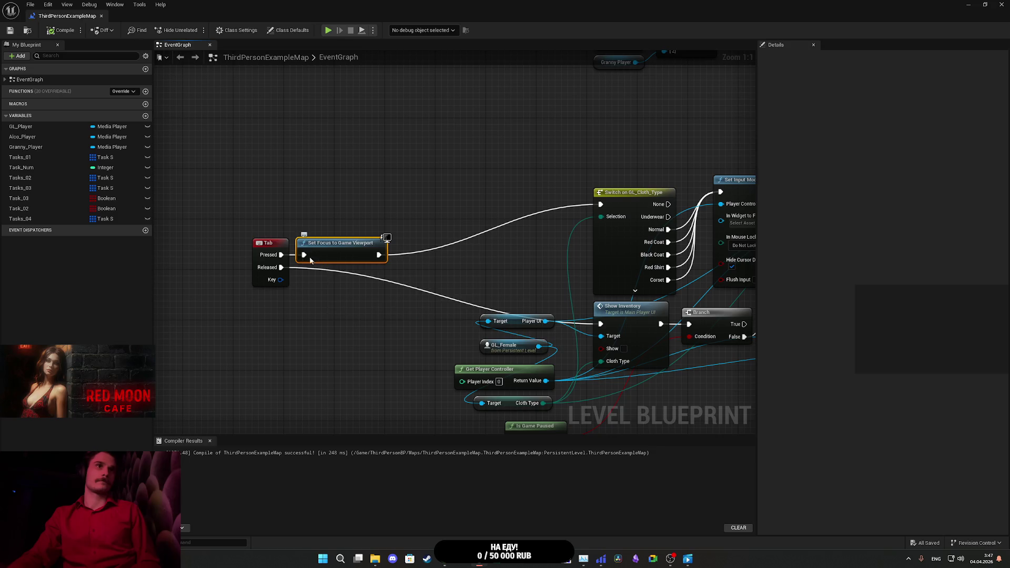
Step: Wire Tab's Pressed output into a new Set Focus to Game Viewport node
drag(282, 255, 313, 192)
text(focus)
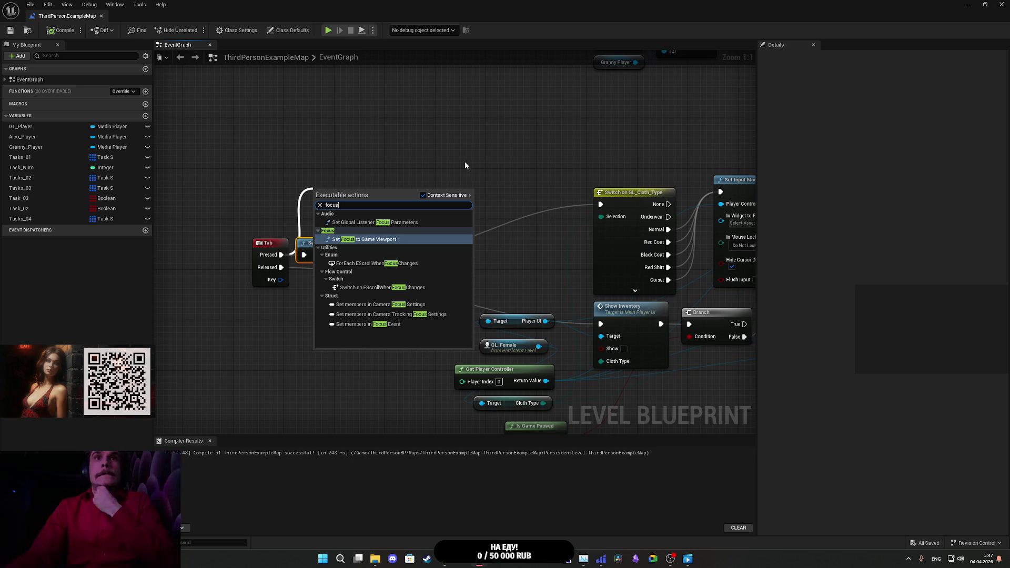
key(Return)
drag(477, 321, 396, 315)
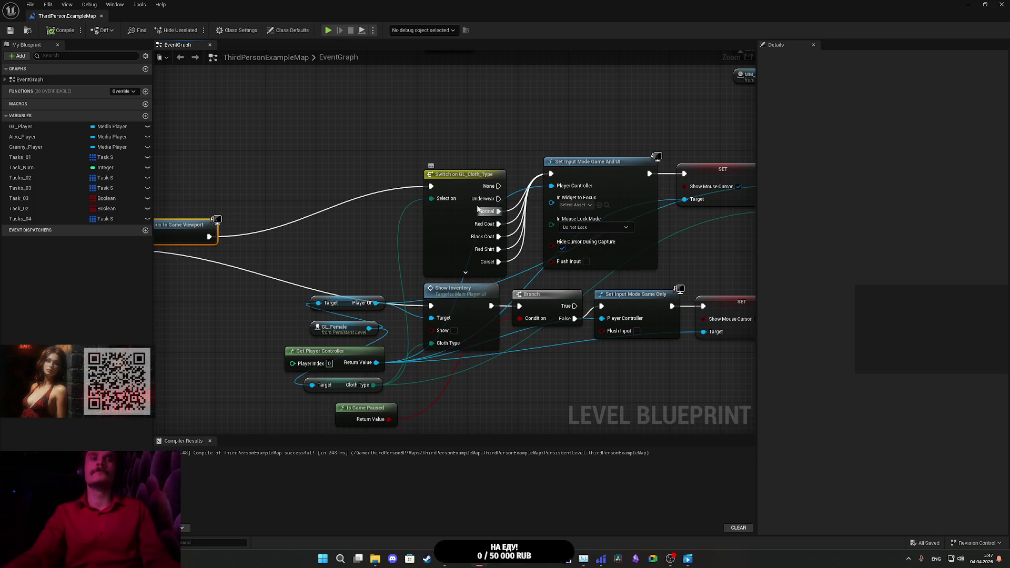
Step: Delete the Set Focus to Game Viewport node and wire Tab Pressed straight into the clothing switch
drag(379, 227, 571, 222)
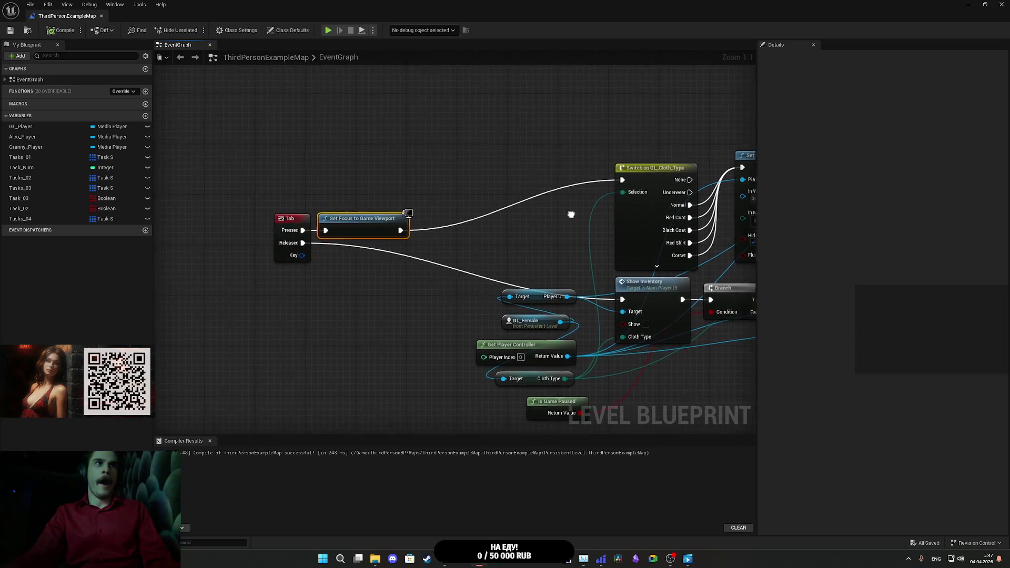
drag(371, 200, 359, 240)
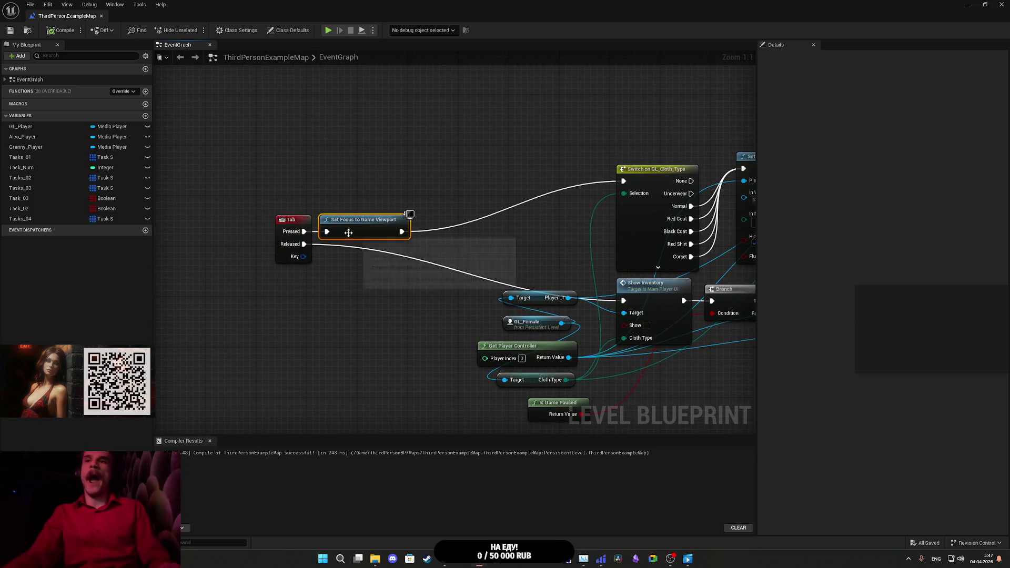
key(Delete)
mouse_move(304, 231)
mouse_down()
mouse_move(633, 188)
mouse_move(624, 182)
mouse_up()
mouse_move(392, 289)
mouse_down()
mouse_move(352, 228)
mouse_move(341, 247)
mouse_up()
Step: Enable Override Parent Binding on the Tab input event
click(258, 179)
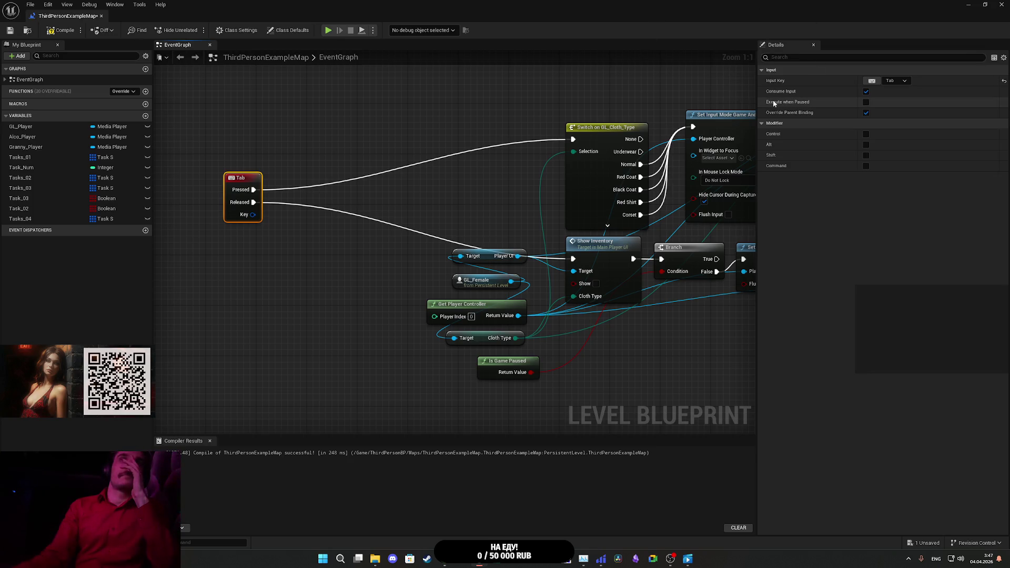
click(867, 112)
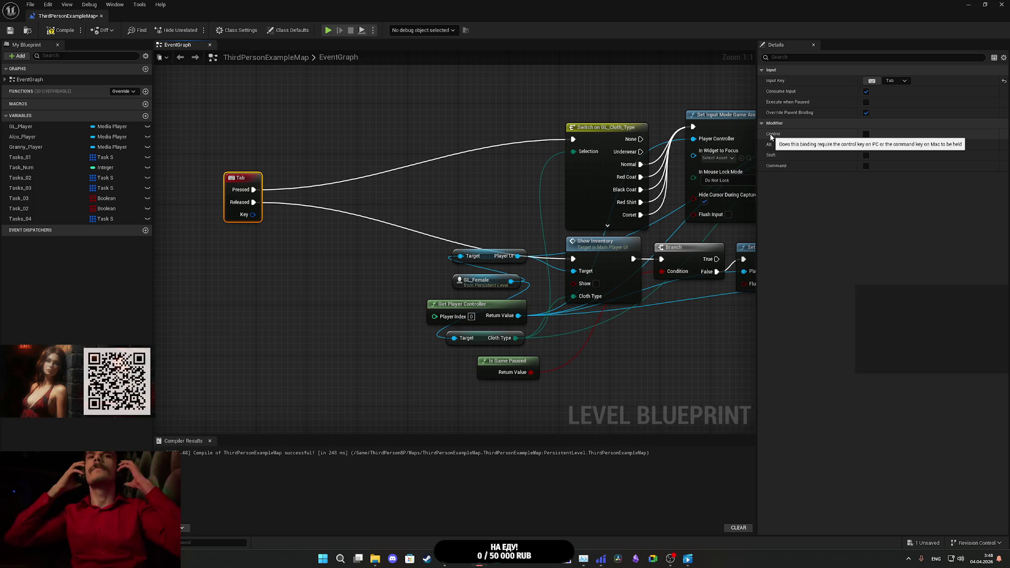
mouse_move(571, 110)
mouse_down()
mouse_move(480, 141)
mouse_move(318, 152)
mouse_move(287, 164)
mouse_up()
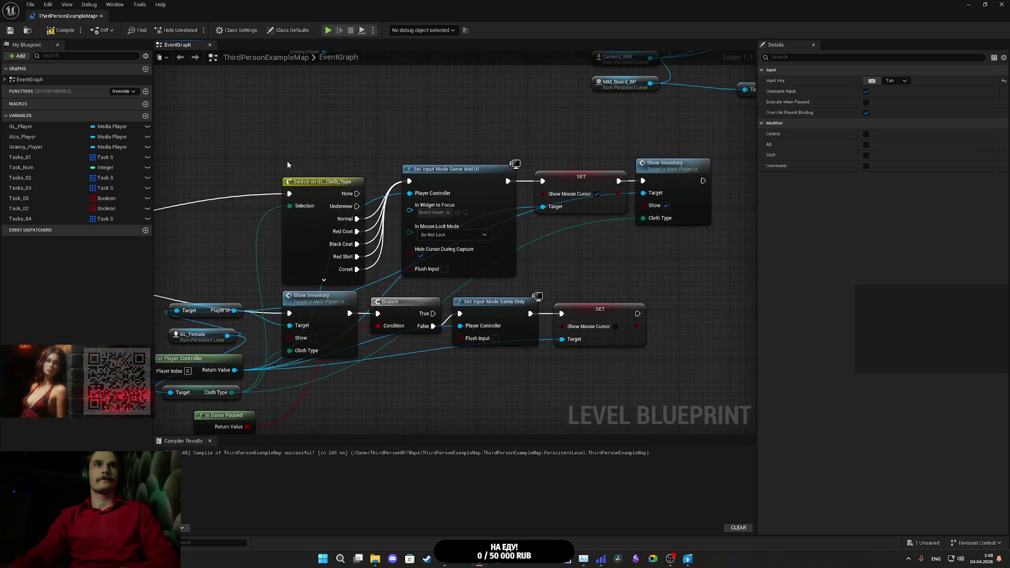
mouse_move(268, 376)
mouse_down()
mouse_move(395, 318)
mouse_move(503, 340)
mouse_move(510, 379)
mouse_move(518, 374)
mouse_up()
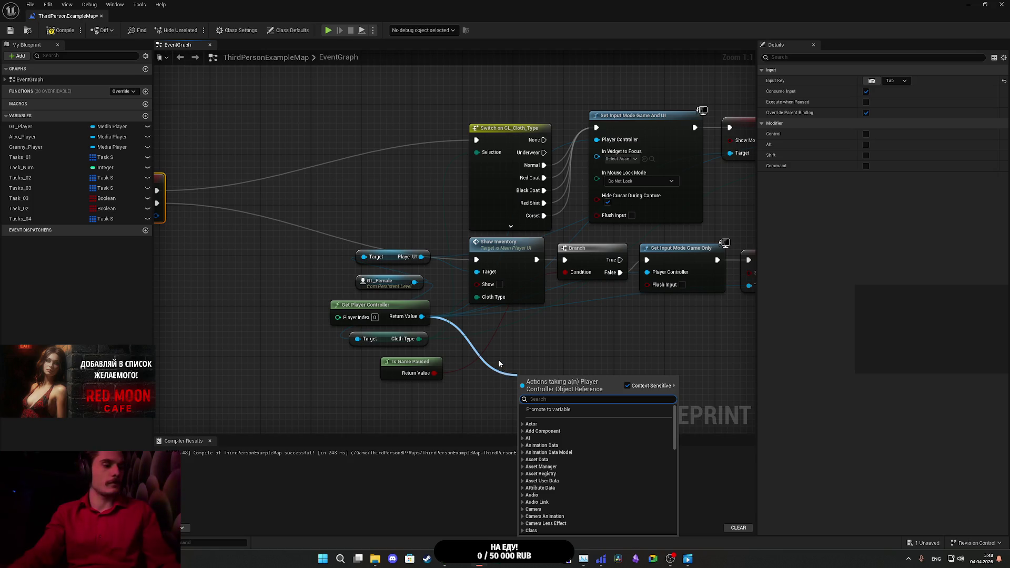
Step: Search Player UI's actions for 'focus' and 'toggle', add nothing, then compile and save the level blueprint
text(f)
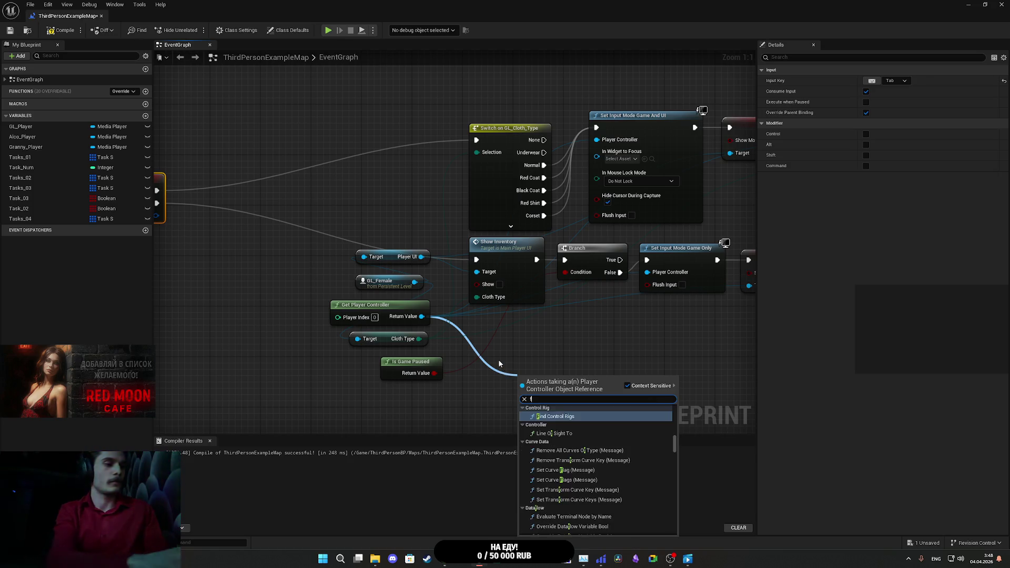
text(ocus)
click(587, 351)
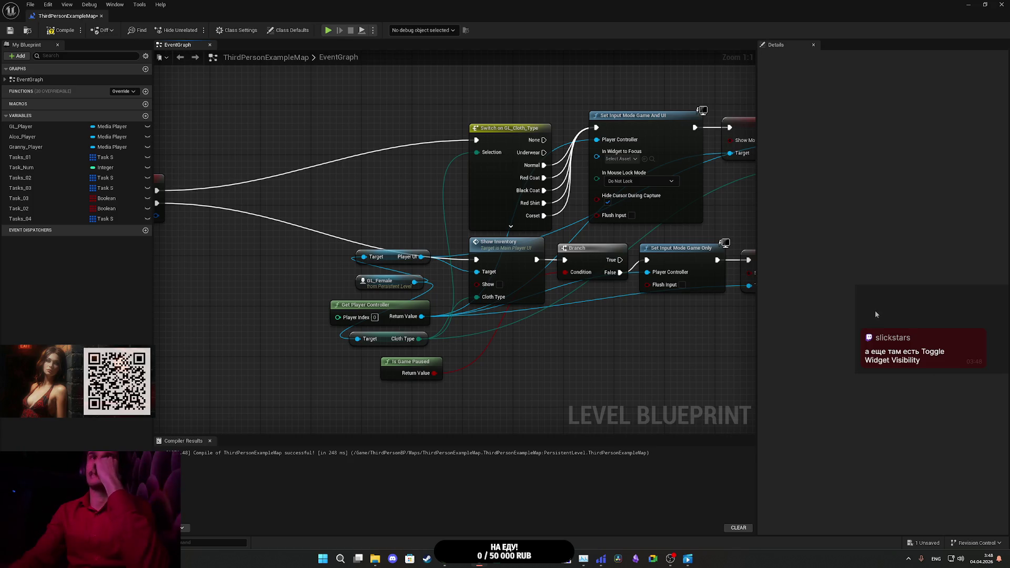
drag(421, 257, 522, 378)
text(to)
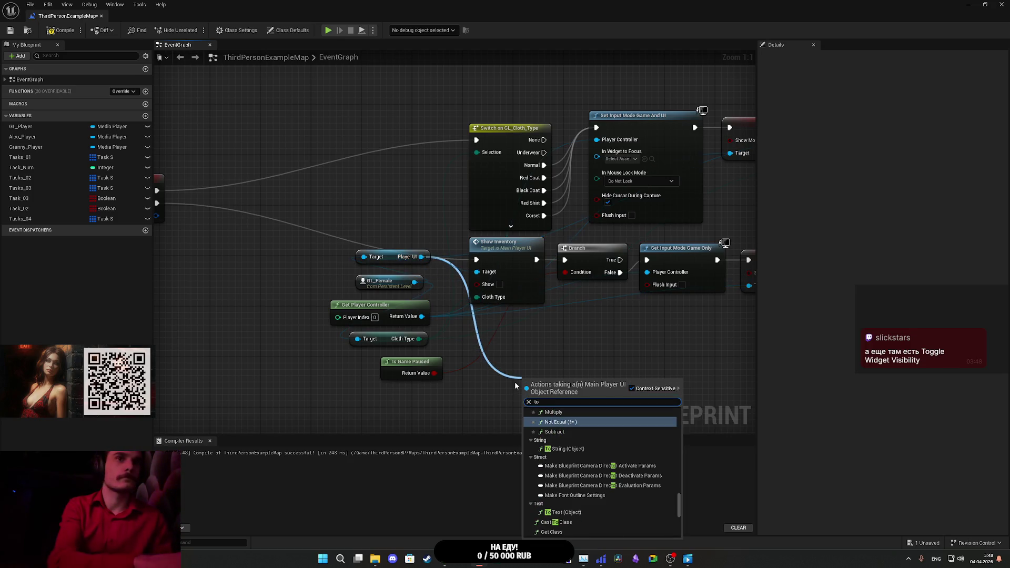
text(gle)
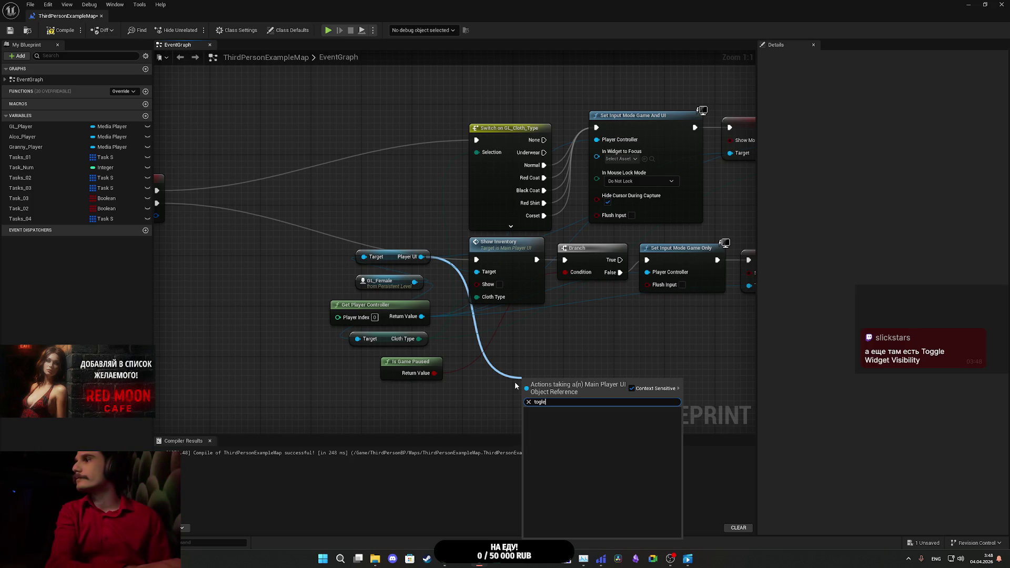
key(BackSpace)
key(BackSpace)
text(gle)
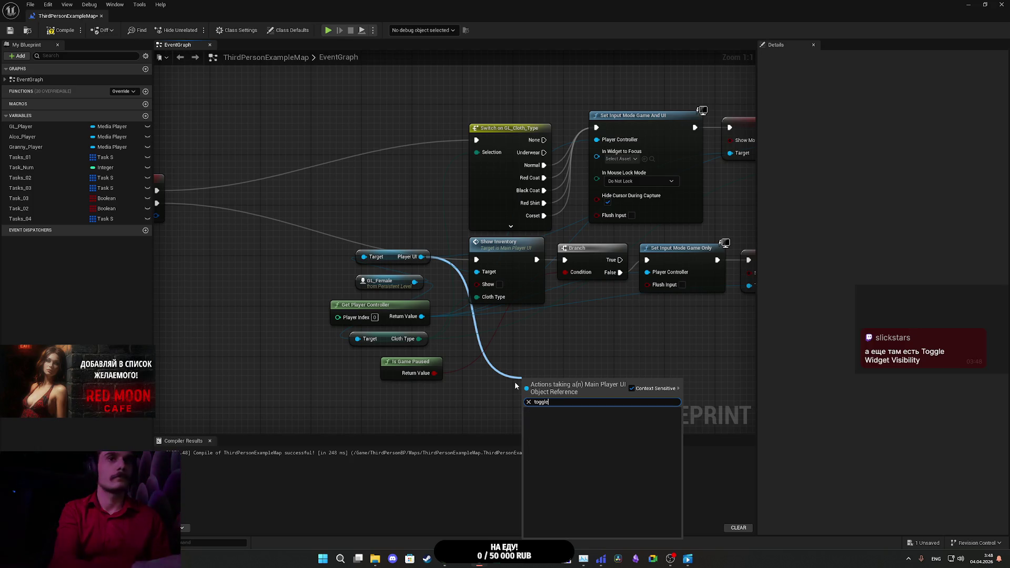
click(568, 352)
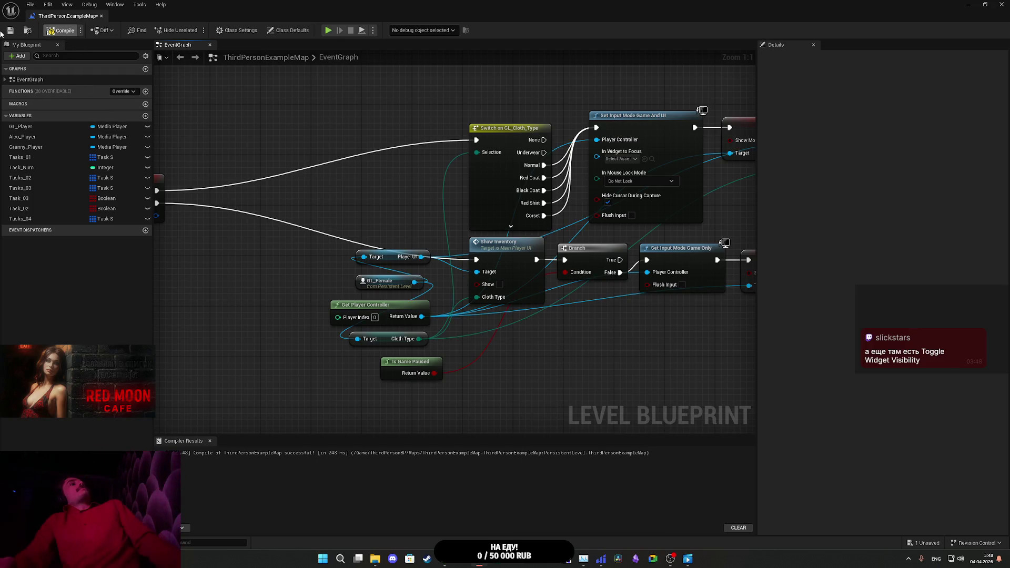
click(10, 30)
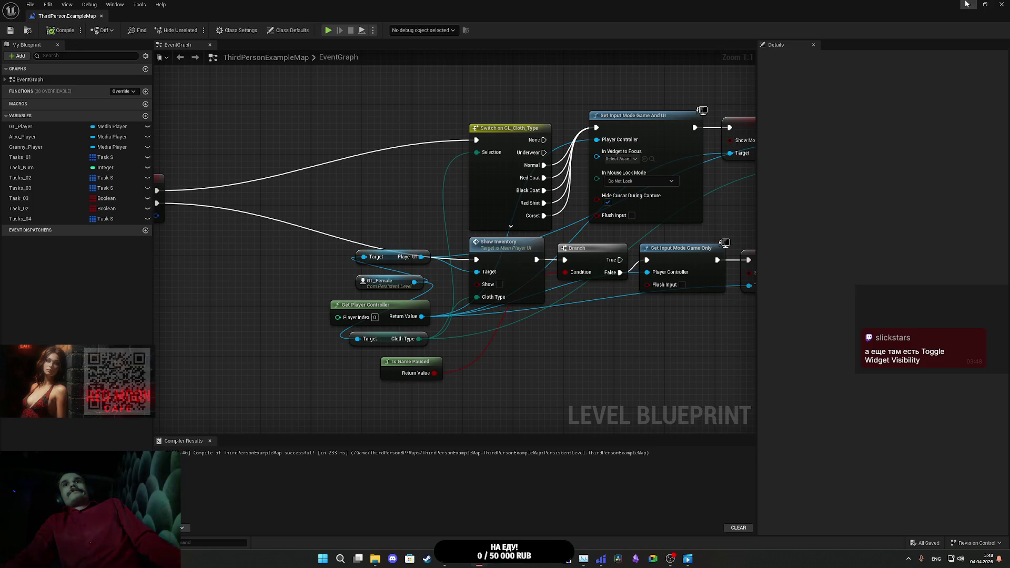
key(alt+Tab)
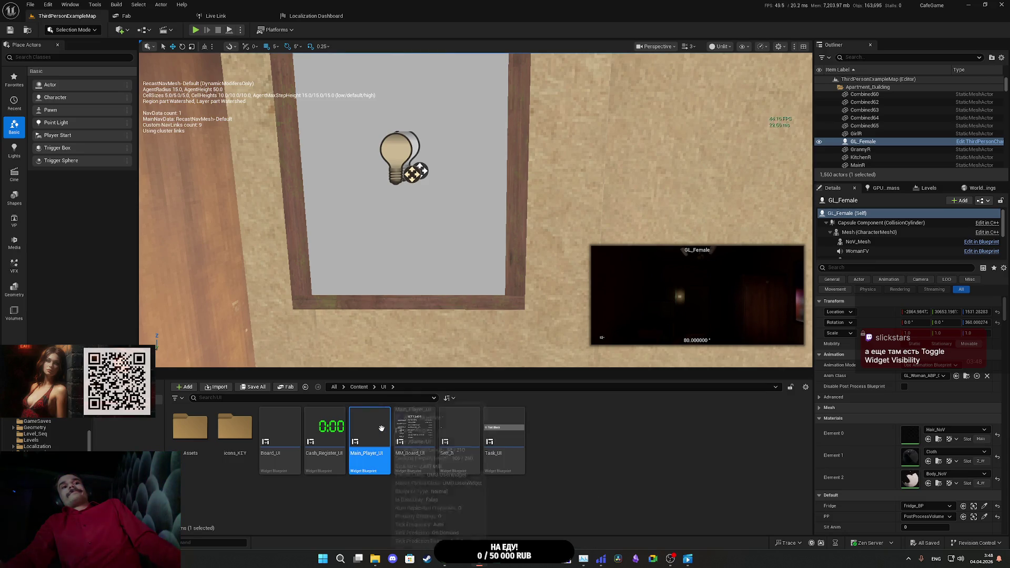
Step: In Main_Player_UI, set Show_Inventory's first Set Visibility to Not Hit-Testable (Self & All Children)
double_click(381, 429)
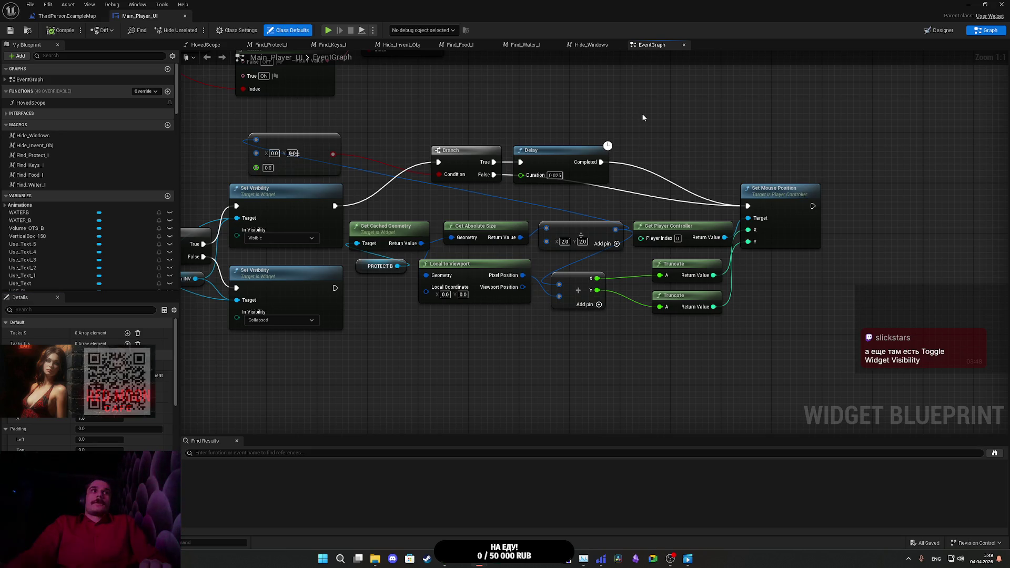
drag(642, 113, 852, 83)
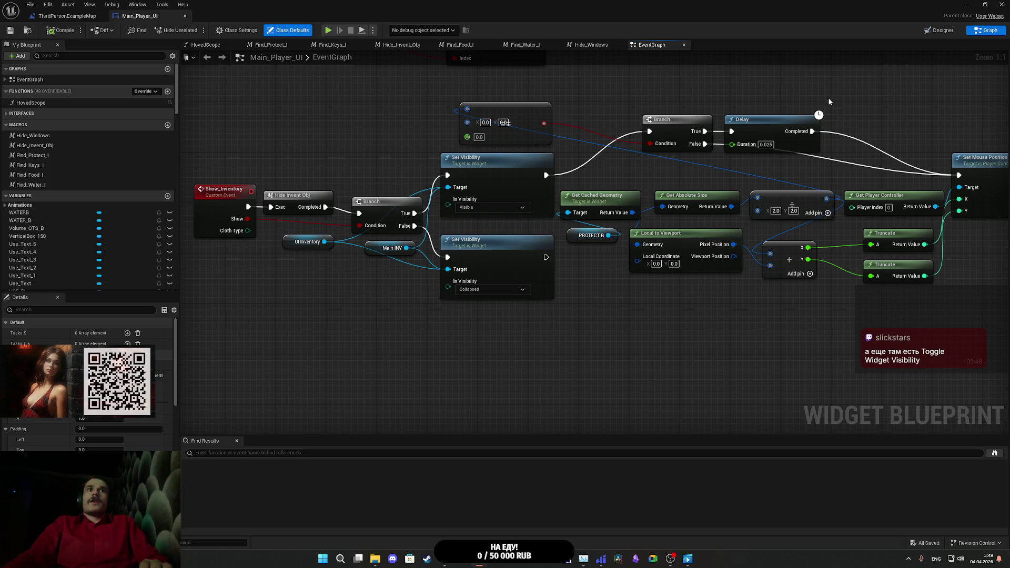
click(499, 210)
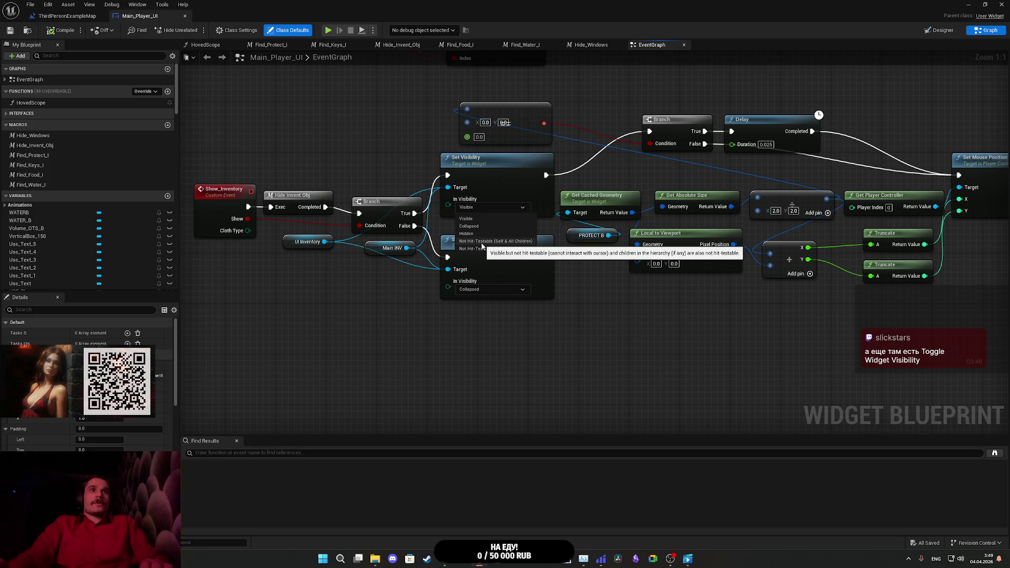
click(482, 242)
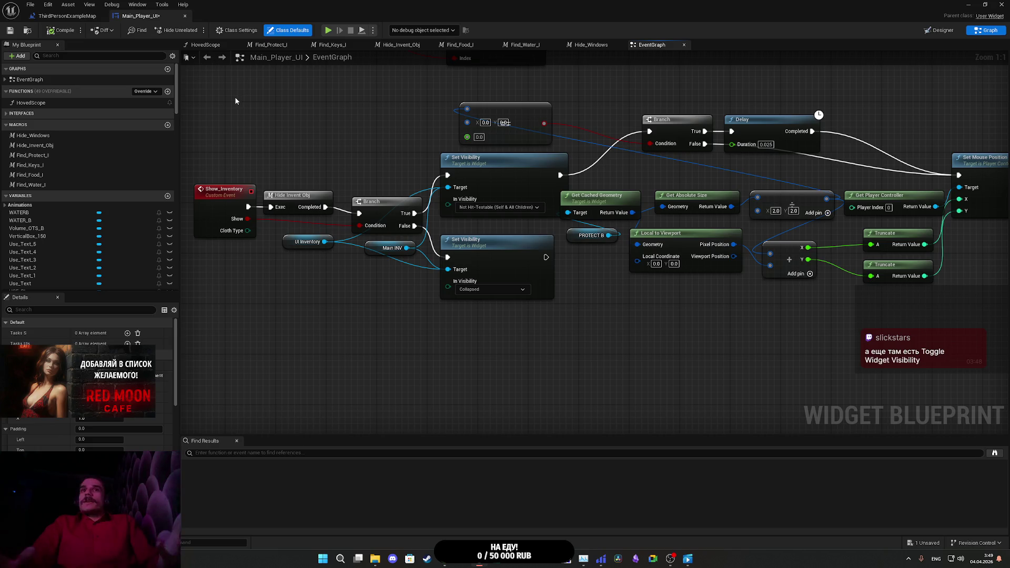
Step: Reopen that visibility dropdown, leave it unchanged, and minimize the widget blueprint editor
click(502, 207)
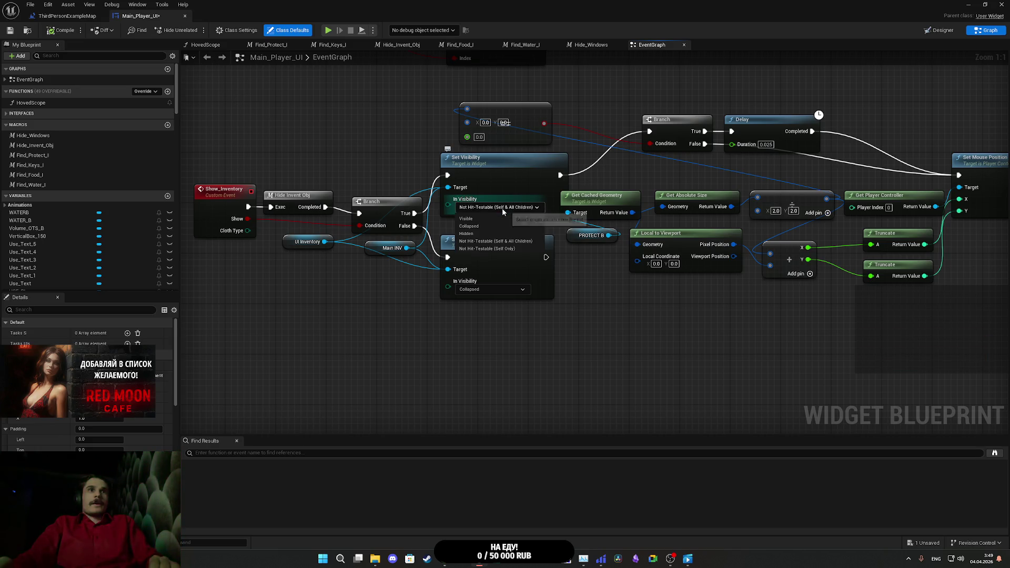
click(502, 209)
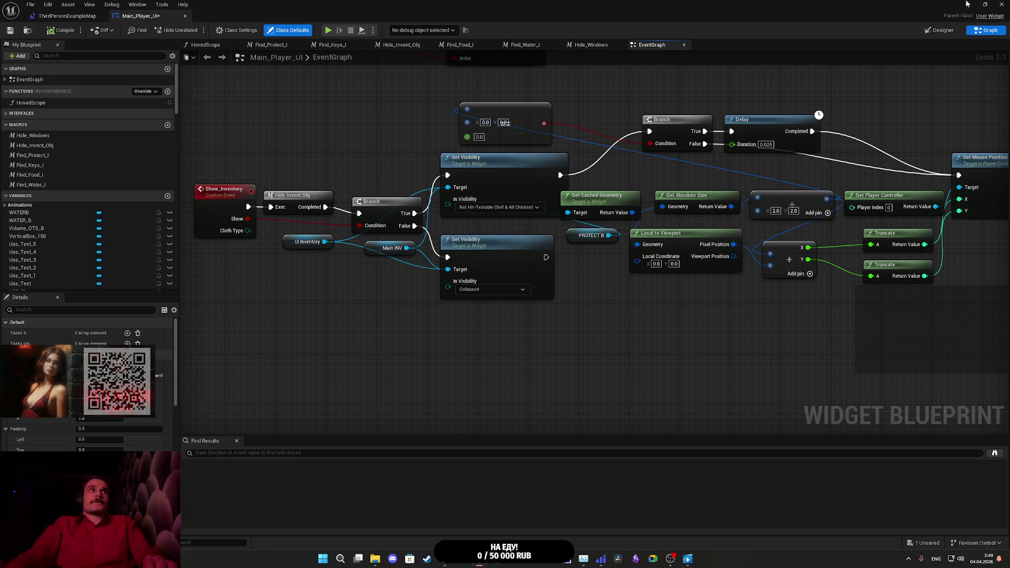
click(967, 4)
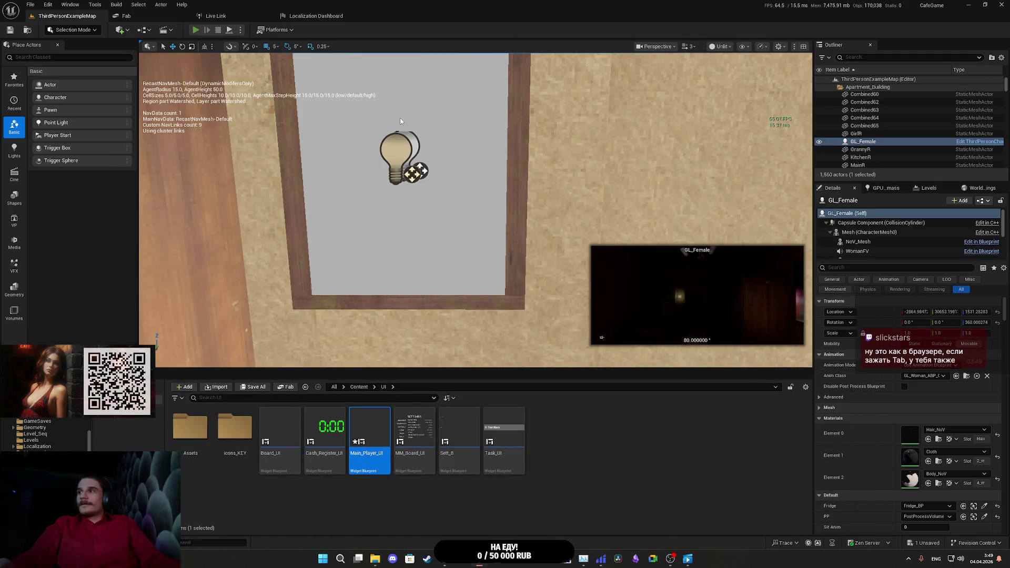
Step: Test-play the level, switching on the room light, then stop with Esc
click(195, 29)
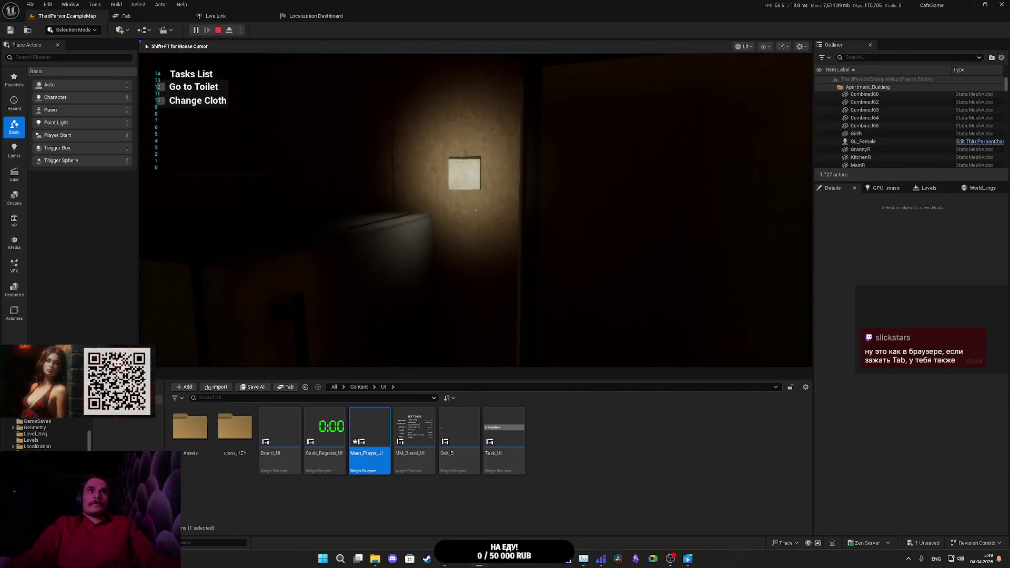
click(476, 210)
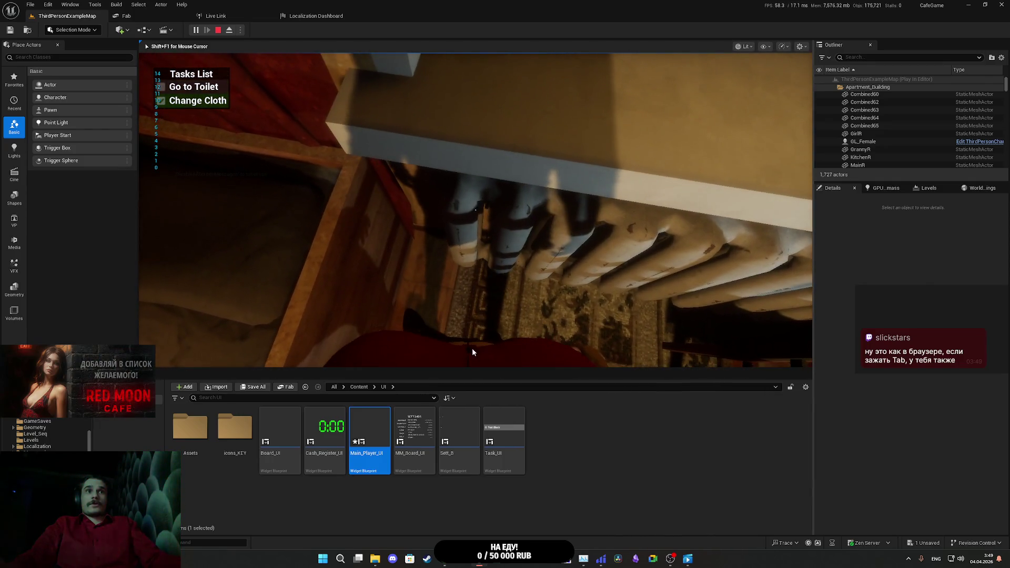
key(Escape)
Step: Set Show_Inventory's first Set Visibility node to Visible and save Main_Player_UI
key(Return)
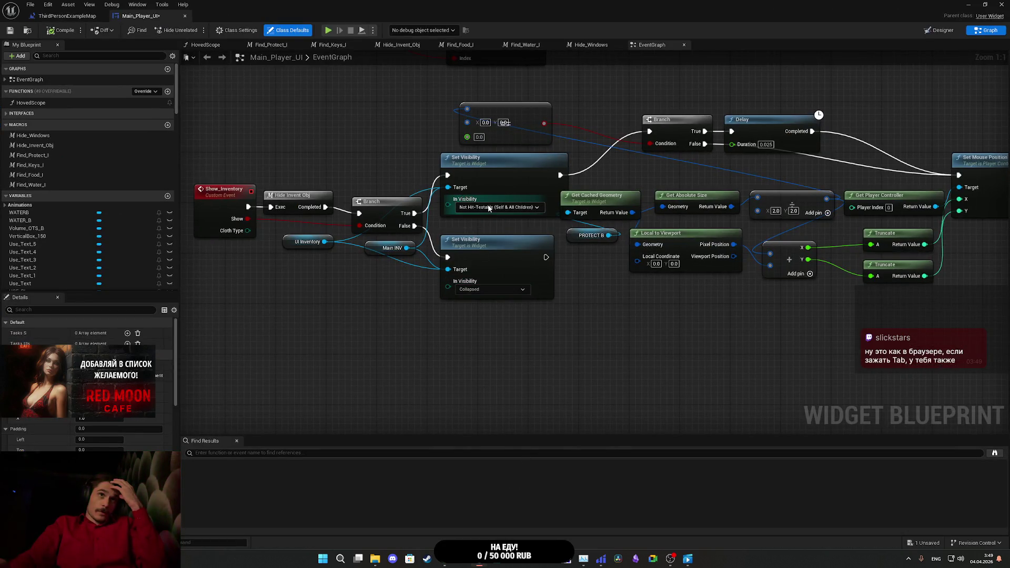
click(490, 207)
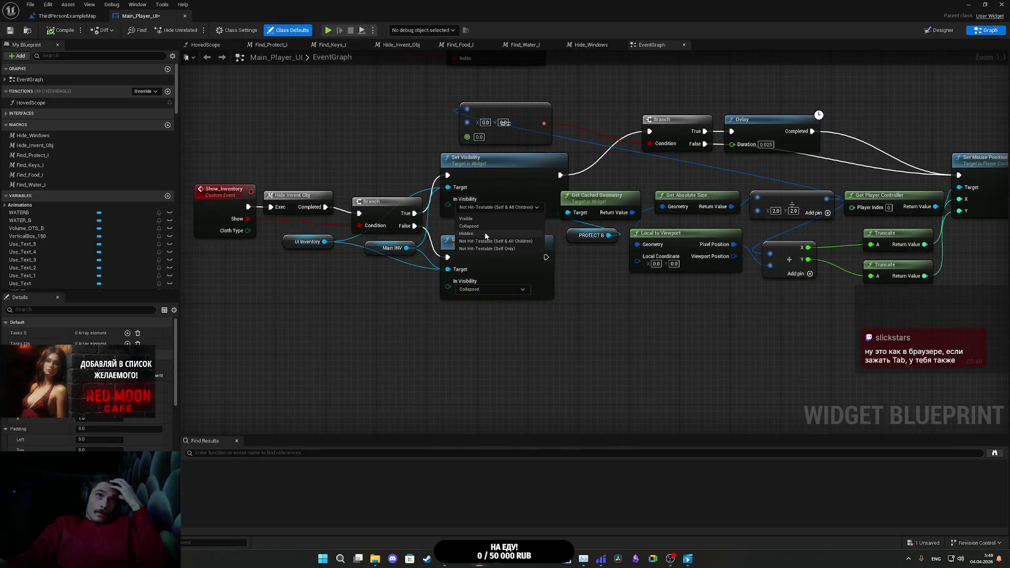
click(467, 218)
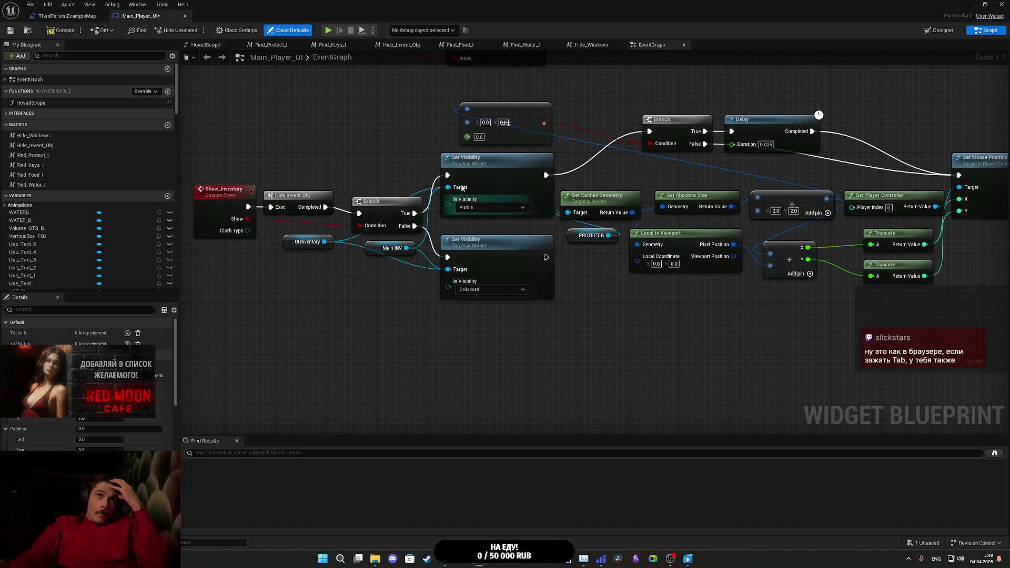
click(8, 31)
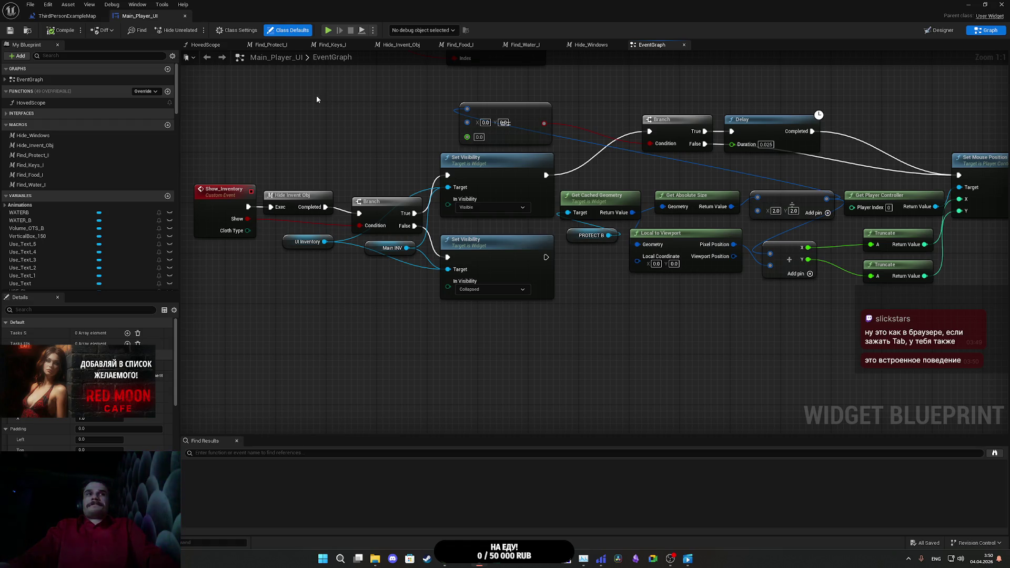
click(13, 32)
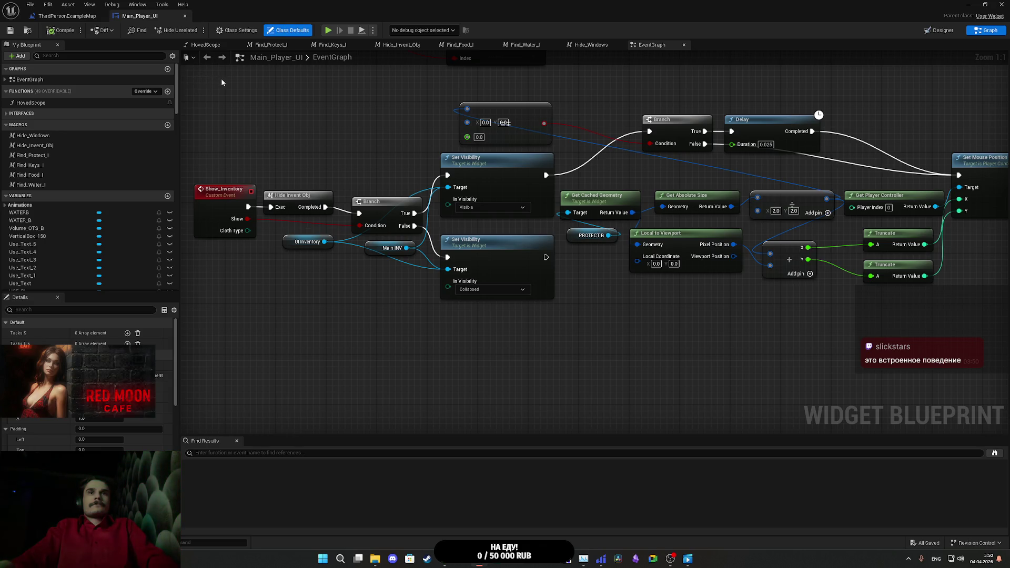
drag(256, 83, 376, 149)
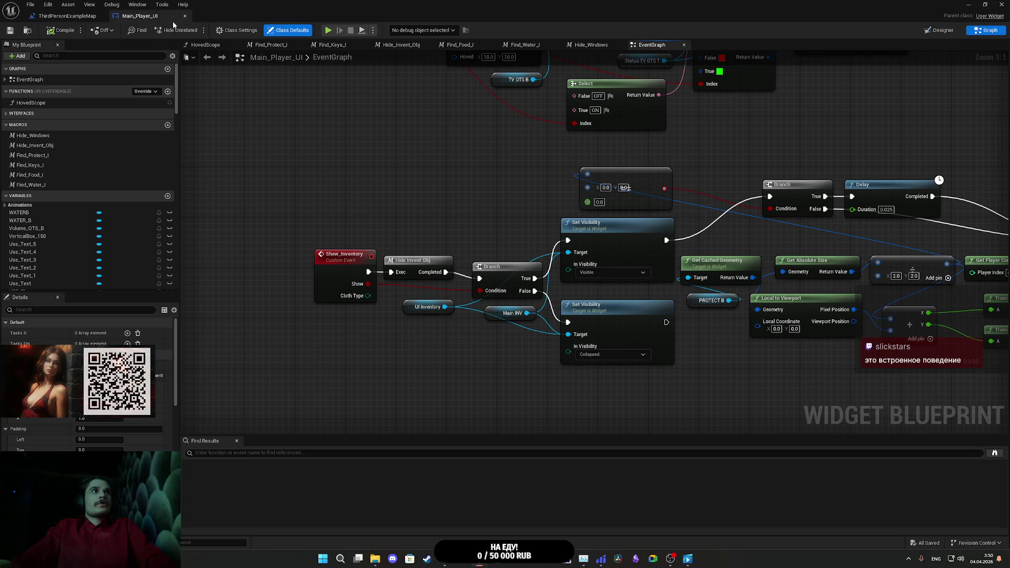
Step: In the level blueprint, add a Set Keyboard Focus node for the Player UI reference
click(74, 16)
mouse_move(414, 250)
mouse_down()
mouse_move(543, 253)
mouse_move(467, 269)
mouse_move(336, 246)
mouse_move(455, 291)
mouse_move(466, 275)
mouse_move(394, 141)
mouse_up()
text(set)
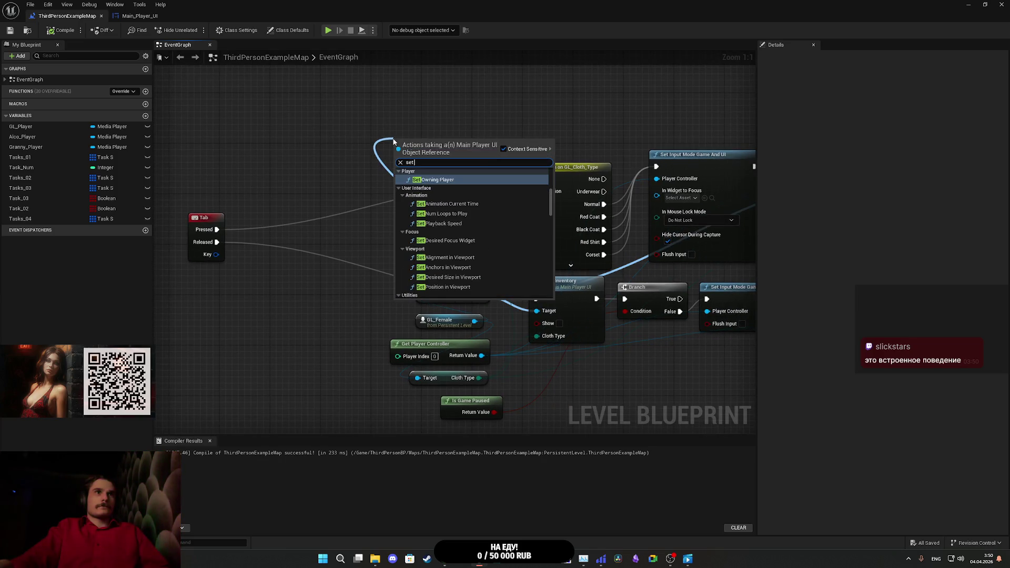
text( fo)
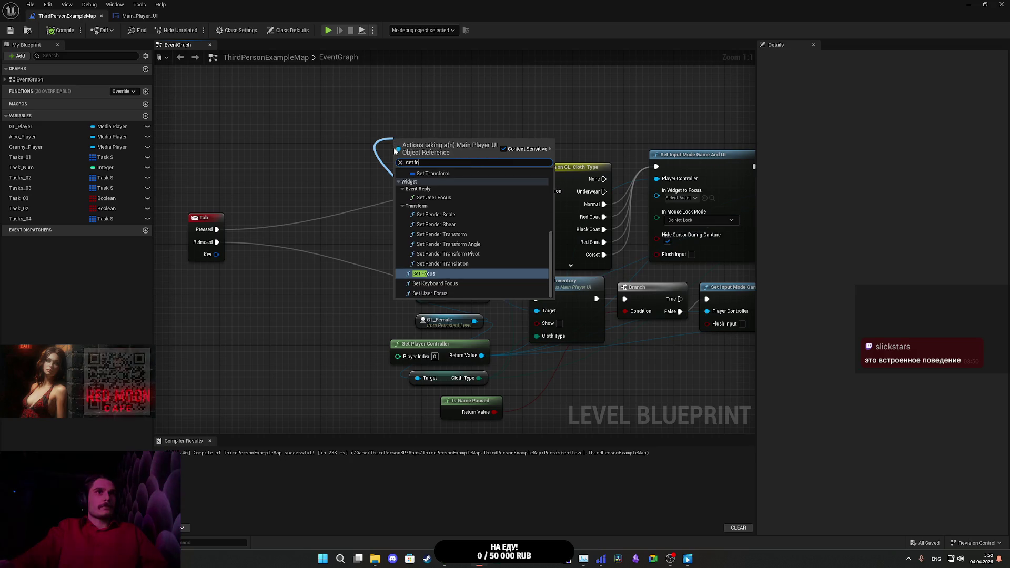
click(449, 284)
drag(432, 158, 413, 152)
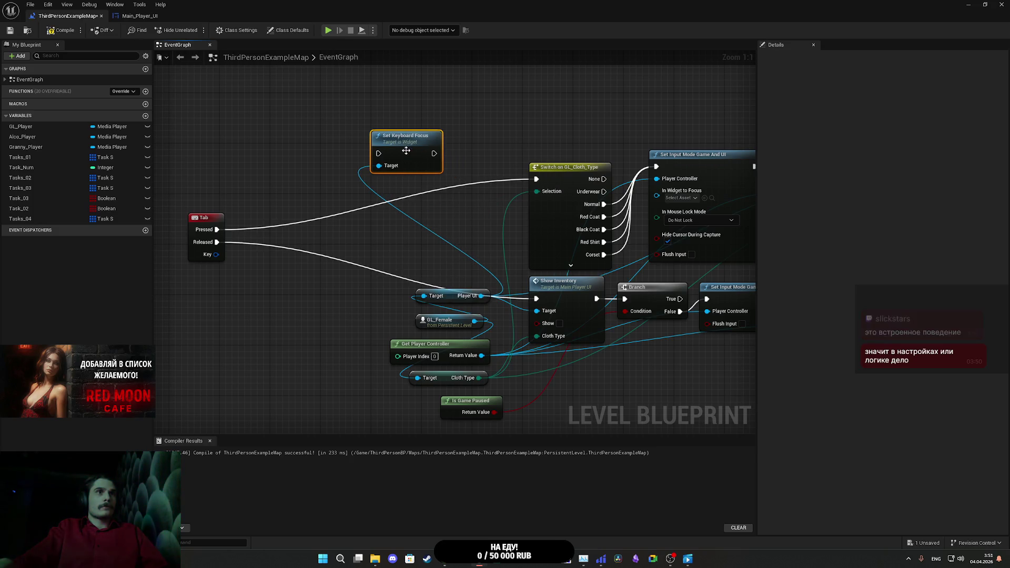
Step: Try rewiring the focus node, connect Tab Pressed to it, then delete it
alt+click(379, 167)
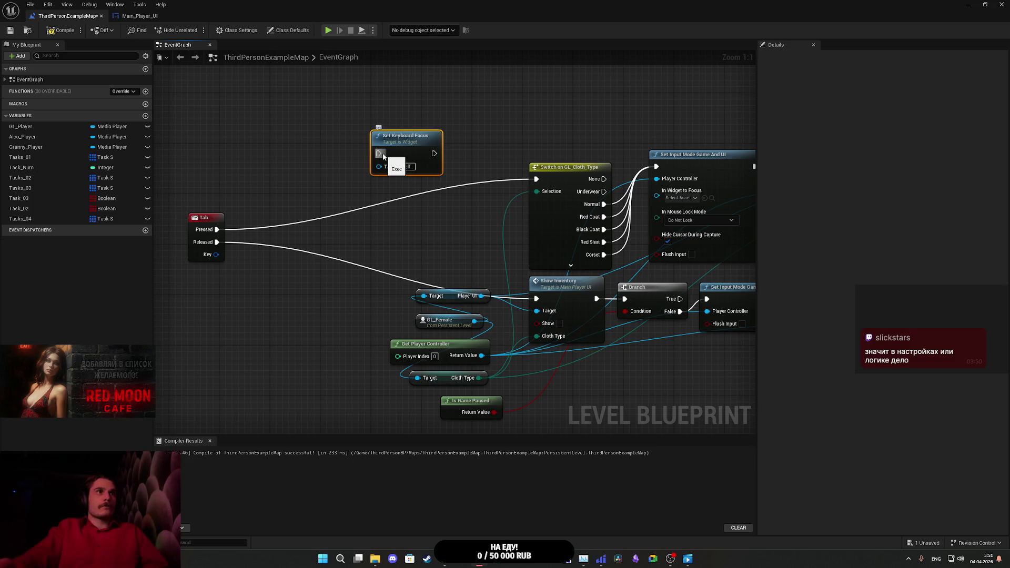
mouse_move(379, 166)
mouse_down()
mouse_move(481, 358)
mouse_move(478, 381)
mouse_move(477, 271)
mouse_up()
click(388, 236)
drag(389, 235, 305, 264)
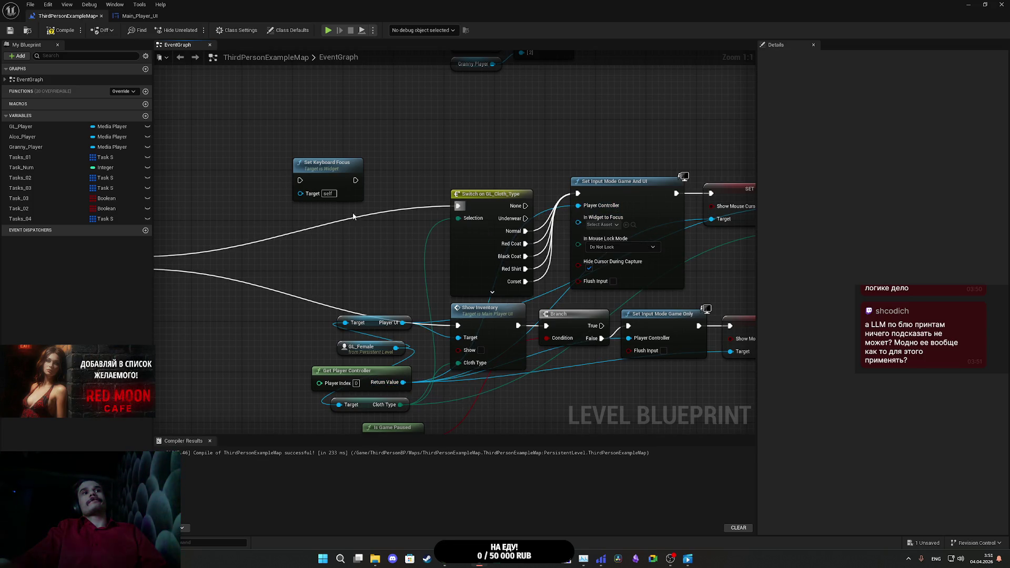
mouse_move(307, 182)
mouse_down()
mouse_move(221, 234)
mouse_move(225, 265)
mouse_move(270, 274)
mouse_move(284, 256)
mouse_up()
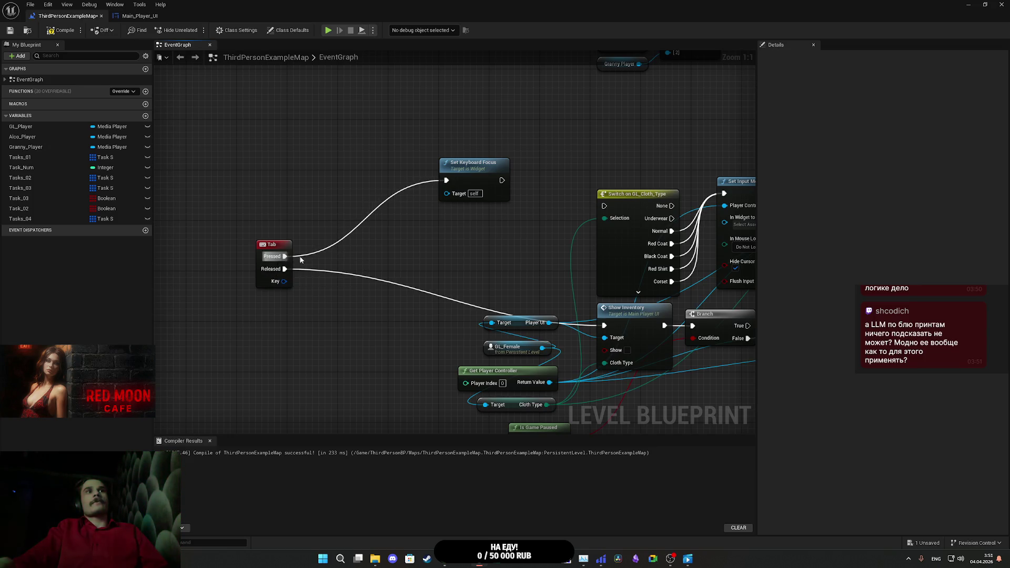
click(467, 167)
key(Delete)
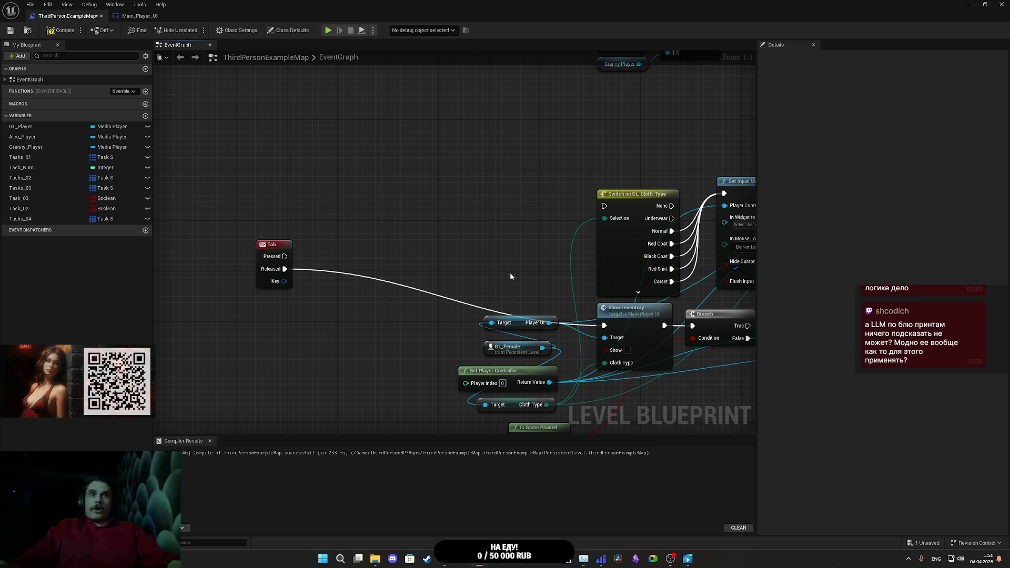
Step: Add a Set Focus node from the Player UI pin, then switch to the Twitch dashboard
drag(549, 323, 462, 236)
text(foc)
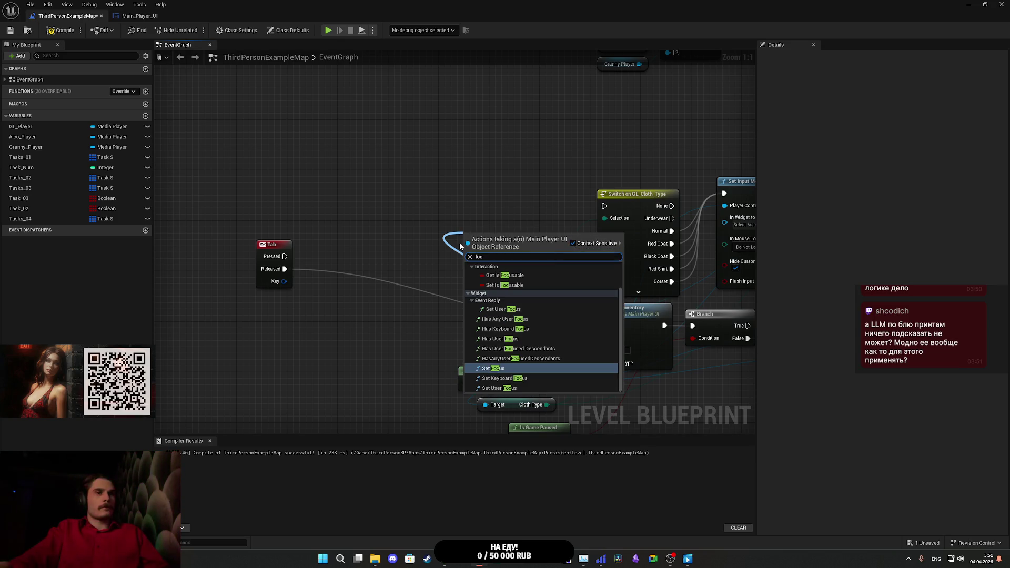
text(i)
key(BackSpace)
text(u)
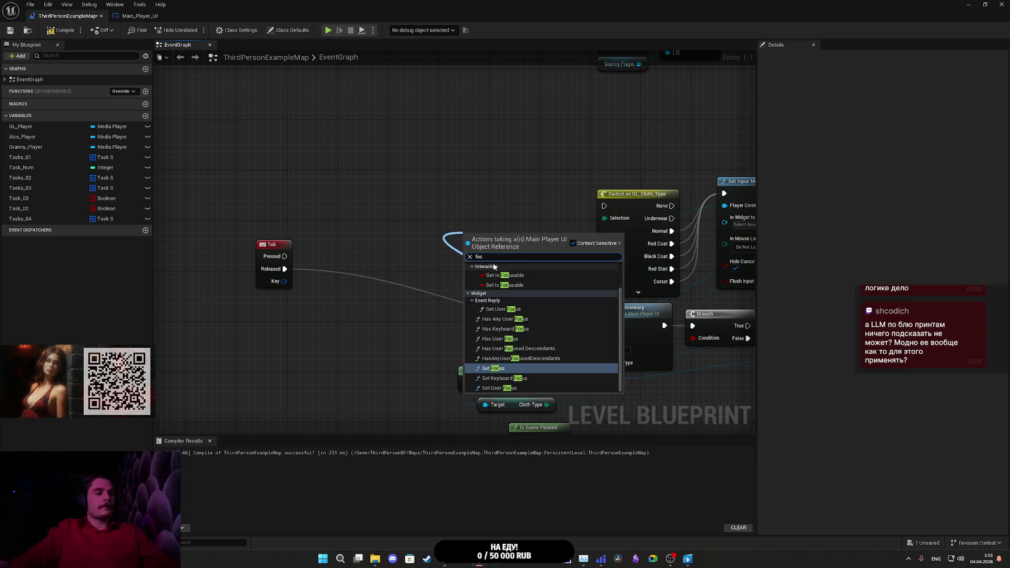
text(s)
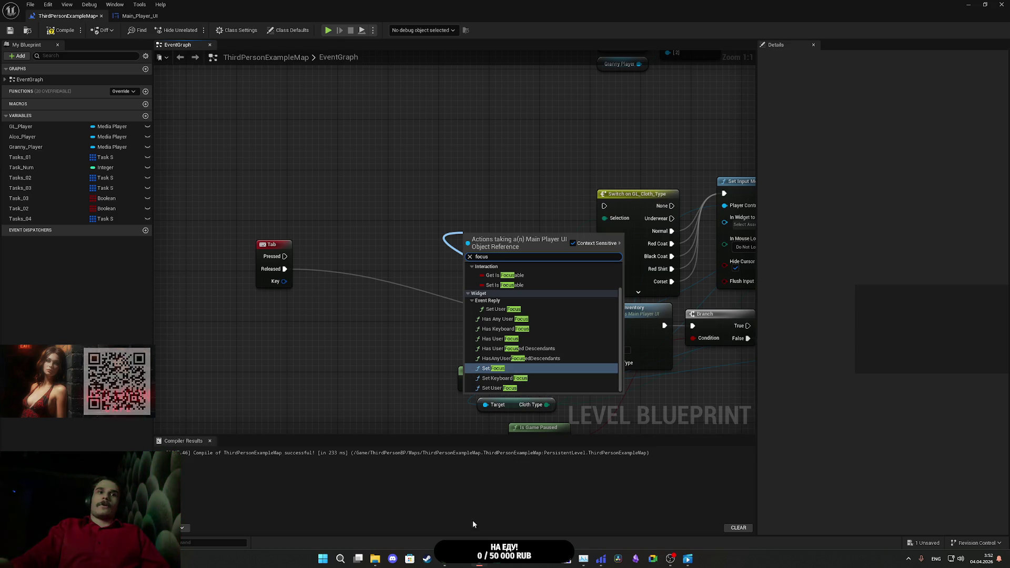
click(505, 373)
key(alt+Tab)
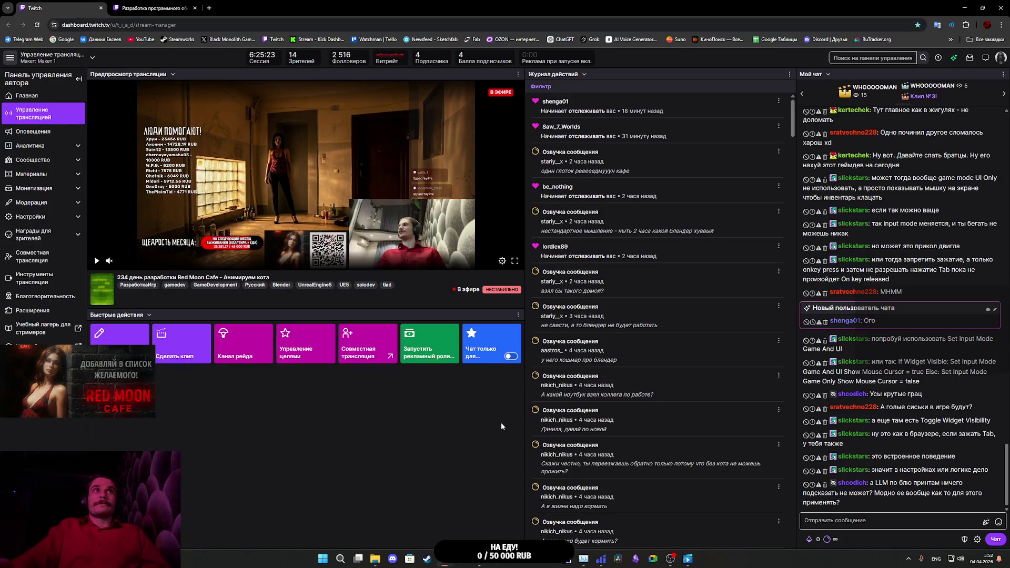